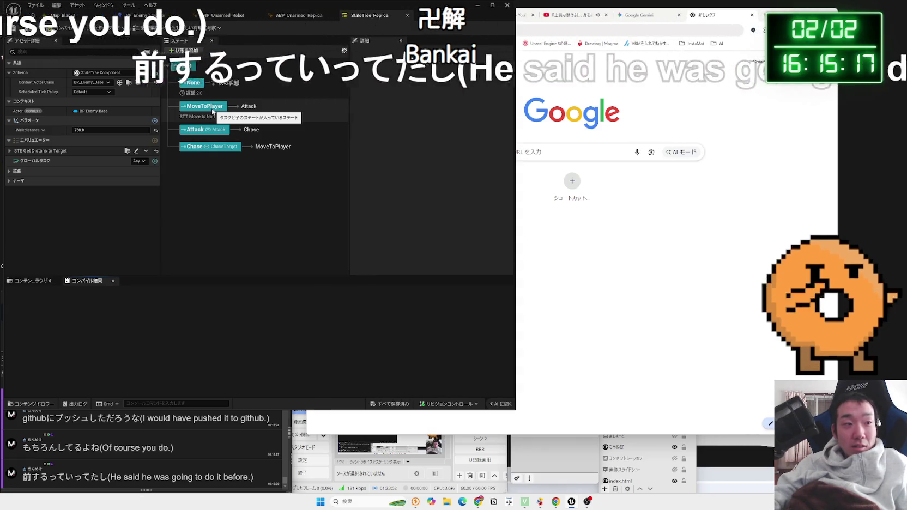
Step: Close Unreal Editor and open the PhysicsBoxing repository's 30 changed files in GitHub Desktop
{"action": "left_click", "coordinate": [510, 6]}
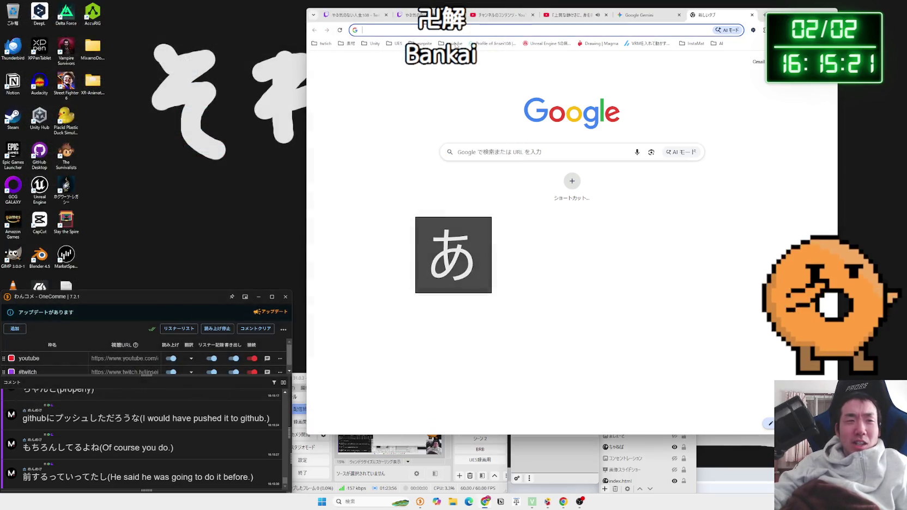
{"action": "double_click", "coordinate": [36, 159]}
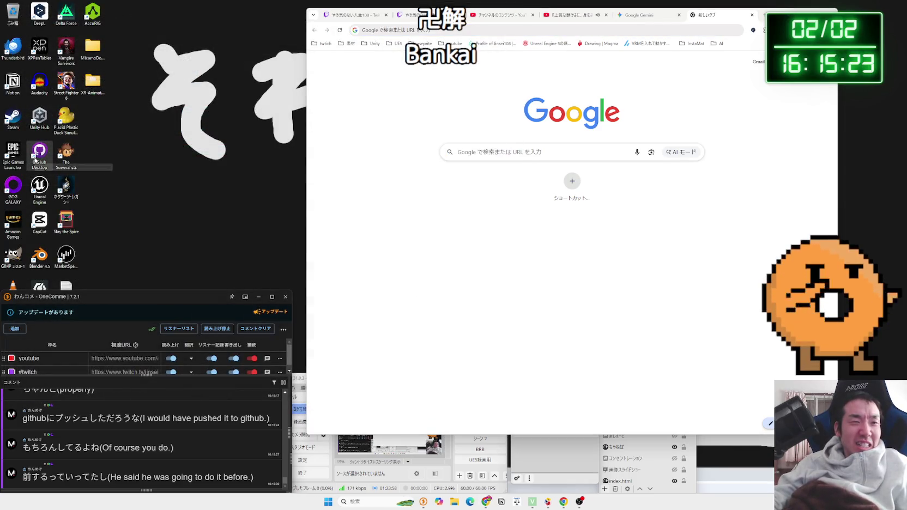
{"action": "left_click", "coordinate": [114, 295]}
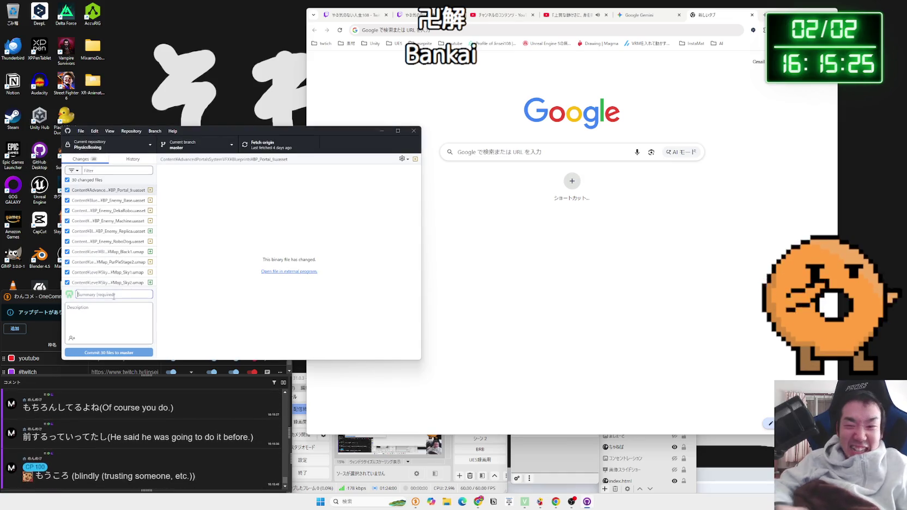
Step: Commit the 30 files to master with the summary '2026/02/02 卍解', then close GitHub Desktop
{"action": "type", "text": "2026/"}
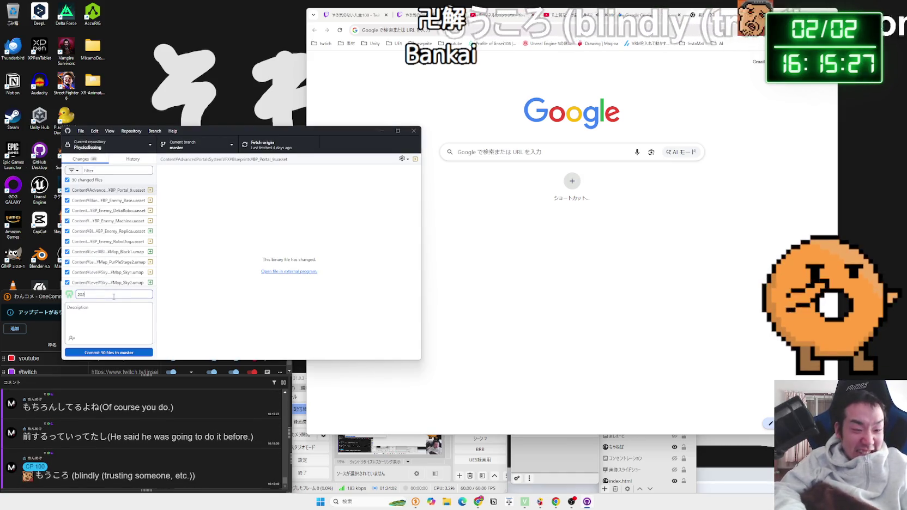
{"action": "type", "text": "02/02"}
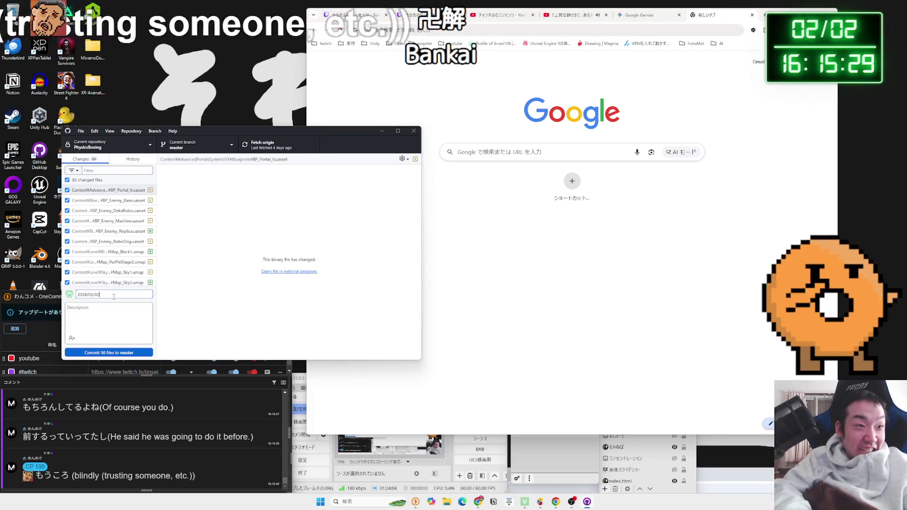
{"action": "key", "text": "Zenkaku_Hankaku"}
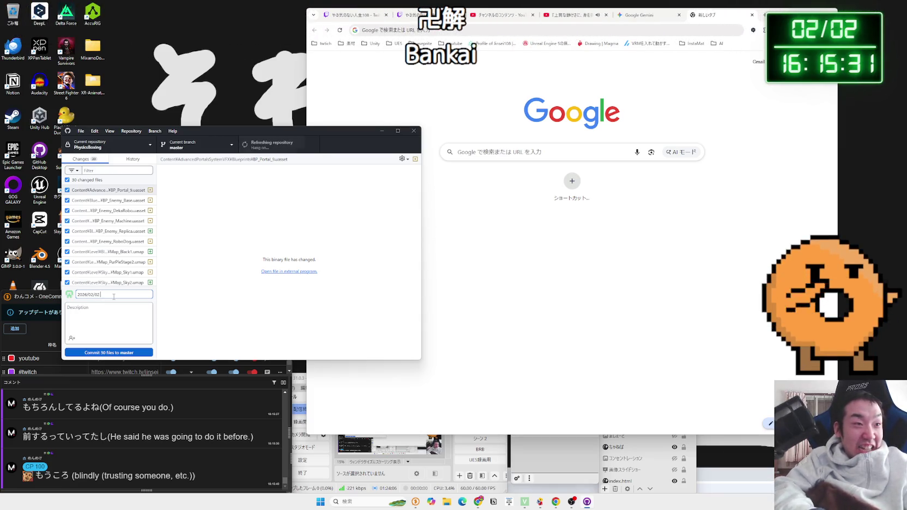
{"action": "key", "text": "space"}
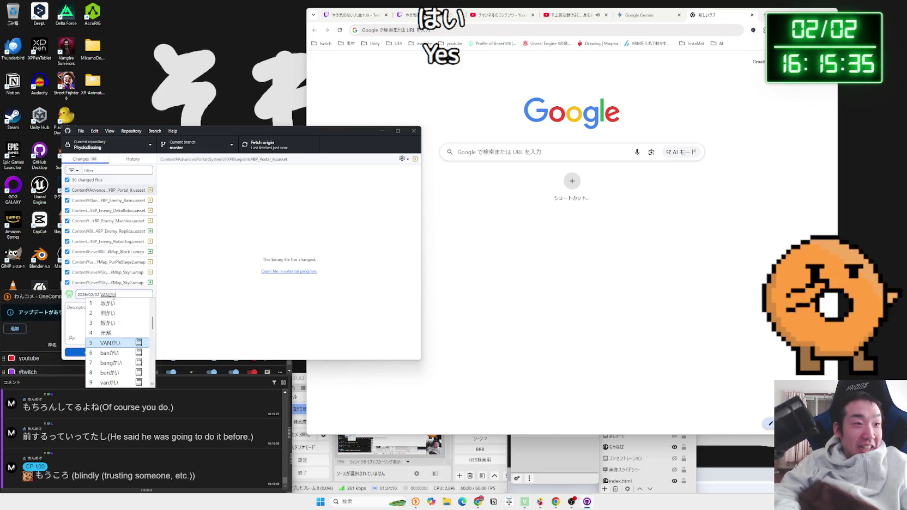
{"action": "key", "text": "space"}
{"action": "key", "text": "Return"}
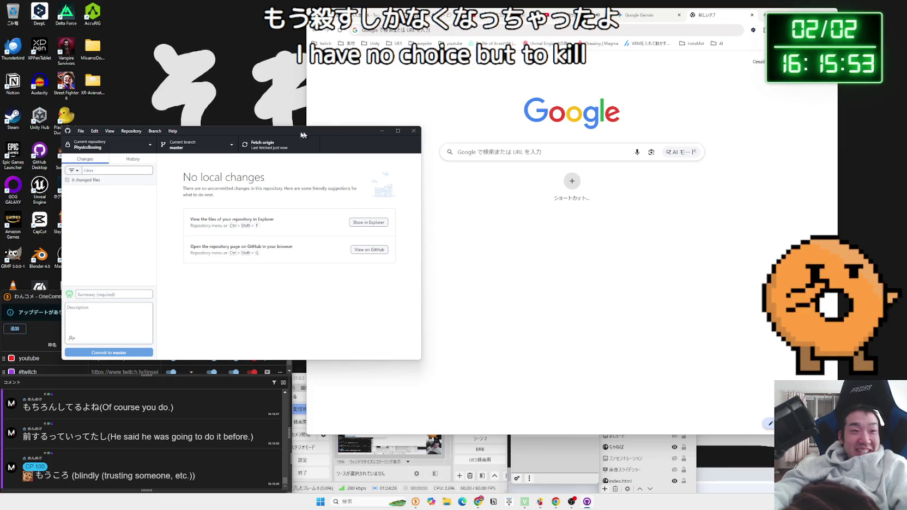
{"action": "left_click", "coordinate": [413, 131]}
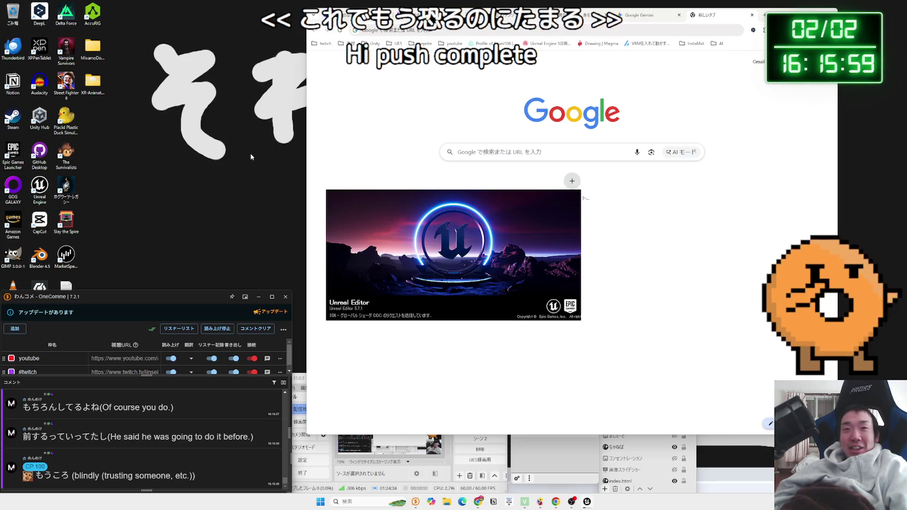
Step: Open the PhysicsBoxing project from Unreal's list of existing projects
{"action": "scroll", "coordinate": [155, 427], "scroll_direction": "up", "scroll_amount": 5}
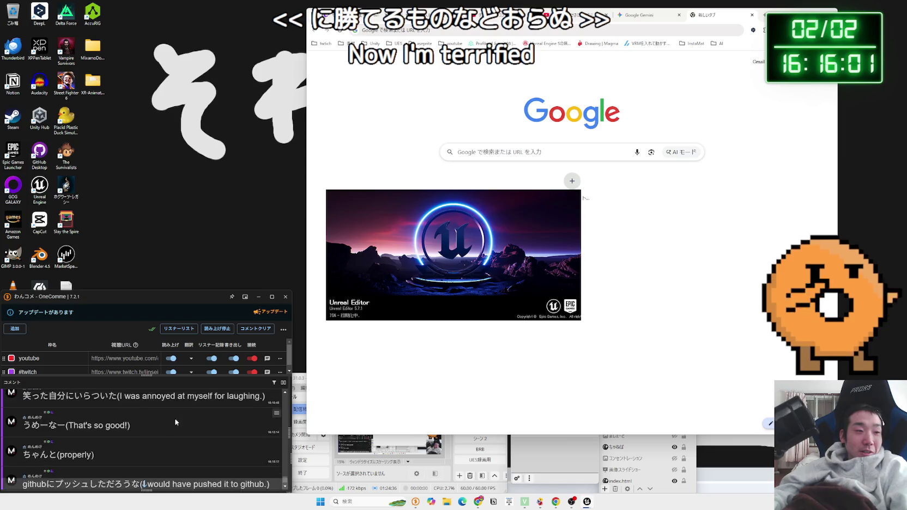
{"action": "scroll", "coordinate": [155, 426], "scroll_direction": "up", "scroll_amount": 5}
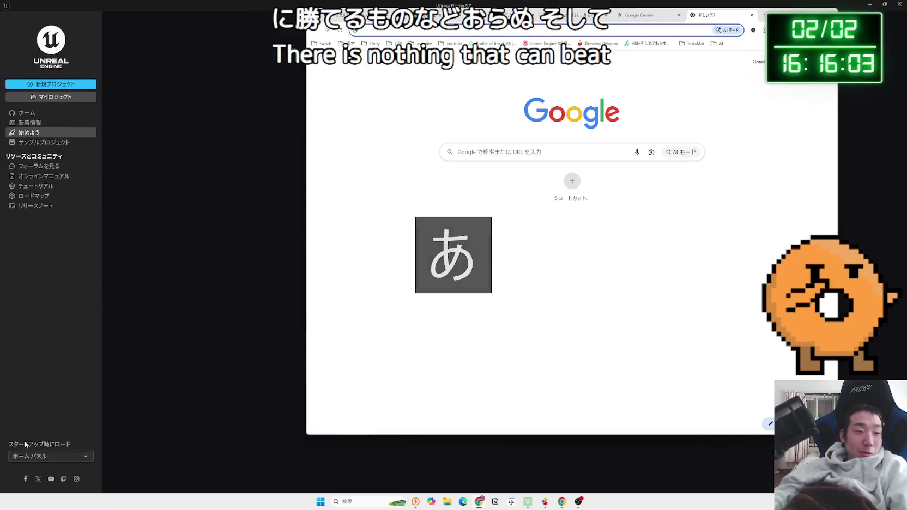
{"action": "left_click", "coordinate": [53, 97]}
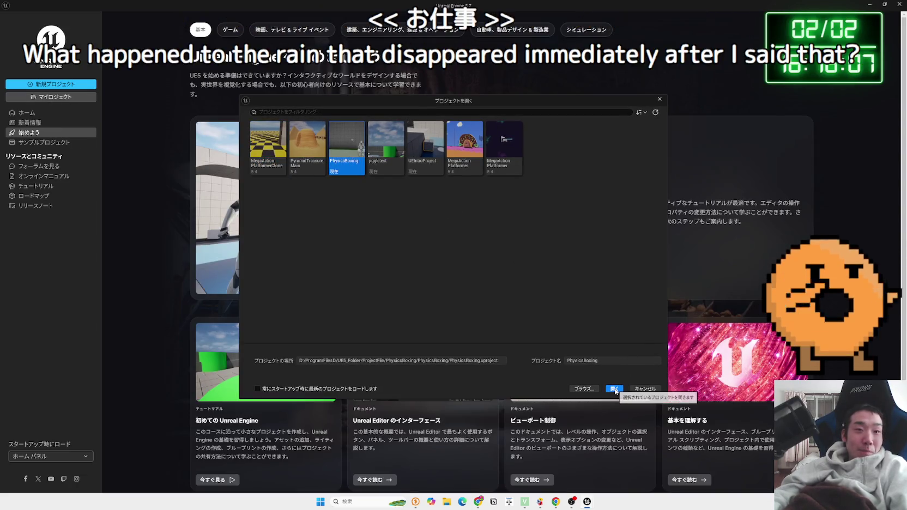
{"action": "left_click", "coordinate": [614, 389]}
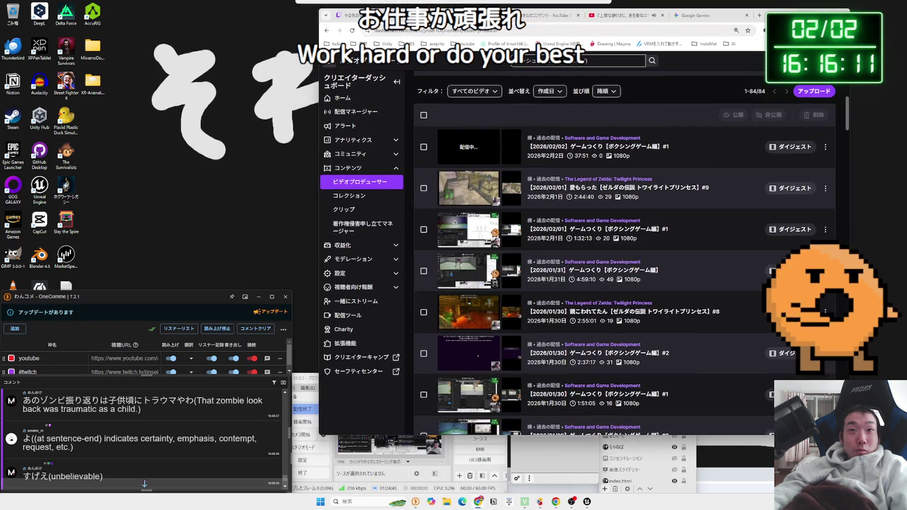
Step: Switch Chrome to the Twitch creator dashboard's list of past broadcasts
{"action": "left_click", "coordinate": [603, 21]}
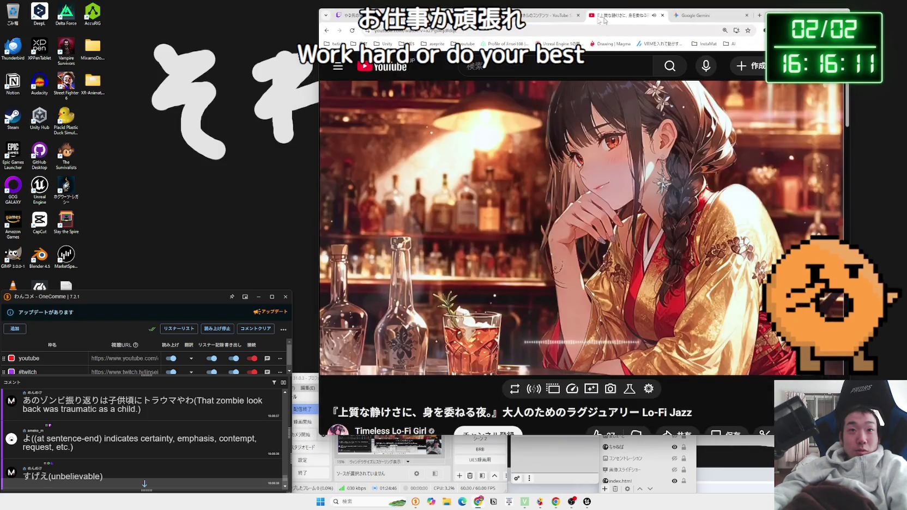
{"action": "key", "text": "ctrl+shift+Tab"}
{"action": "key", "text": "ctrl+shift+Tab"}
{"action": "key", "text": "ctrl+shift+Tab"}
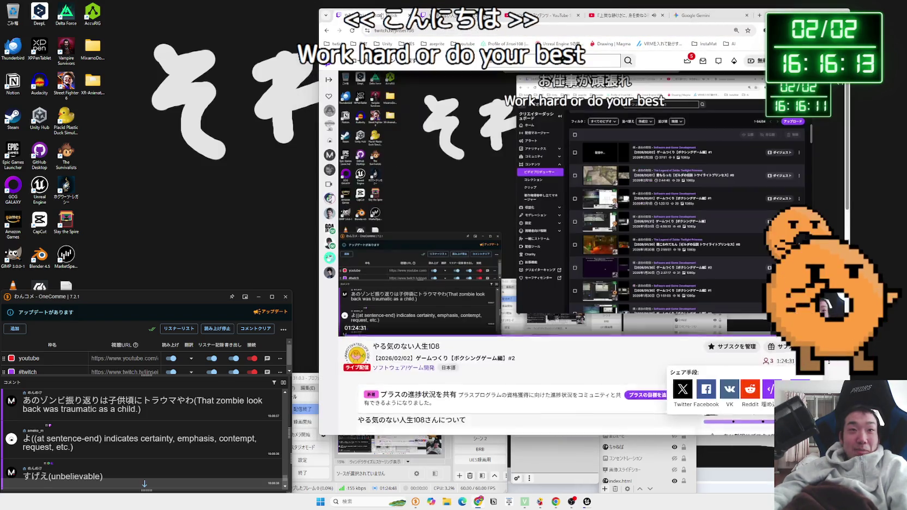
{"action": "key", "text": "ctrl+Tab"}
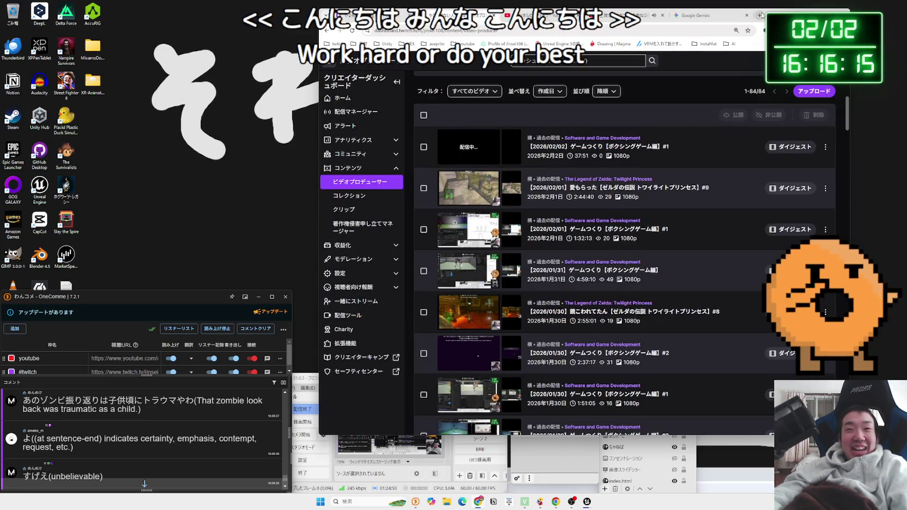
Step: Open X's home timeline in a new tab from the bookmarks
{"action": "left_click", "coordinate": [761, 16]}
{"action": "left_click", "coordinate": [829, 44]}
{"action": "mouse_move", "coordinate": [791, 74]}
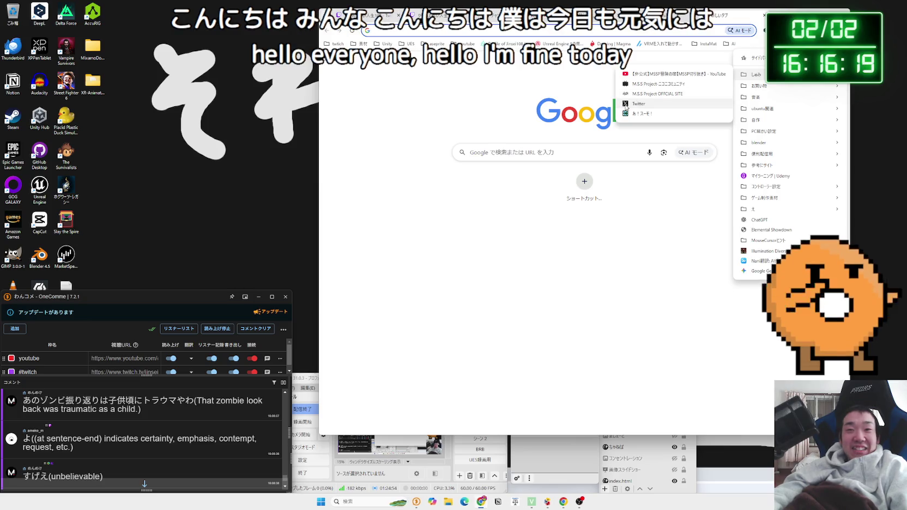
{"action": "left_click", "coordinate": [744, 20]}
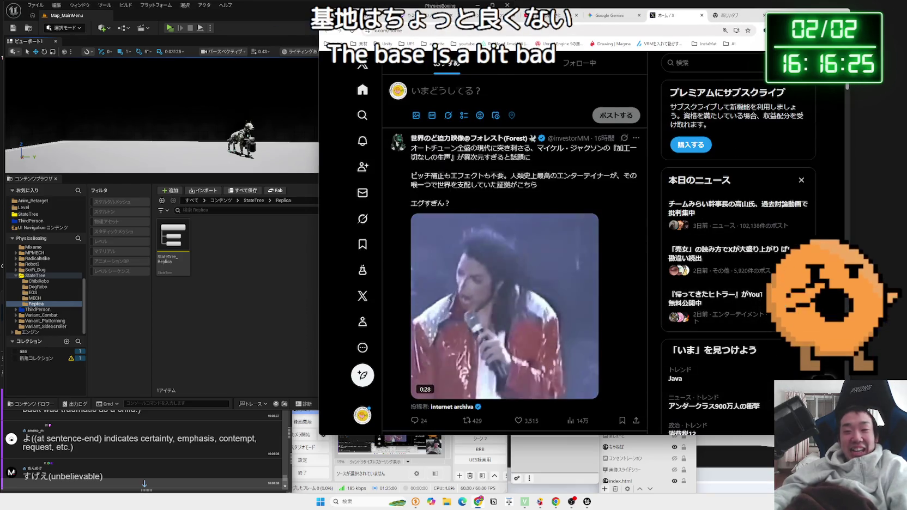
Step: Scroll the X timeline and check the newest comment in the chat window
{"action": "left_click", "coordinate": [657, 218]}
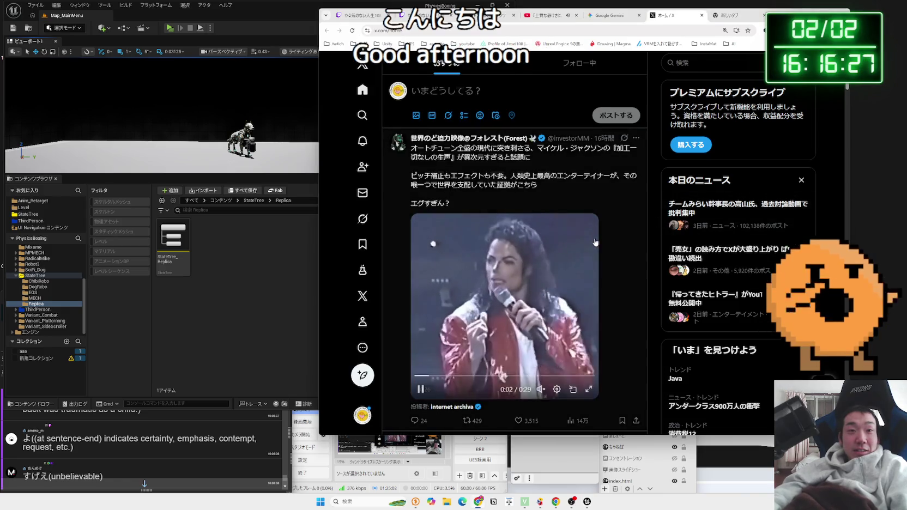
{"action": "scroll", "coordinate": [509, 256], "scroll_direction": "down", "scroll_amount": 1}
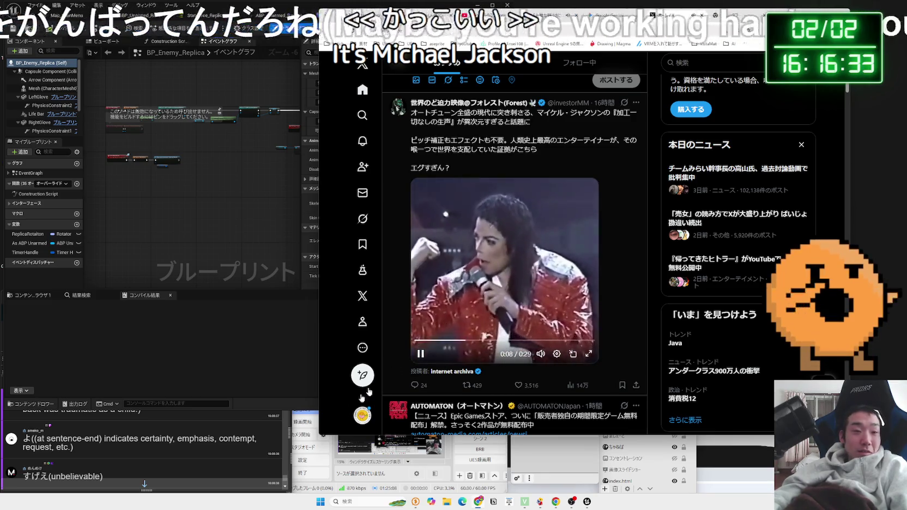
{"action": "left_click", "coordinate": [146, 447]}
{"action": "mouse_move", "coordinate": [49, 469]}
{"action": "left_mouse_down"}
{"action": "mouse_move", "coordinate": [146, 470]}
{"action": "mouse_move", "coordinate": [59, 470]}
{"action": "left_mouse_up"}
{"action": "left_click", "coordinate": [165, 472]}
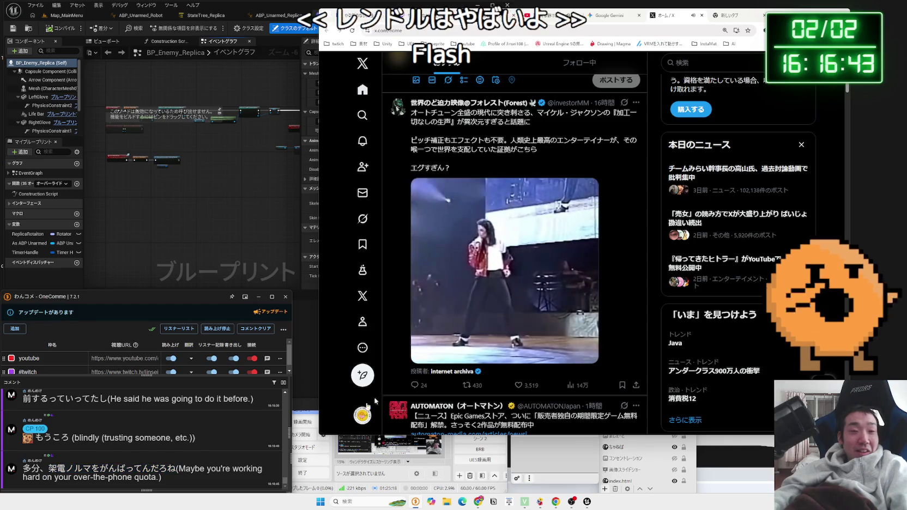
{"action": "left_click", "coordinate": [654, 312]}
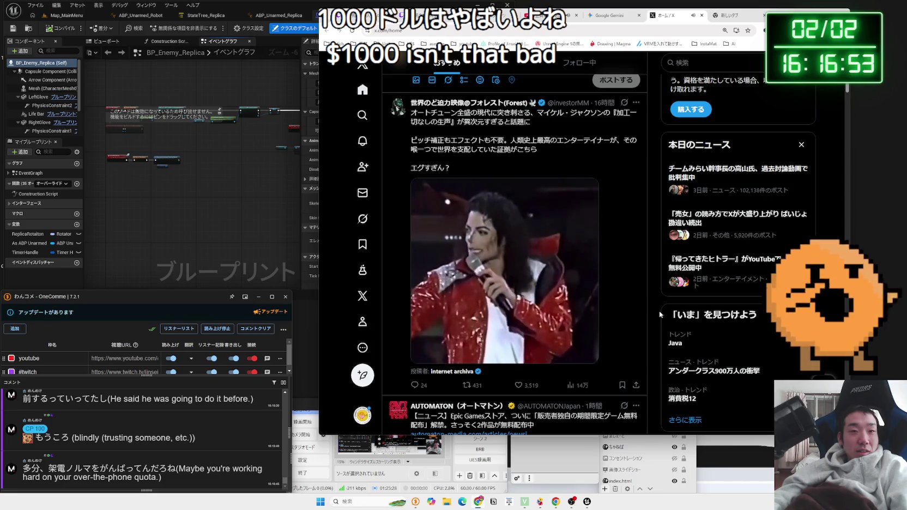
Step: Open the AUTOMATON post and its linked article on Epic Games Store free giveaways
{"action": "mouse_move", "coordinate": [580, 301]}
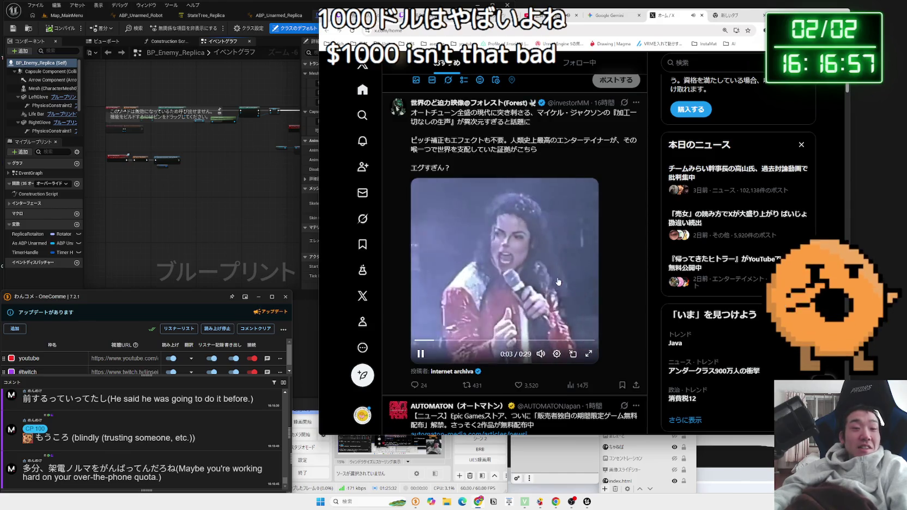
{"action": "scroll", "coordinate": [559, 283], "scroll_direction": "down", "scroll_amount": 1}
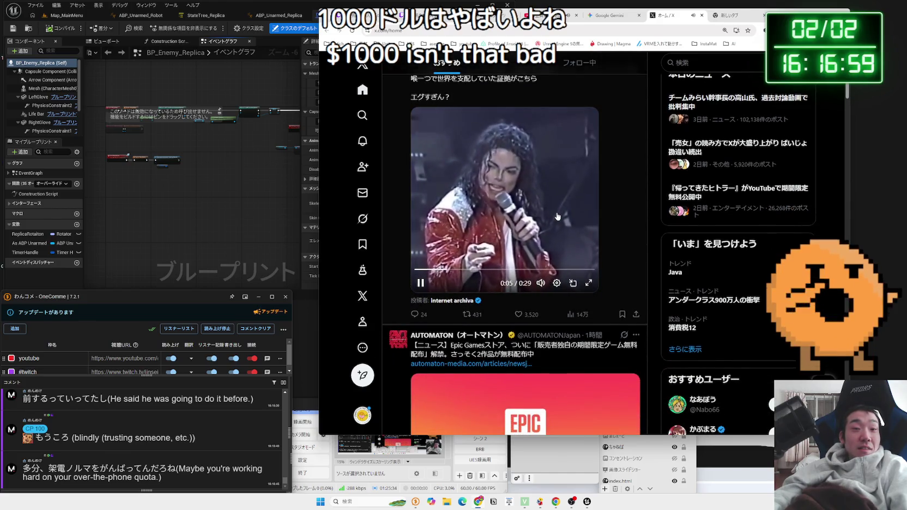
{"action": "scroll", "coordinate": [555, 217], "scroll_direction": "down", "scroll_amount": 2}
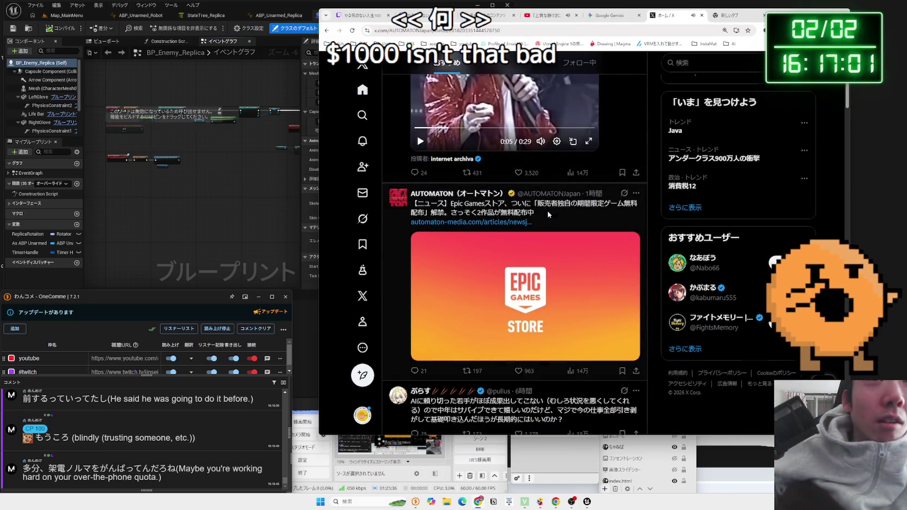
{"action": "left_click", "coordinate": [552, 217]}
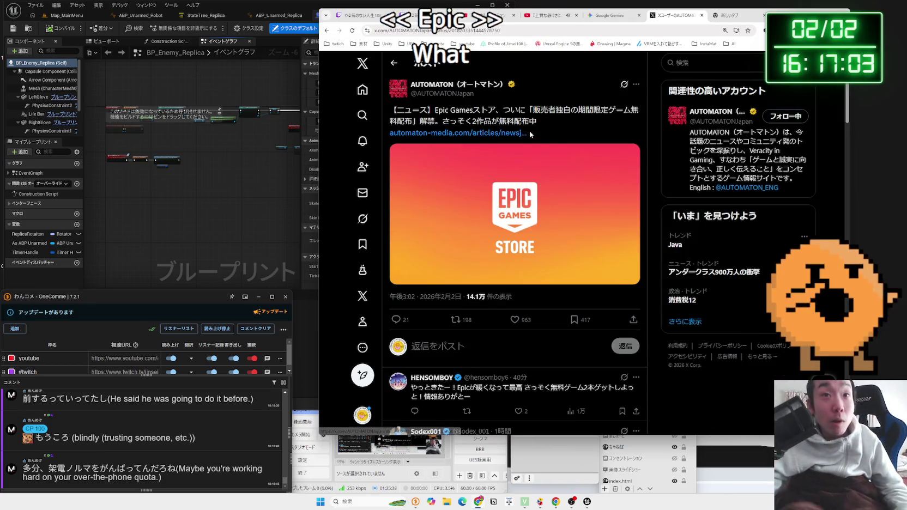
{"action": "left_click", "coordinate": [510, 134]}
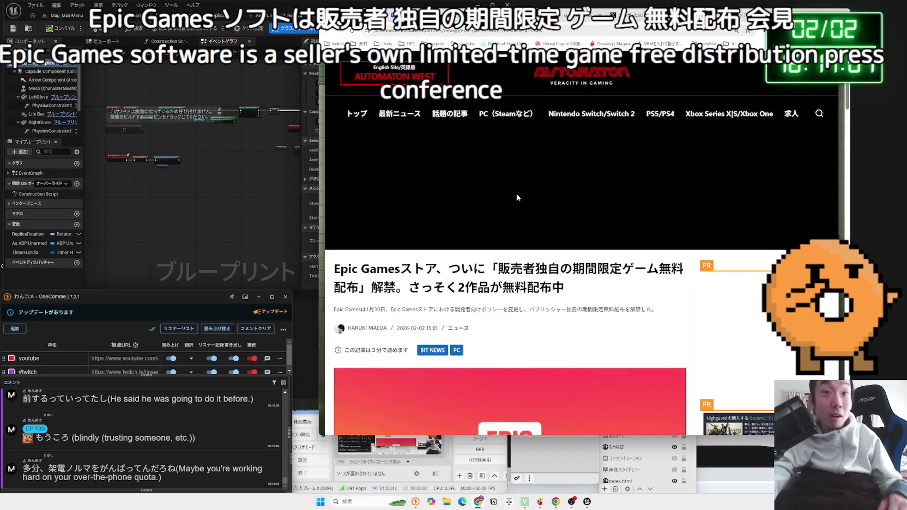
Step: Read the article's opening about the two free games, highlighting key sentences
{"action": "scroll", "coordinate": [517, 194], "scroll_direction": "down", "scroll_amount": 3}
{"action": "scroll", "coordinate": [515, 196], "scroll_direction": "down", "scroll_amount": 4}
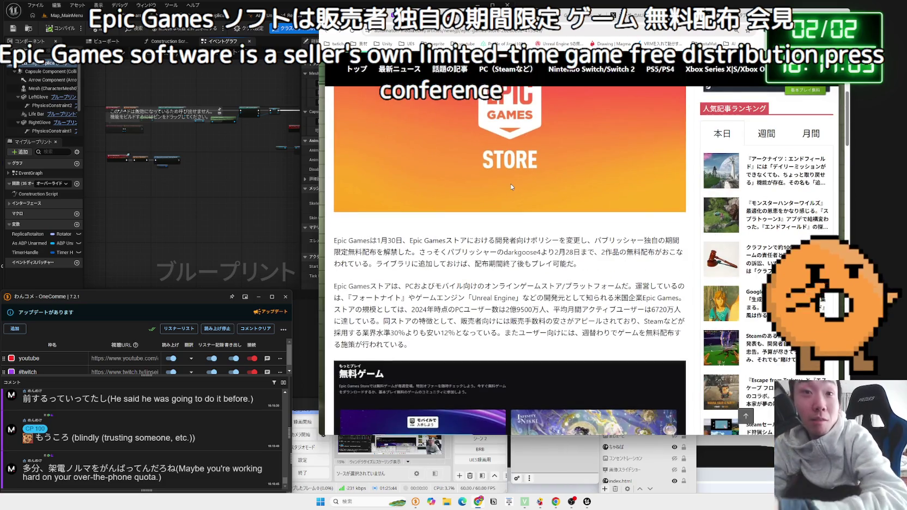
{"action": "scroll", "coordinate": [513, 188], "scroll_direction": "down", "scroll_amount": 2}
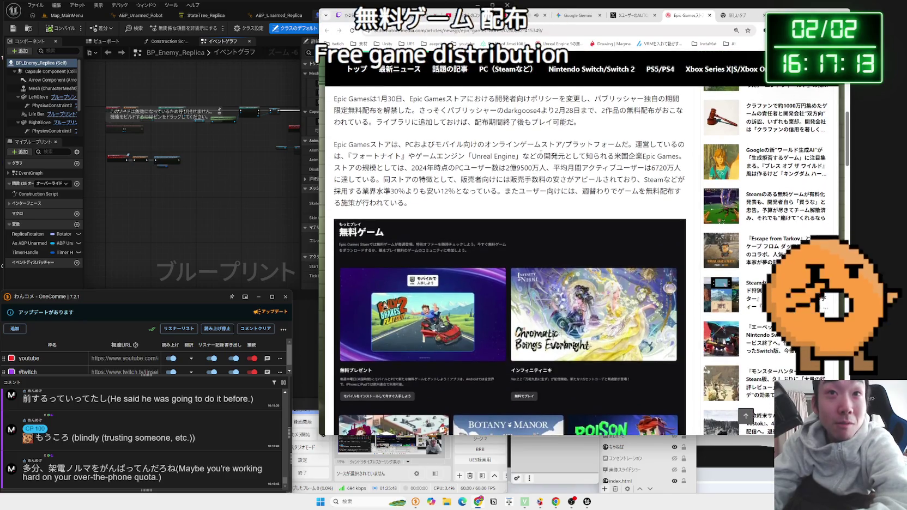
{"action": "scroll", "coordinate": [598, 157], "scroll_direction": "up", "scroll_amount": 1}
{"action": "left_click_drag", "start_coordinate": [598, 157], "coordinate": [521, 150]}
{"action": "left_click_drag", "start_coordinate": [418, 143], "coordinate": [345, 134]}
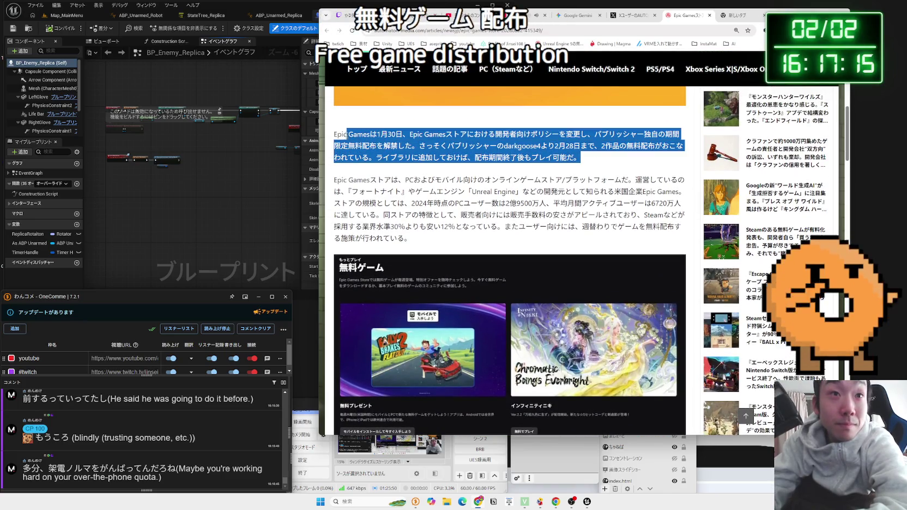
{"action": "left_click", "coordinate": [341, 134]}
{"action": "mouse_move", "coordinate": [454, 138]}
{"action": "left_mouse_down"}
{"action": "mouse_move", "coordinate": [581, 158]}
{"action": "mouse_move", "coordinate": [420, 147]}
{"action": "mouse_move", "coordinate": [441, 147]}
{"action": "left_mouse_up"}
{"action": "mouse_move", "coordinate": [601, 147]}
{"action": "left_mouse_down"}
{"action": "mouse_move", "coordinate": [581, 157]}
{"action": "mouse_move", "coordinate": [420, 146]}
{"action": "mouse_move", "coordinate": [571, 157]}
{"action": "mouse_move", "coordinate": [419, 157]}
{"action": "mouse_move", "coordinate": [571, 158]}
{"action": "left_mouse_up"}
{"action": "left_click", "coordinate": [414, 147]}
Step: Read the section on Epic Games Store's 12% fee versus the 30% industry standard
{"action": "scroll", "coordinate": [406, 152], "scroll_direction": "down", "scroll_amount": 2}
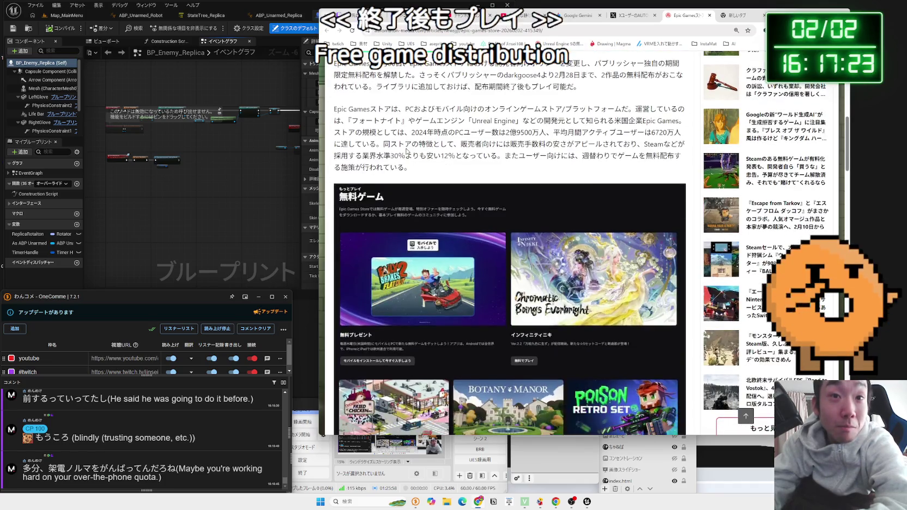
{"action": "scroll", "coordinate": [403, 152], "scroll_direction": "down", "scroll_amount": 2}
{"action": "scroll", "coordinate": [395, 160], "scroll_direction": "up", "scroll_amount": 3}
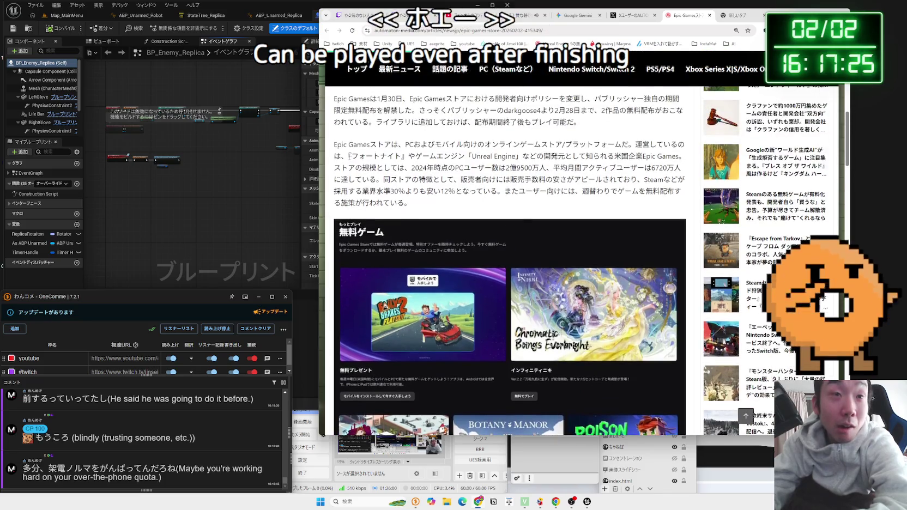
{"action": "mouse_move", "coordinate": [335, 145]}
{"action": "left_mouse_down"}
{"action": "mouse_move", "coordinate": [649, 145]}
{"action": "mouse_move", "coordinate": [665, 157]}
{"action": "left_mouse_up"}
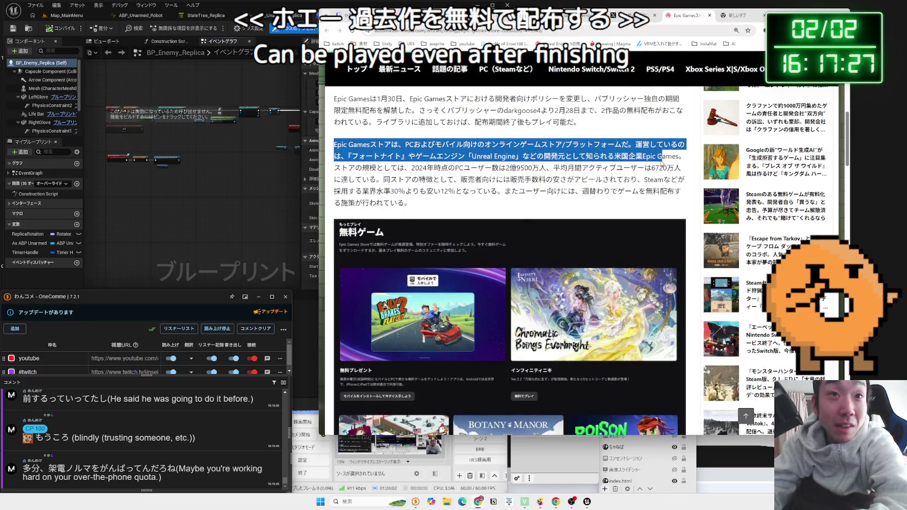
{"action": "left_click_drag", "start_coordinate": [594, 156], "coordinate": [679, 156]}
{"action": "left_click", "coordinate": [436, 180]}
{"action": "triple_click", "coordinate": [436, 180]}
{"action": "mouse_move", "coordinate": [411, 203]}
{"action": "left_mouse_down"}
{"action": "mouse_move", "coordinate": [428, 191]}
{"action": "mouse_move", "coordinate": [376, 168]}
{"action": "mouse_move", "coordinate": [627, 191]}
{"action": "left_mouse_up"}
{"action": "left_click", "coordinate": [415, 167]}
{"action": "left_click", "coordinate": [627, 190]}
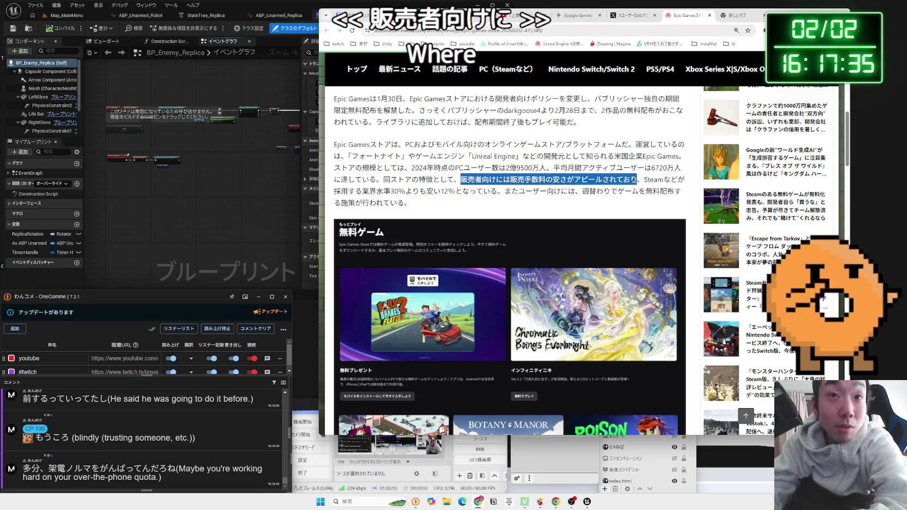
{"action": "left_click_drag", "start_coordinate": [333, 191], "coordinate": [376, 191]}
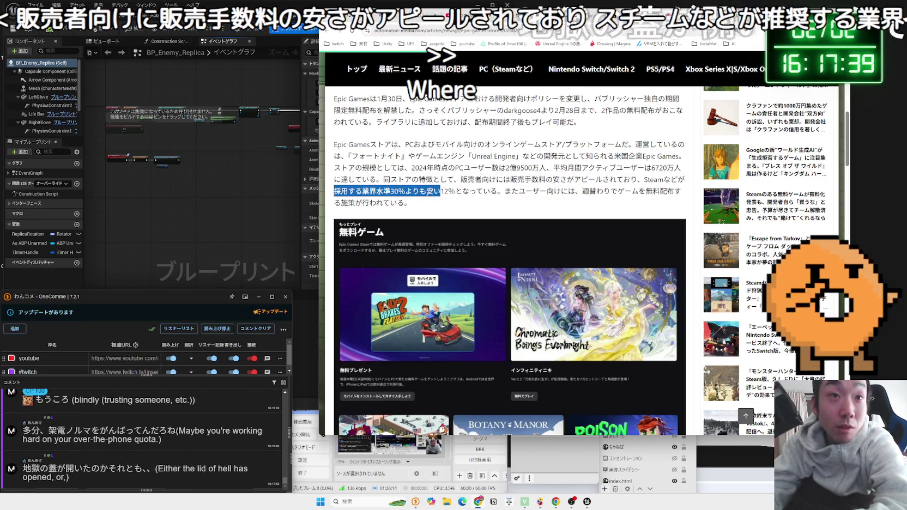
{"action": "mouse_move", "coordinate": [497, 190]}
{"action": "left_mouse_down"}
{"action": "mouse_move", "coordinate": [452, 182]}
{"action": "mouse_move", "coordinate": [414, 158]}
{"action": "mouse_move", "coordinate": [490, 180]}
{"action": "mouse_move", "coordinate": [480, 202]}
{"action": "left_mouse_up"}
{"action": "left_click", "coordinate": [476, 207]}
Step: Read the passages on updates, the limited-time free promotion, and developer resources
{"action": "scroll", "coordinate": [476, 208], "scroll_direction": "down", "scroll_amount": 1}
{"action": "scroll", "coordinate": [476, 207], "scroll_direction": "down", "scroll_amount": 6}
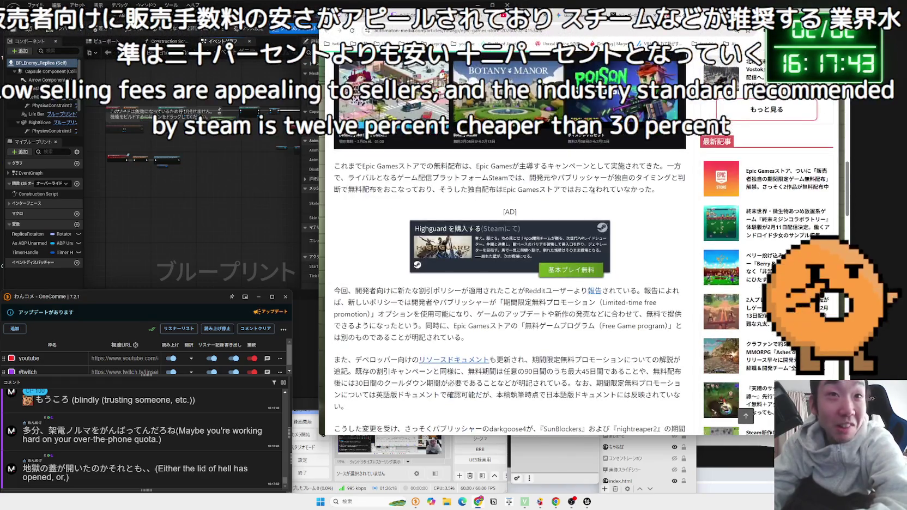
{"action": "mouse_move", "coordinate": [659, 189]}
{"action": "left_mouse_down"}
{"action": "mouse_move", "coordinate": [335, 164]}
{"action": "mouse_move", "coordinate": [641, 190]}
{"action": "left_mouse_up"}
{"action": "scroll", "coordinate": [554, 182], "scroll_direction": "down", "scroll_amount": 2}
{"action": "left_click", "coordinate": [364, 192]}
{"action": "mouse_move", "coordinate": [364, 192]}
{"action": "left_mouse_down"}
{"action": "mouse_move", "coordinate": [545, 197]}
{"action": "mouse_move", "coordinate": [568, 207]}
{"action": "left_mouse_up"}
{"action": "left_click", "coordinate": [568, 205]}
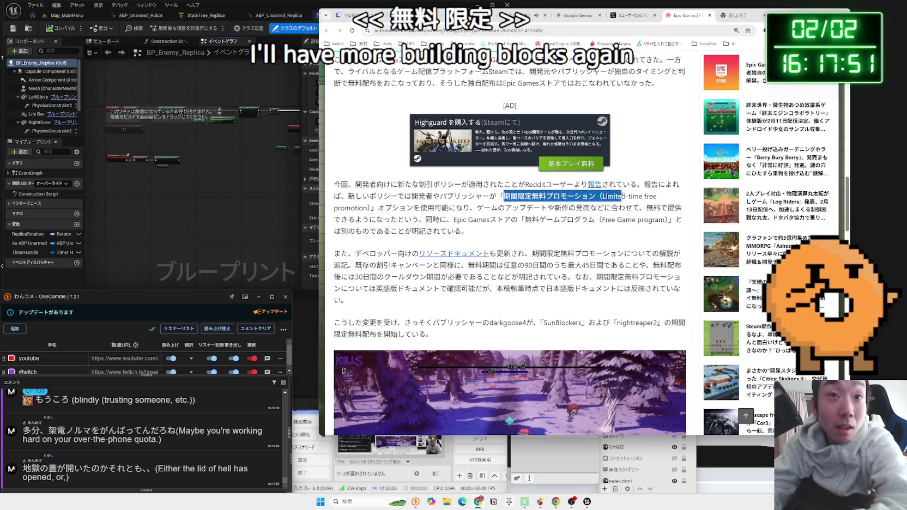
{"action": "mouse_move", "coordinate": [502, 196]}
{"action": "left_mouse_down"}
{"action": "mouse_move", "coordinate": [354, 207]}
{"action": "mouse_move", "coordinate": [666, 208]}
{"action": "left_mouse_up"}
{"action": "left_click_drag", "start_coordinate": [466, 210], "coordinate": [540, 220]}
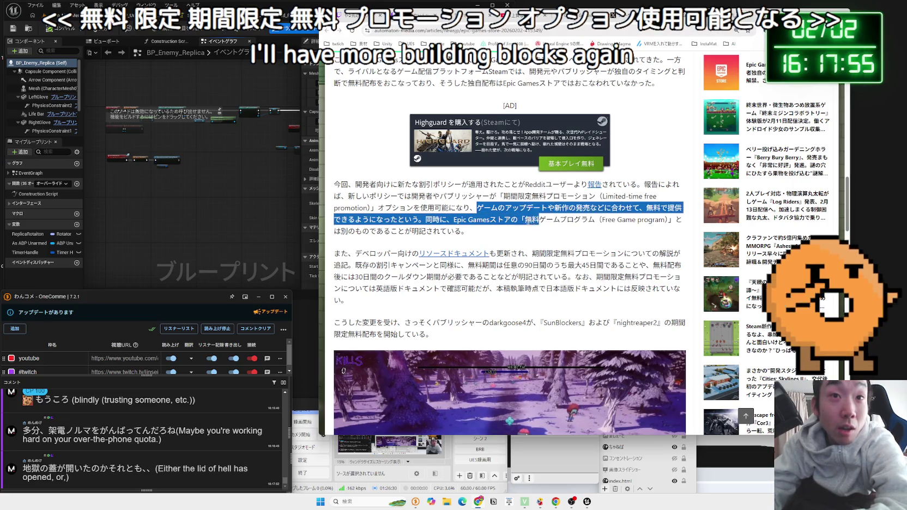
{"action": "left_click_drag", "start_coordinate": [648, 220], "coordinate": [401, 206]}
{"action": "scroll", "coordinate": [400, 206], "scroll_direction": "down", "scroll_amount": 3}
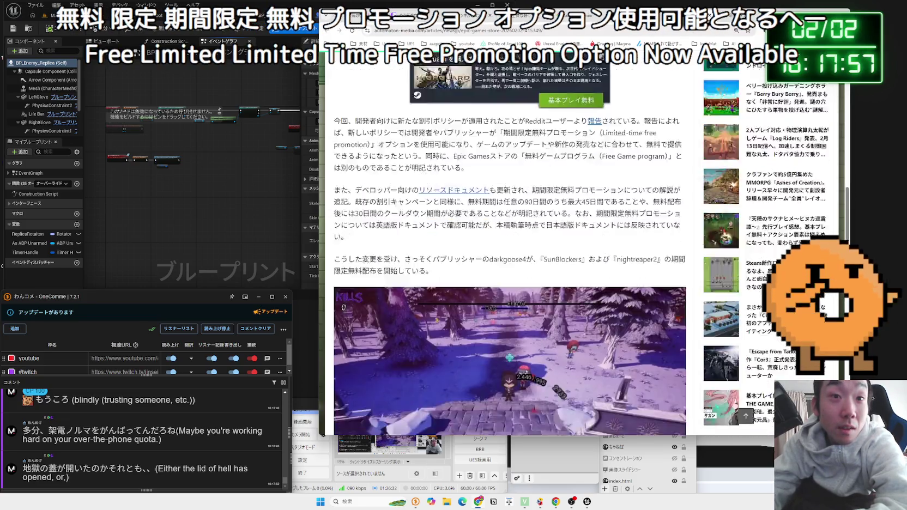
{"action": "left_click_drag", "start_coordinate": [331, 176], "coordinate": [433, 193]}
{"action": "mouse_move", "coordinate": [398, 159]}
{"action": "left_mouse_down"}
{"action": "mouse_move", "coordinate": [338, 117]}
{"action": "mouse_move", "coordinate": [682, 152]}
{"action": "left_mouse_up"}
{"action": "left_click", "coordinate": [499, 190]}
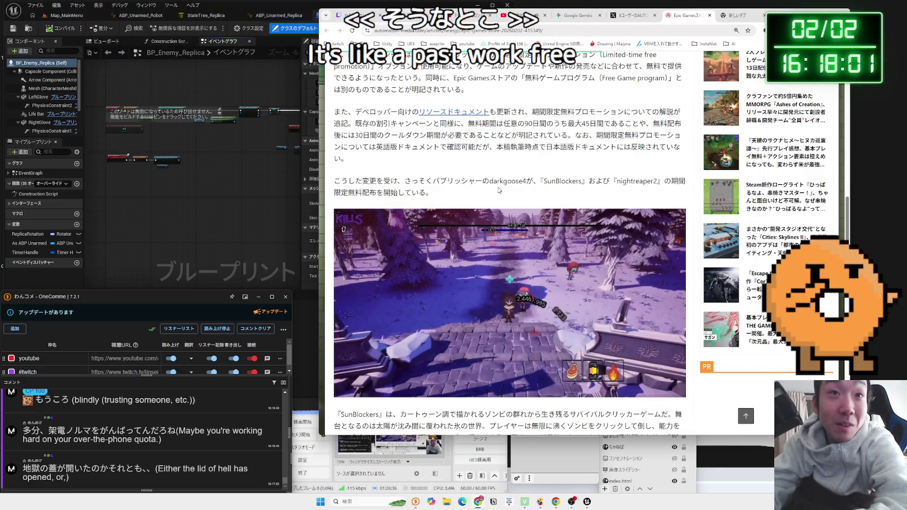
Step: Read the SunBlockers paragraph and its game description
{"action": "scroll", "coordinate": [498, 190], "scroll_direction": "down", "scroll_amount": 5}
{"action": "mouse_move", "coordinate": [388, 166]}
{"action": "left_mouse_down"}
{"action": "mouse_move", "coordinate": [423, 154]}
{"action": "mouse_move", "coordinate": [340, 131]}
{"action": "left_mouse_up"}
{"action": "double_click", "coordinate": [340, 131]}
{"action": "left_click_drag", "start_coordinate": [478, 140], "coordinate": [541, 165]}
{"action": "left_click", "coordinate": [541, 164]}
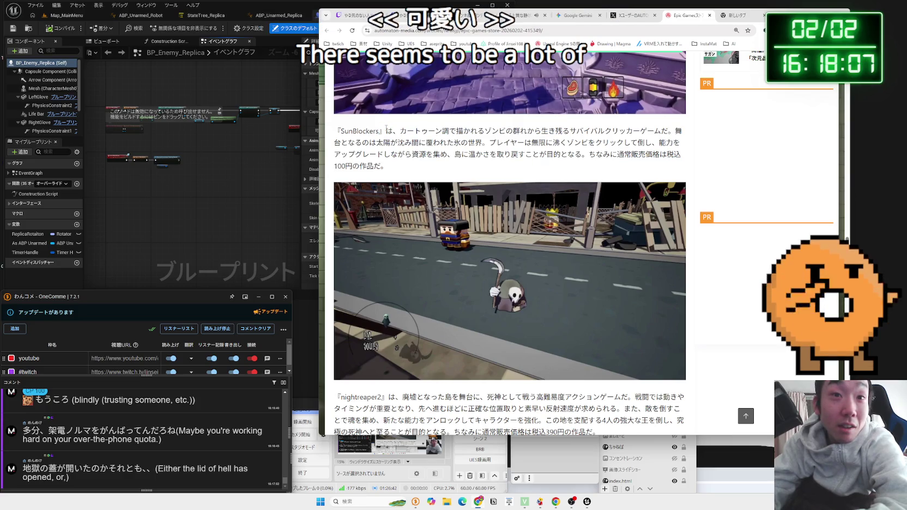
{"action": "left_click_drag", "start_coordinate": [416, 134], "coordinate": [495, 167]}
{"action": "left_click", "coordinate": [496, 169]}
{"action": "scroll", "coordinate": [480, 219], "scroll_direction": "down", "scroll_amount": 1}
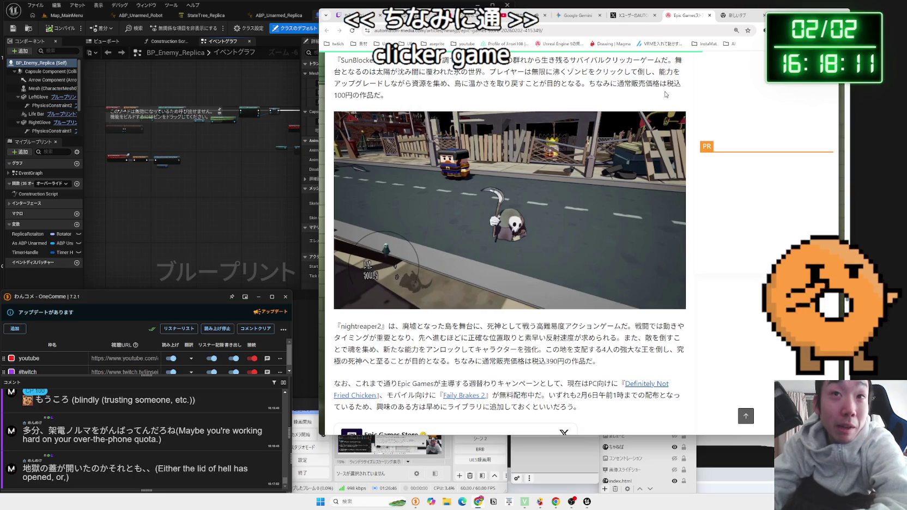
{"action": "left_click_drag", "start_coordinate": [661, 91], "coordinate": [376, 69]}
{"action": "left_click", "coordinate": [472, 114]}
Step: Read the paragraph about Epic's weekly free game giveaway
{"action": "scroll", "coordinate": [494, 186], "scroll_direction": "down", "scroll_amount": 3}
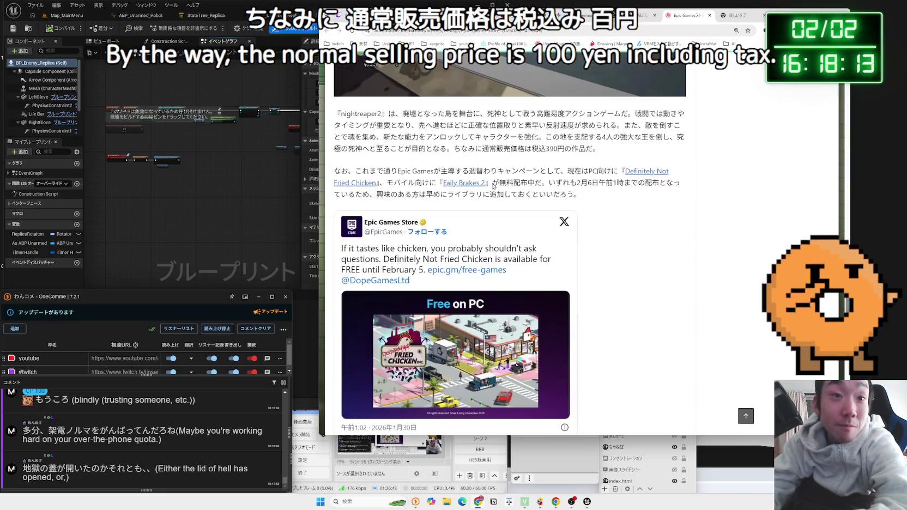
{"action": "mouse_move", "coordinate": [457, 180]}
{"action": "left_mouse_down"}
{"action": "mouse_move", "coordinate": [578, 194]}
{"action": "mouse_move", "coordinate": [415, 194]}
{"action": "mouse_move", "coordinate": [627, 194]}
{"action": "left_mouse_up"}
{"action": "left_click", "coordinate": [514, 172]}
{"action": "scroll", "coordinate": [514, 172], "scroll_direction": "down", "scroll_amount": 1}
{"action": "scroll", "coordinate": [513, 172], "scroll_direction": "up", "scroll_amount": 3}
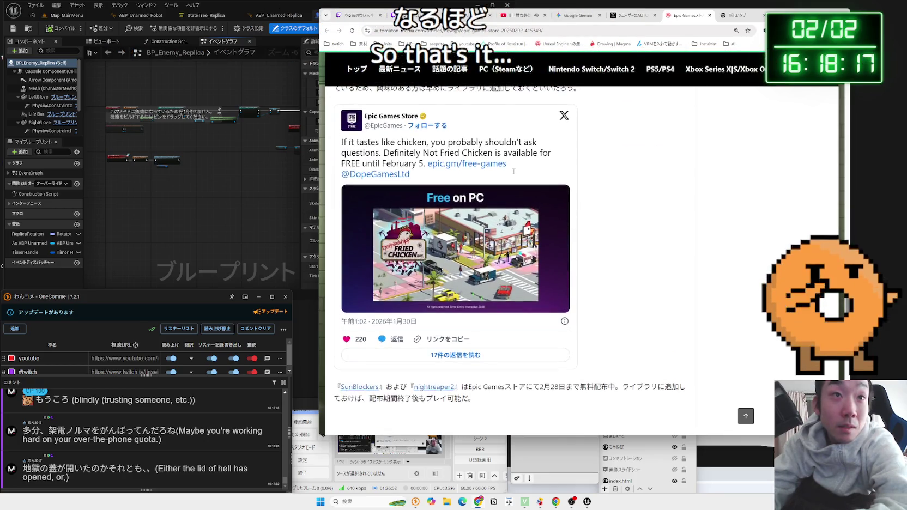
{"action": "left_click_drag", "start_coordinate": [384, 170], "coordinate": [675, 197]}
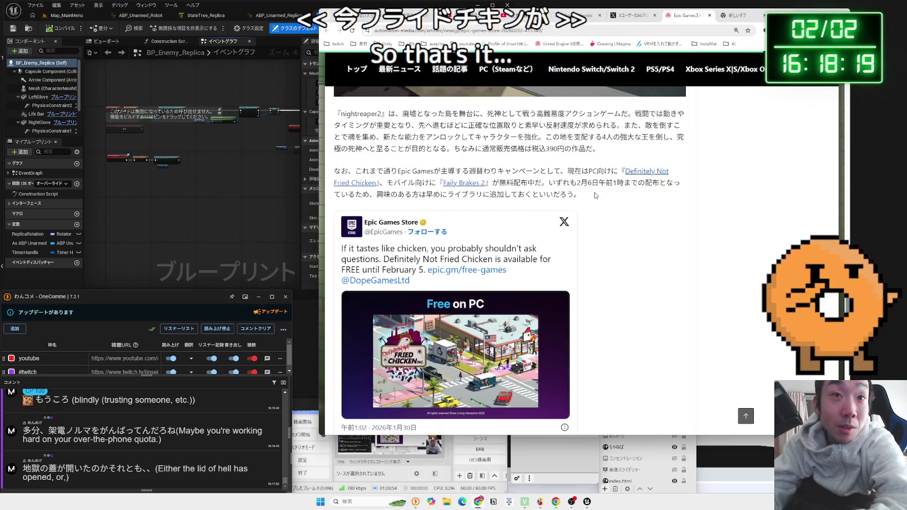
{"action": "left_click_drag", "start_coordinate": [415, 173], "coordinate": [600, 196]}
{"action": "left_click", "coordinate": [427, 172]}
{"action": "scroll", "coordinate": [427, 173], "scroll_direction": "up", "scroll_amount": 10}
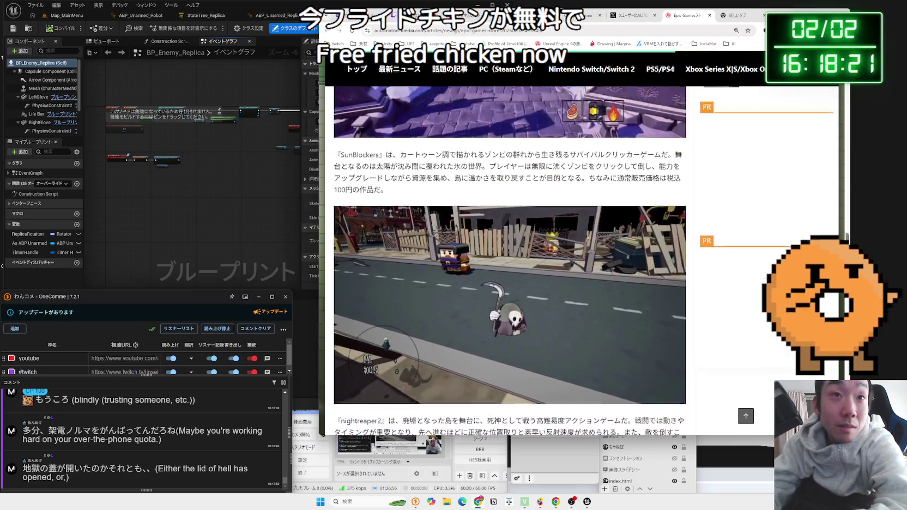
{"action": "scroll", "coordinate": [434, 165], "scroll_direction": "up", "scroll_amount": 3}
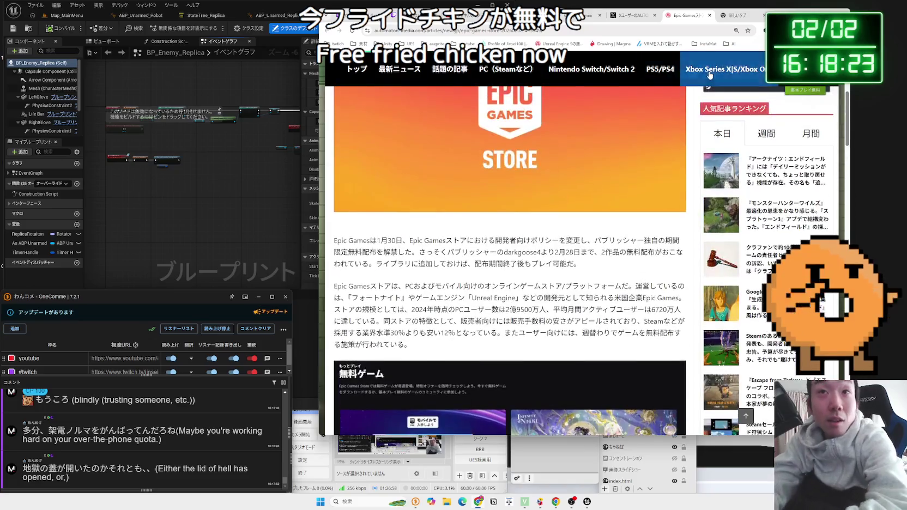
Step: Close the Automaton article and move to the new tab's search box
{"action": "left_click", "coordinate": [710, 15]}
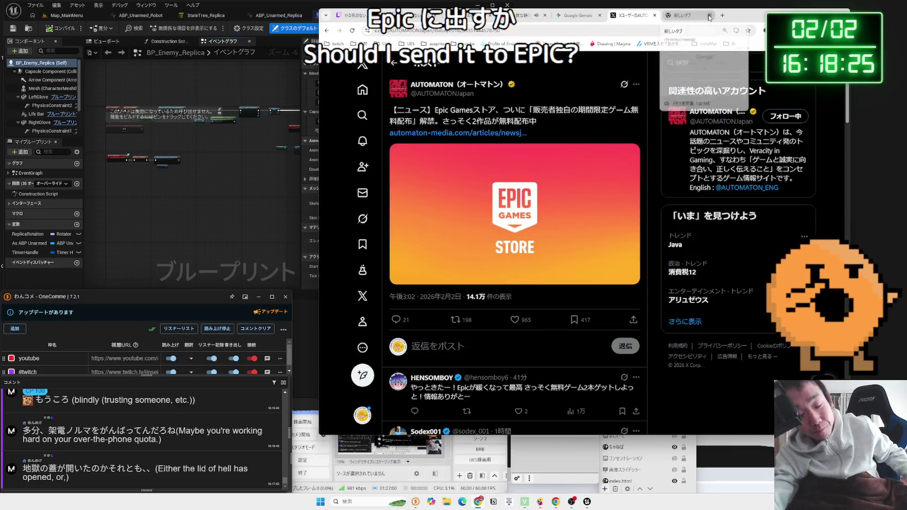
{"action": "left_click", "coordinate": [703, 17]}
{"action": "left_click", "coordinate": [680, 34]}
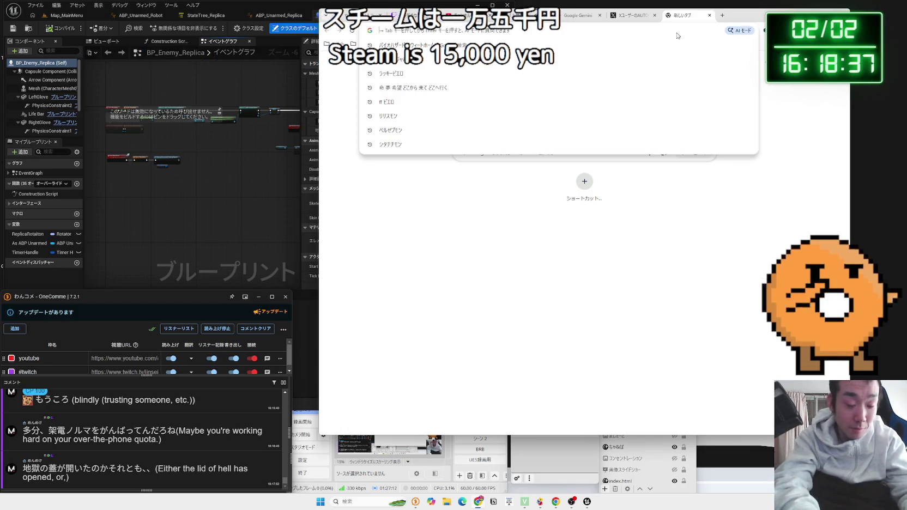
Step: Ask Gemini in Japanese what publishing on Epic Games costs, noting Steam's $100 registration fee
{"action": "type", "text": "epi"}
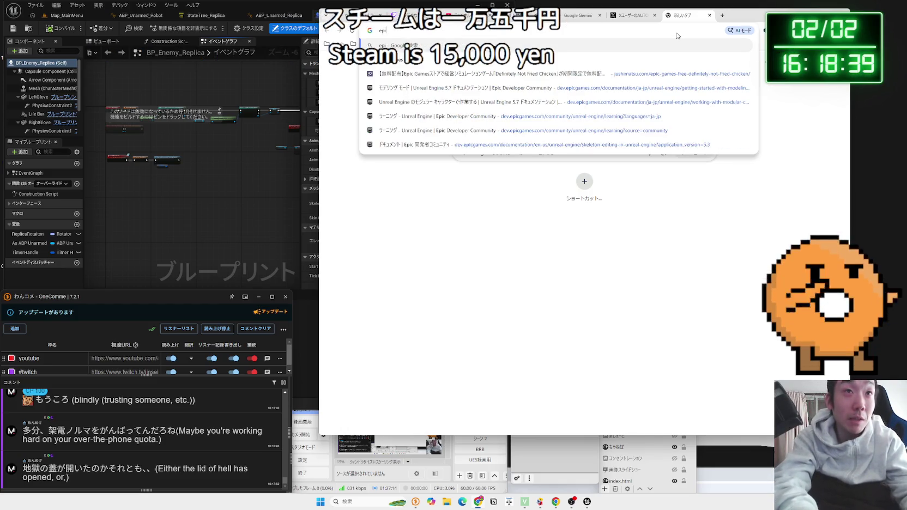
{"action": "left_click", "coordinate": [578, 15]}
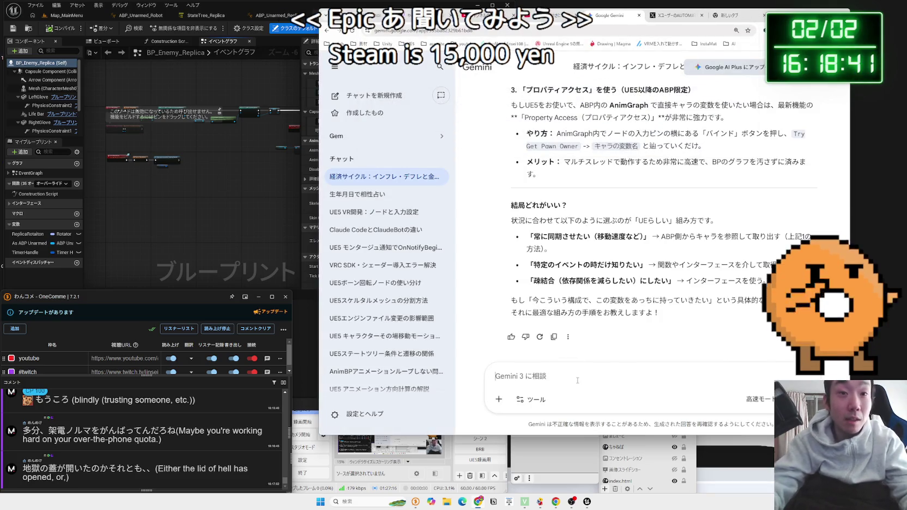
{"action": "type", "text": "Ep"}
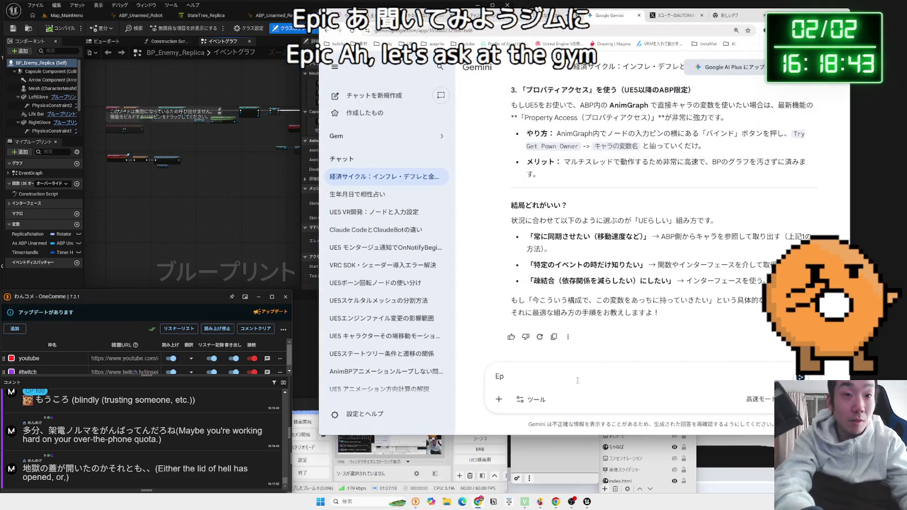
{"action": "type", "text": "oui"}
{"action": "type", "text": "am"}
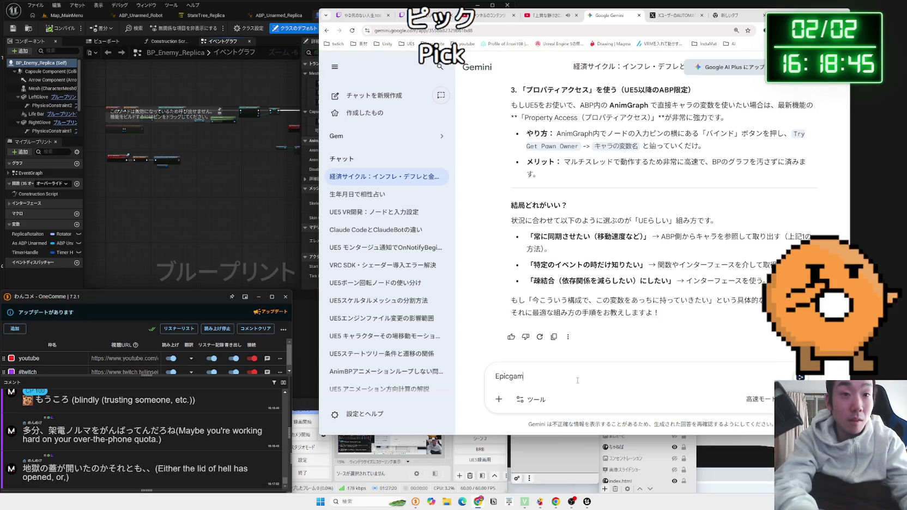
{"action": "type", "text": "にげーむをこうか"}
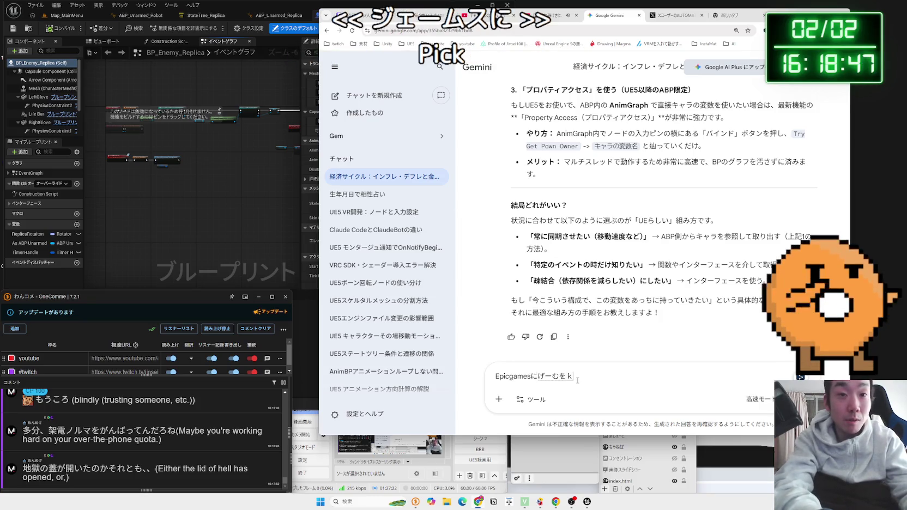
{"action": "type", "text": "いすると"}
{"action": "key", "text": "space"}
{"action": "type", "text": "したら"}
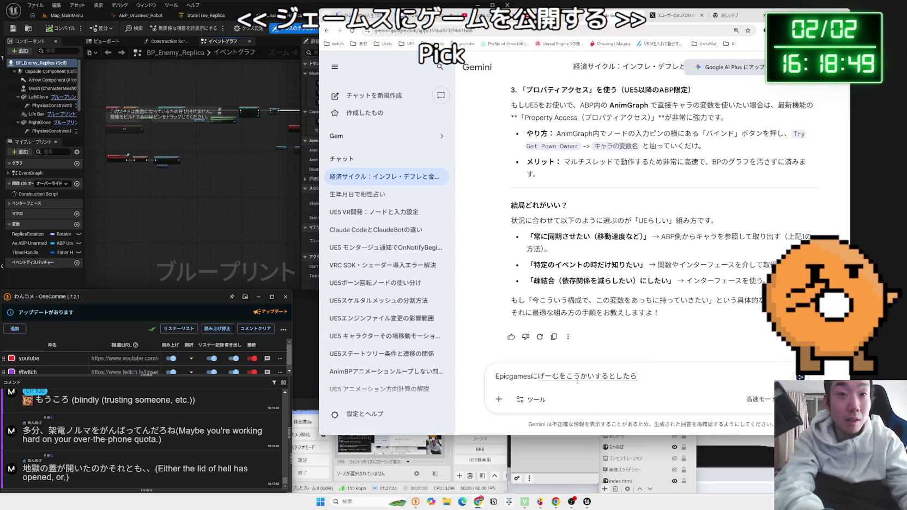
{"action": "type", "text": "いkaka"}
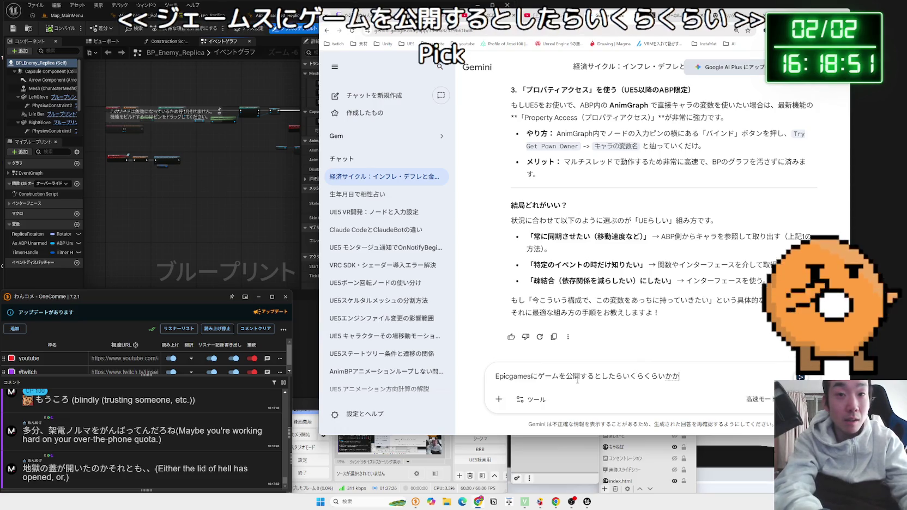
{"action": "type", "text": "かかり"}
{"action": "type", "text": "esukane?"}
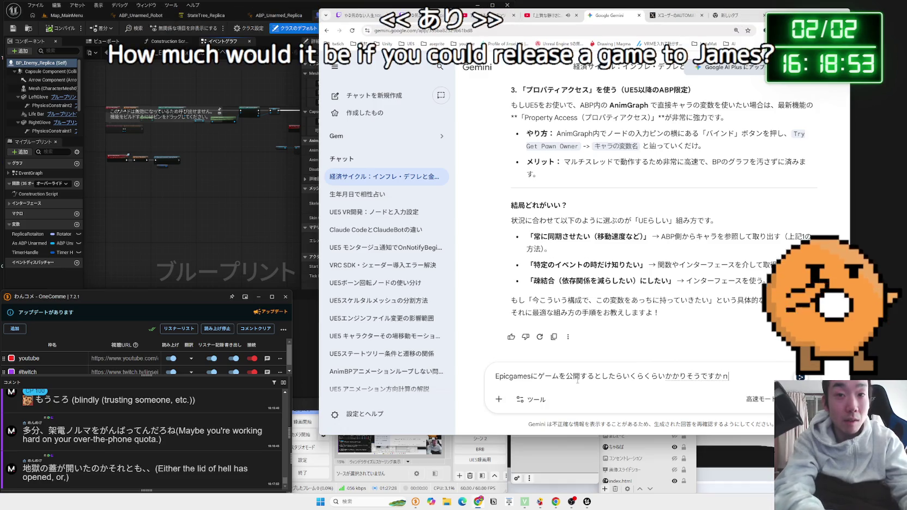
{"action": "type", "text": "steam"}
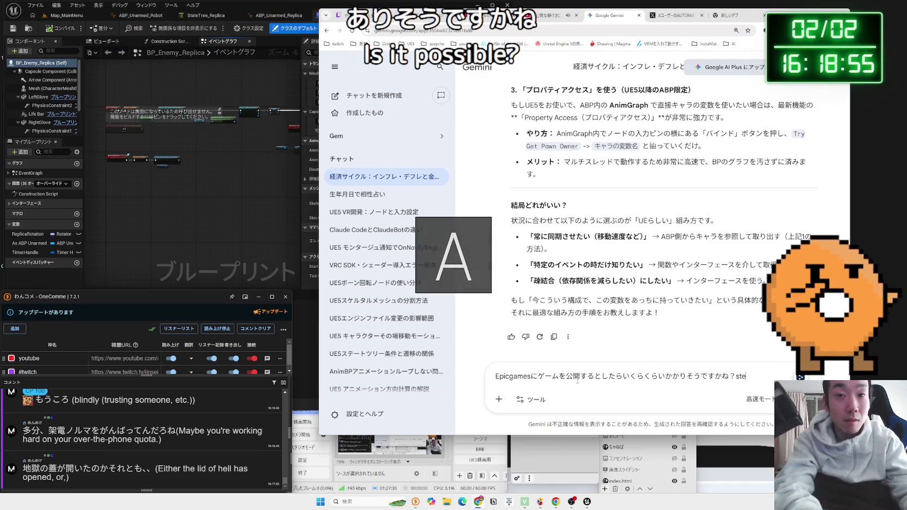
{"action": "key", "text": "Zenkaku_Hankaku"}
{"action": "type", "text": "は登録に１００"}
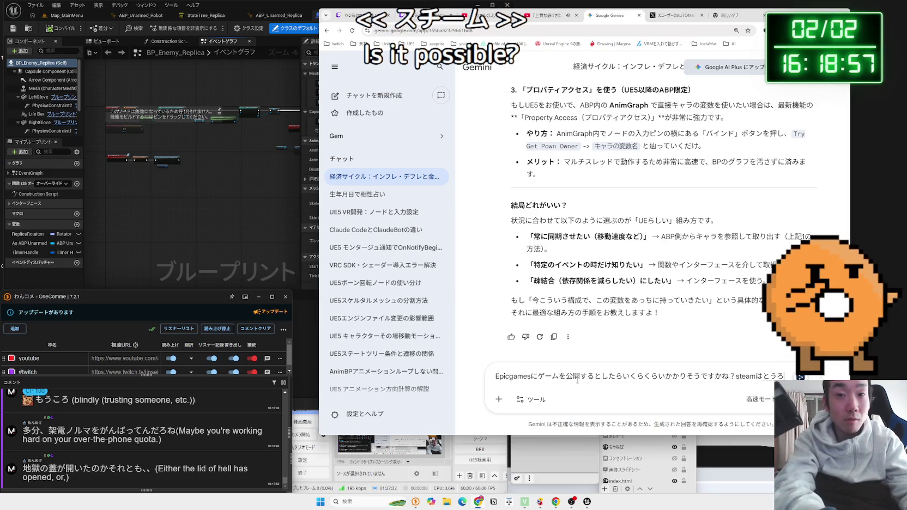
{"action": "type", "text": "ドルかかったは"}
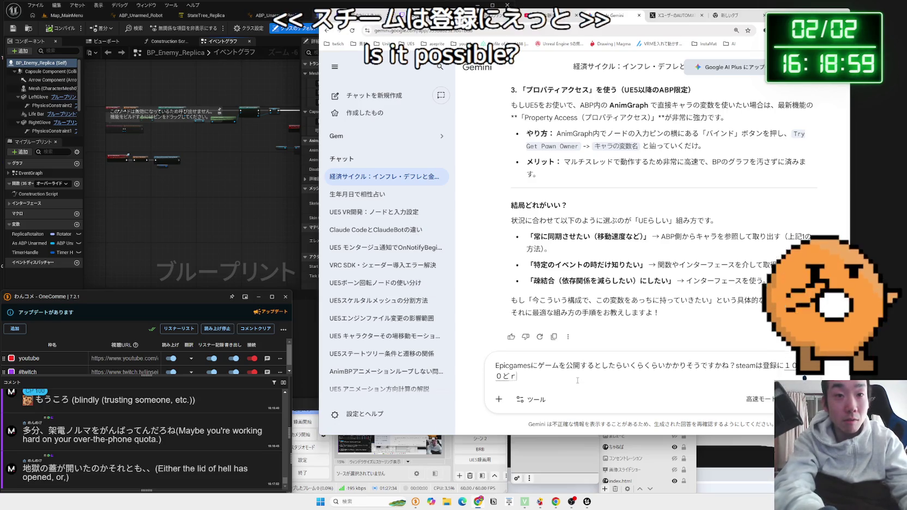
{"action": "type", "text": "ずです"}
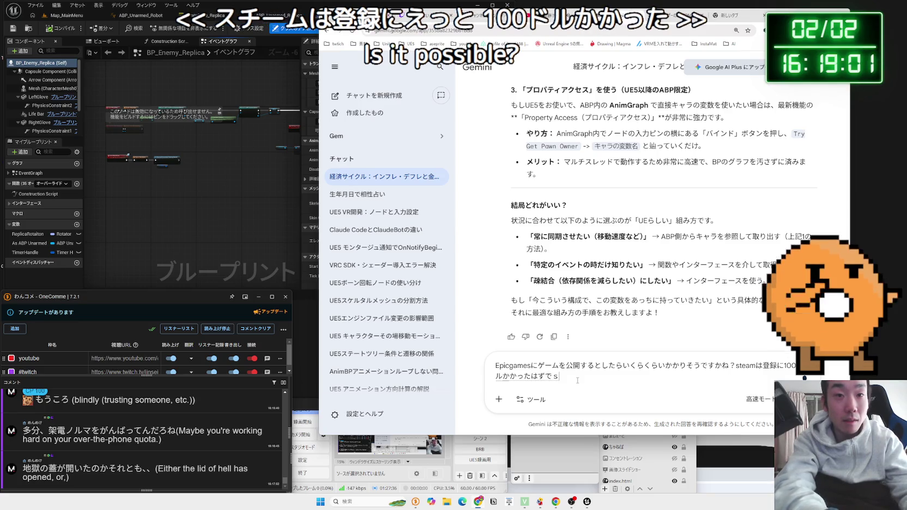
{"action": "key", "text": "Return"}
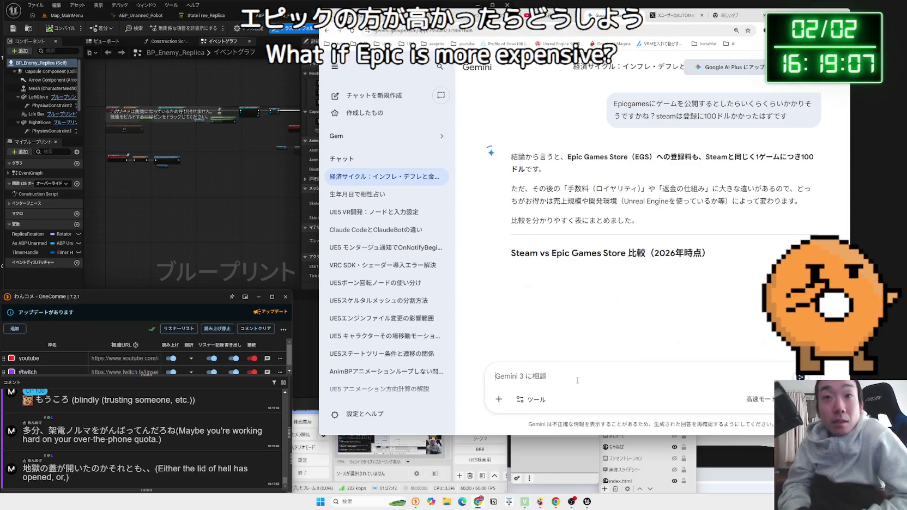
{"action": "left_click_drag", "start_coordinate": [510, 157], "coordinate": [803, 157]}
{"action": "left_click_drag", "start_coordinate": [802, 157], "coordinate": [561, 157]}
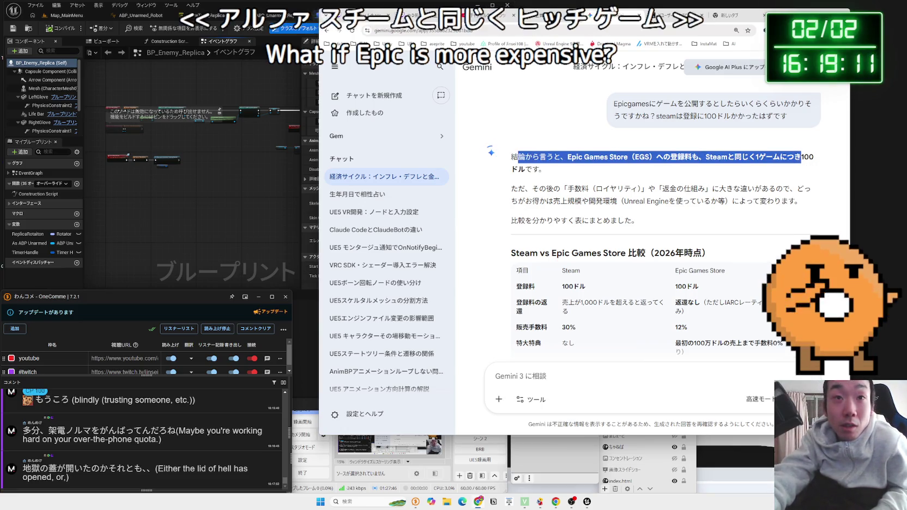
{"action": "left_click", "coordinate": [581, 175]}
{"action": "triple_click", "coordinate": [544, 187]}
{"action": "left_click", "coordinate": [680, 203]}
{"action": "scroll", "coordinate": [680, 204], "scroll_direction": "down", "scroll_amount": 1}
{"action": "scroll", "coordinate": [681, 204], "scroll_direction": "down", "scroll_amount": 1}
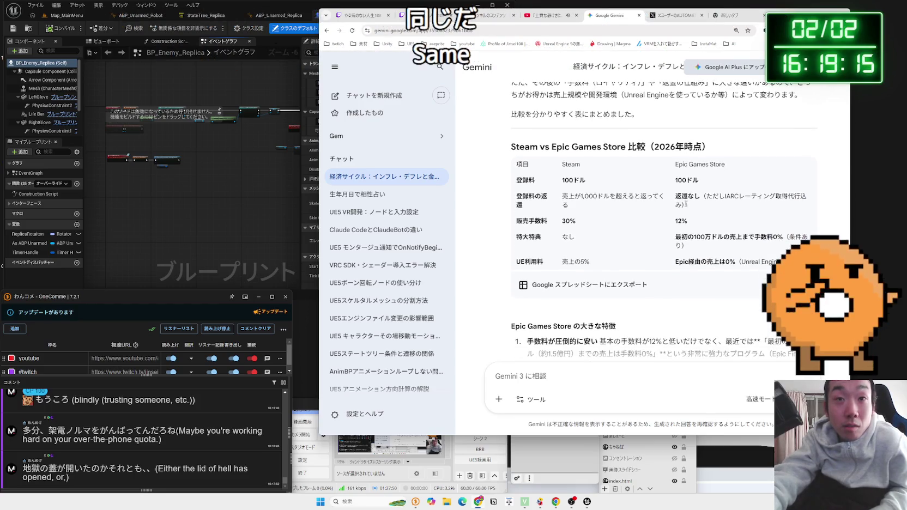
{"action": "double_click", "coordinate": [560, 198]}
{"action": "left_click", "coordinate": [660, 206]}
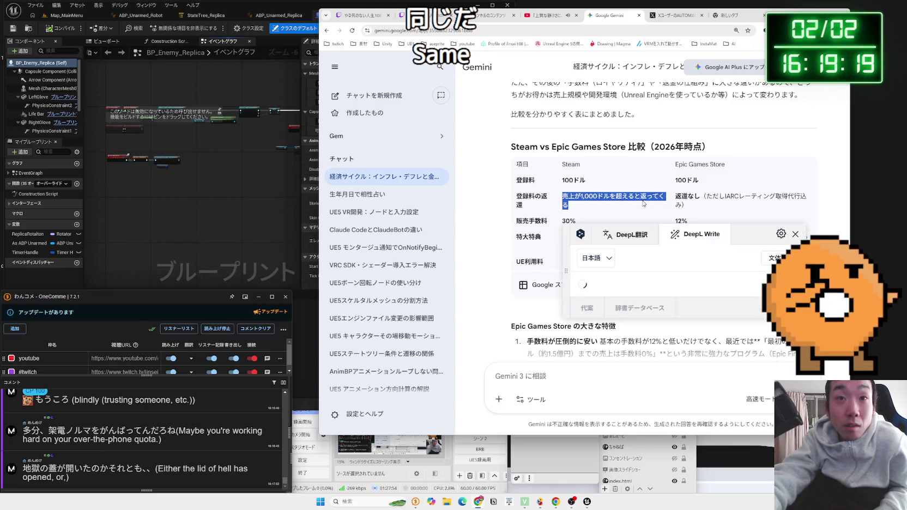
{"action": "double_click", "coordinate": [643, 200]}
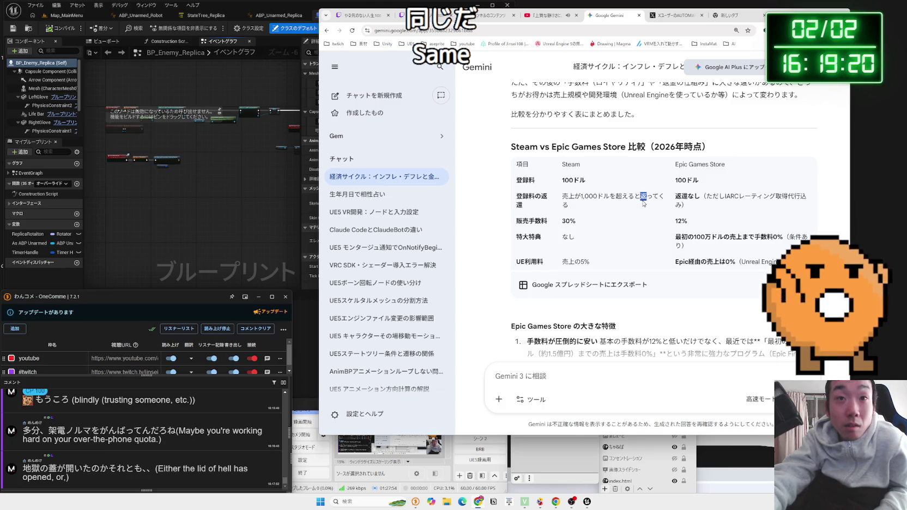
{"action": "left_click", "coordinate": [562, 199]}
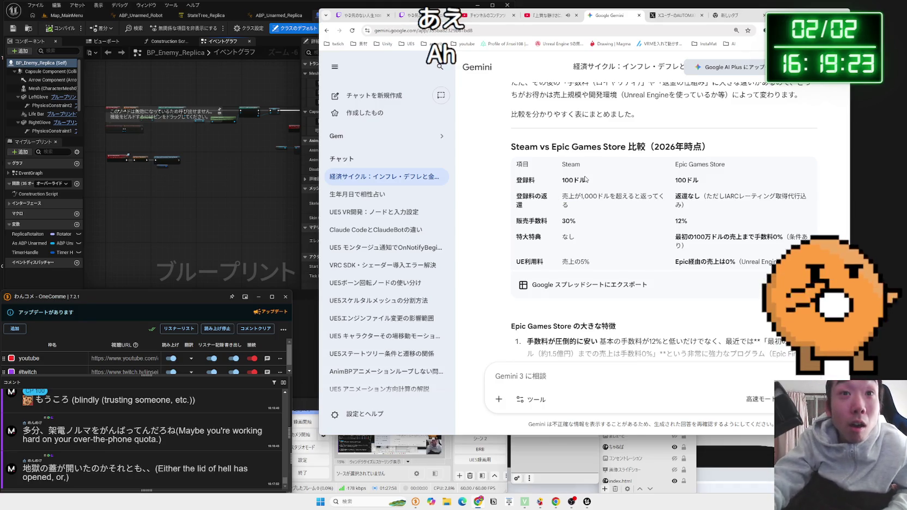
{"action": "mouse_move", "coordinate": [562, 164]}
{"action": "left_mouse_down"}
{"action": "mouse_move", "coordinate": [585, 210]}
{"action": "mouse_move", "coordinate": [517, 187]}
{"action": "mouse_move", "coordinate": [529, 190]}
{"action": "left_mouse_up"}
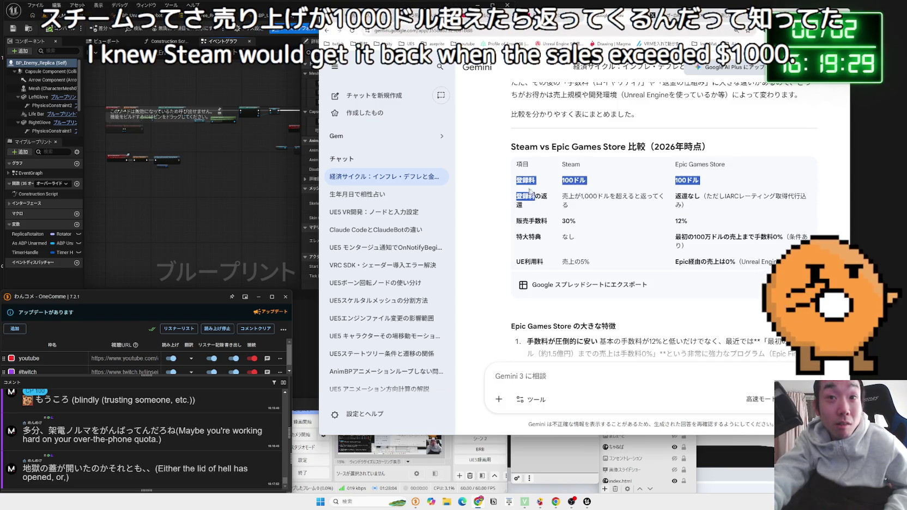
{"action": "left_click", "coordinate": [596, 206]}
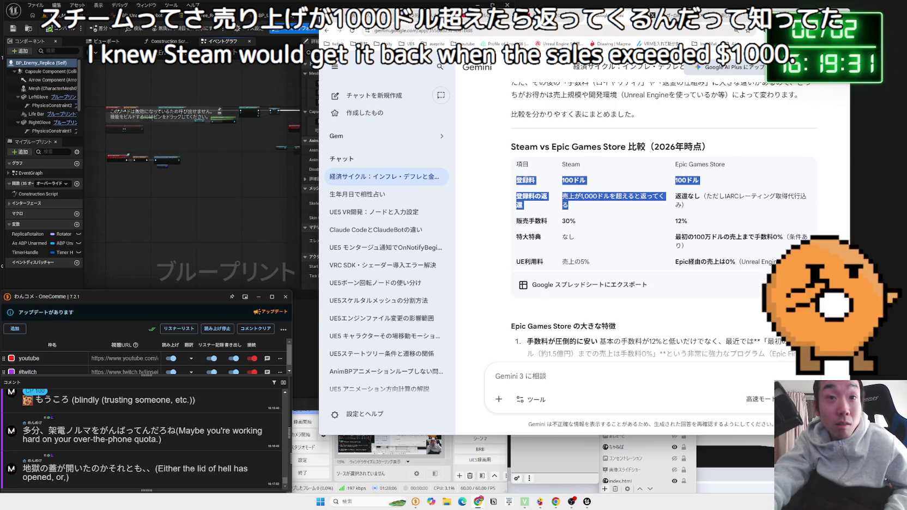
{"action": "left_click", "coordinate": [519, 172]}
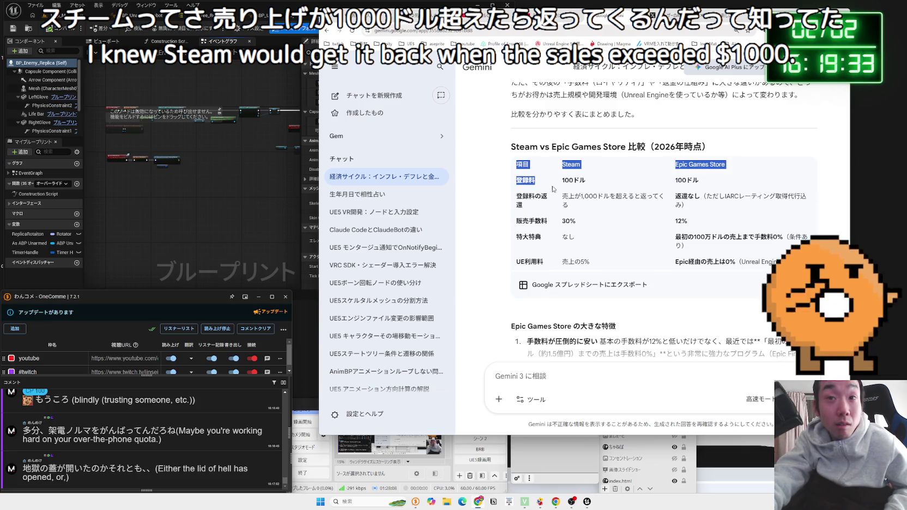
{"action": "left_click_drag", "start_coordinate": [587, 211], "coordinate": [528, 181]}
{"action": "left_click", "coordinate": [628, 207]}
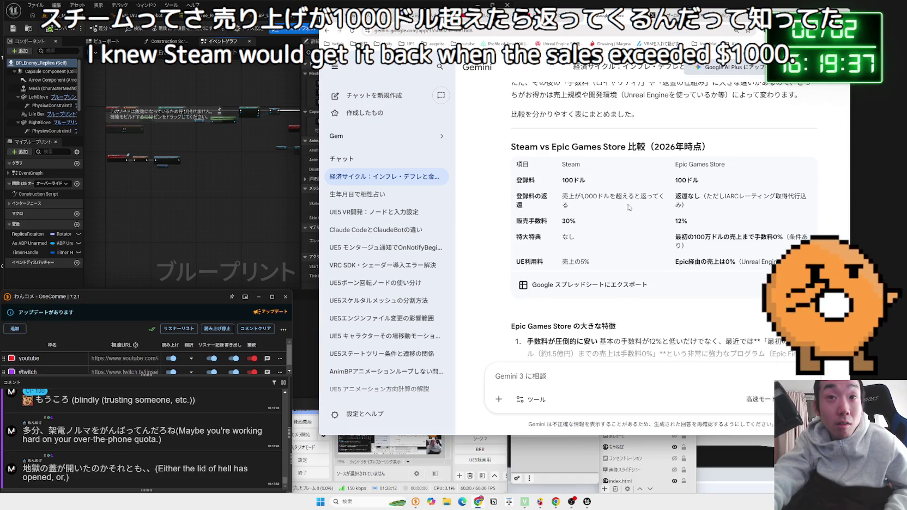
{"action": "scroll", "coordinate": [723, 207], "scroll_direction": "down", "scroll_amount": 1}
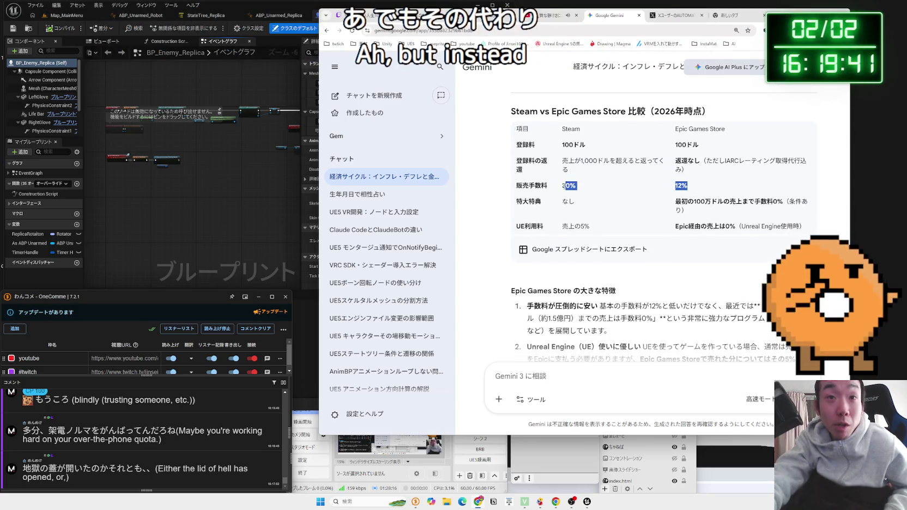
{"action": "mouse_move", "coordinate": [675, 201]}
{"action": "left_mouse_down"}
{"action": "mouse_move", "coordinate": [806, 202]}
{"action": "mouse_move", "coordinate": [708, 212]}
{"action": "mouse_move", "coordinate": [726, 214]}
{"action": "left_mouse_up"}
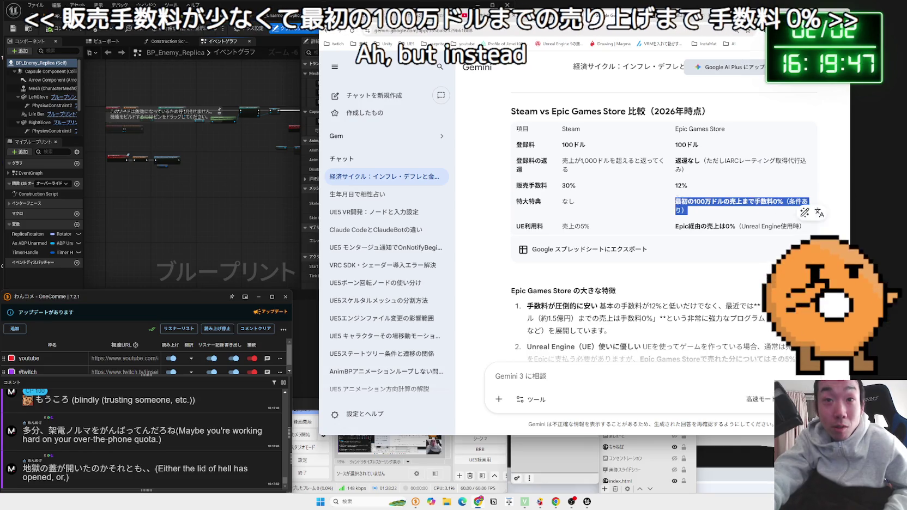
{"action": "mouse_move", "coordinate": [564, 145]}
{"action": "left_mouse_down"}
{"action": "mouse_move", "coordinate": [585, 144]}
{"action": "mouse_move", "coordinate": [597, 160]}
{"action": "left_mouse_up"}
{"action": "left_click", "coordinate": [581, 159]}
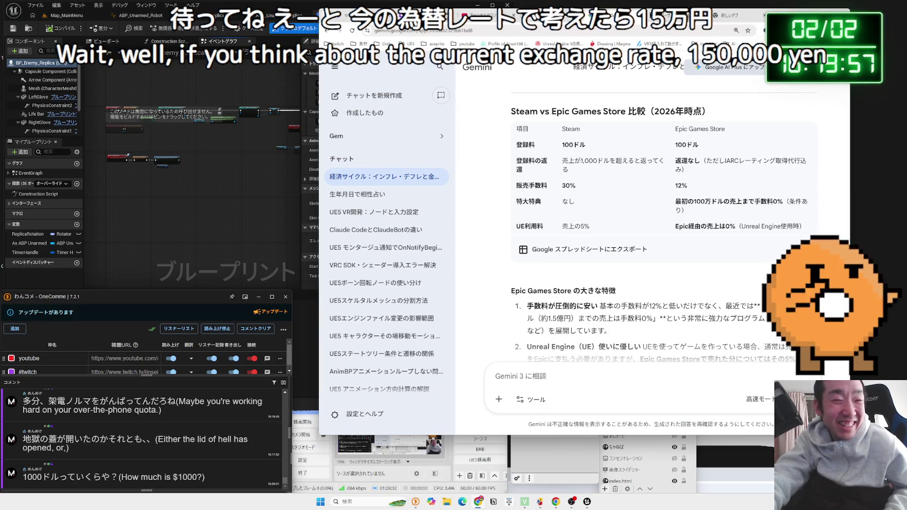
{"action": "double_click", "coordinate": [588, 161]}
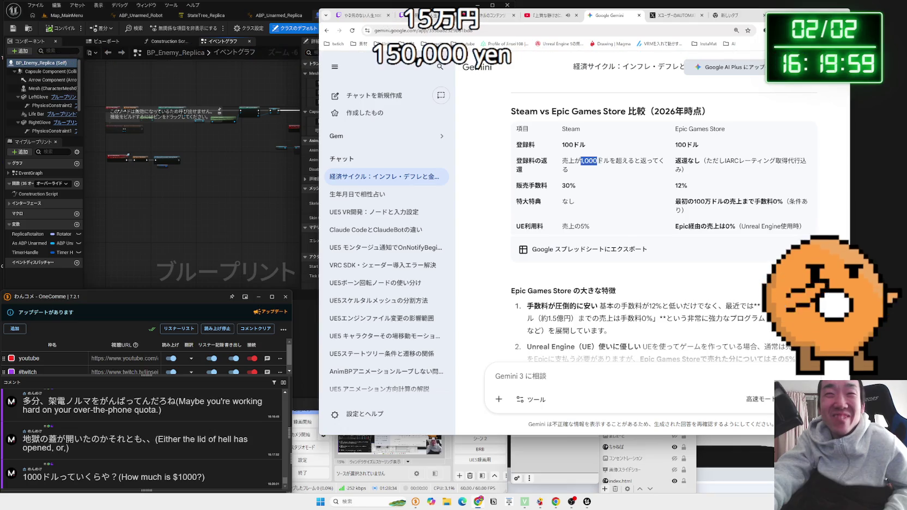
{"action": "double_click", "coordinate": [589, 161]}
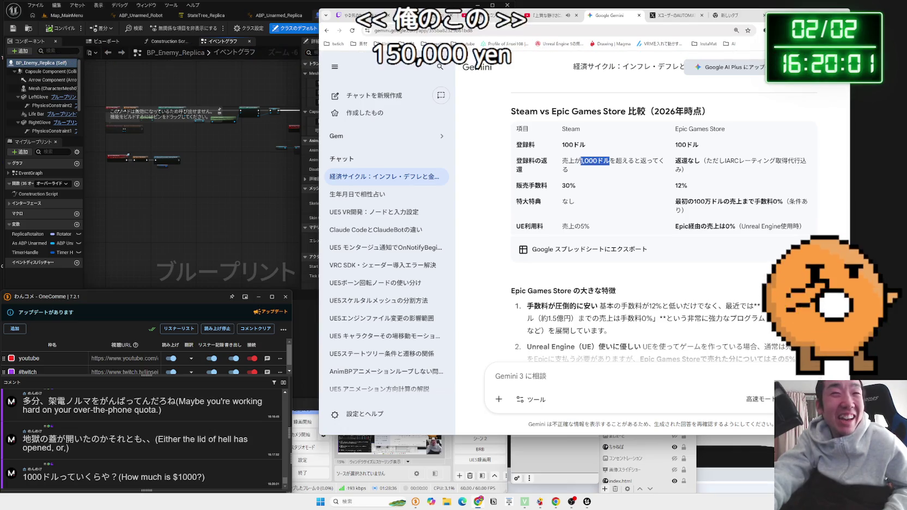
{"action": "left_click", "coordinate": [607, 162]}
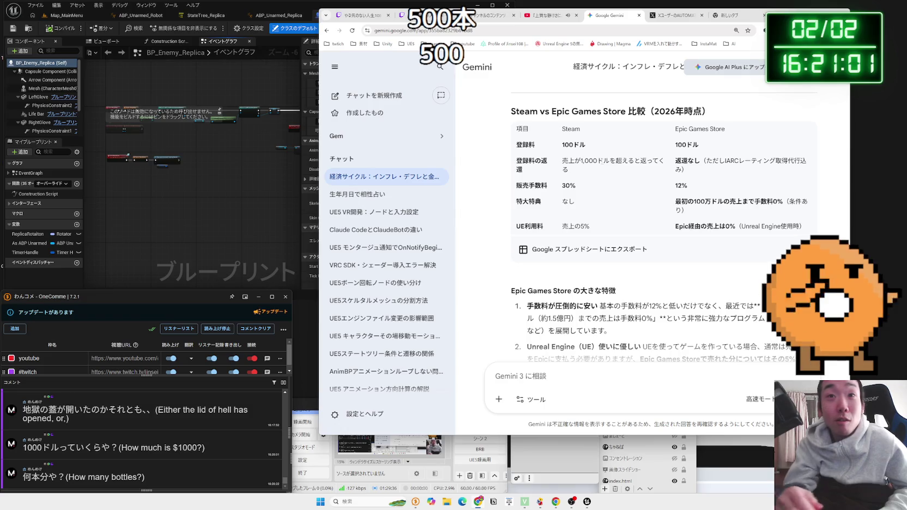
Step: Review Gemini's reply, highlighting the Epic features list and the $100 handling-fee explanation
{"action": "scroll", "coordinate": [613, 158], "scroll_direction": "down", "scroll_amount": 3}
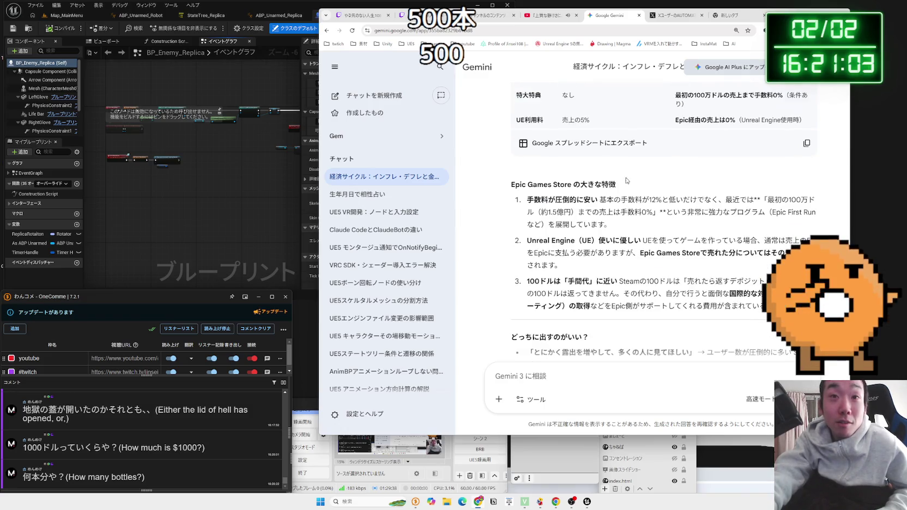
{"action": "mouse_move", "coordinate": [527, 184]}
{"action": "left_mouse_down"}
{"action": "mouse_move", "coordinate": [600, 218]}
{"action": "mouse_move", "coordinate": [525, 199]}
{"action": "mouse_move", "coordinate": [763, 191]}
{"action": "mouse_move", "coordinate": [784, 200]}
{"action": "mouse_move", "coordinate": [663, 183]}
{"action": "left_mouse_up"}
{"action": "left_click", "coordinate": [525, 204]}
{"action": "scroll", "coordinate": [525, 203], "scroll_direction": "down", "scroll_amount": 3}
{"action": "left_click_drag", "start_coordinate": [539, 176], "coordinate": [722, 187]}
{"action": "mouse_move", "coordinate": [791, 196]}
{"action": "left_mouse_down"}
{"action": "mouse_move", "coordinate": [807, 201]}
{"action": "mouse_move", "coordinate": [599, 188]}
{"action": "mouse_move", "coordinate": [554, 175]}
{"action": "mouse_move", "coordinate": [813, 200]}
{"action": "left_mouse_up"}
{"action": "mouse_move", "coordinate": [528, 246]}
{"action": "left_mouse_down"}
{"action": "mouse_move", "coordinate": [707, 268]}
{"action": "mouse_move", "coordinate": [725, 281]}
{"action": "mouse_move", "coordinate": [708, 268]}
{"action": "mouse_move", "coordinate": [602, 255]}
{"action": "mouse_move", "coordinate": [708, 311]}
{"action": "left_mouse_up"}
Step: Finish scrolling through the reply and open a new Google tab
{"action": "scroll", "coordinate": [627, 256], "scroll_direction": "down", "scroll_amount": 1}
{"action": "scroll", "coordinate": [670, 263], "scroll_direction": "up", "scroll_amount": 15}
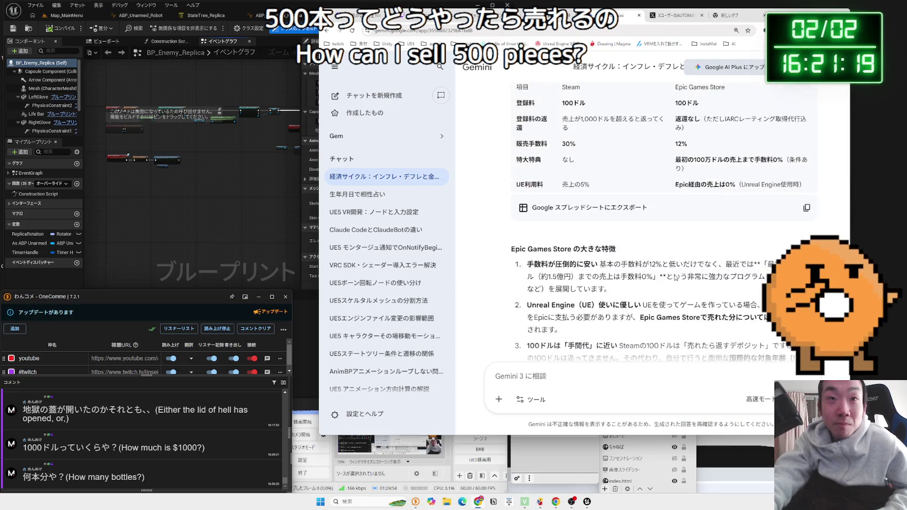
{"action": "scroll", "coordinate": [671, 264], "scroll_direction": "down", "scroll_amount": 15}
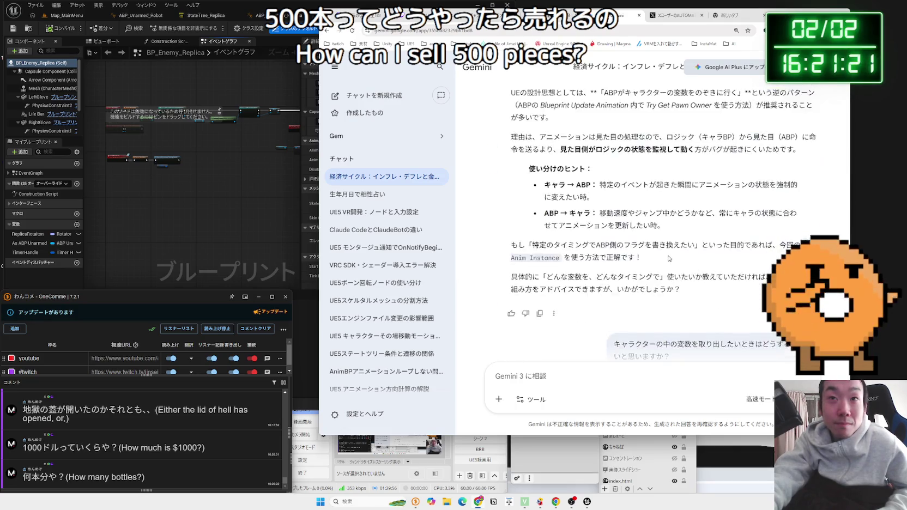
{"action": "scroll", "coordinate": [666, 255], "scroll_direction": "down", "scroll_amount": 5}
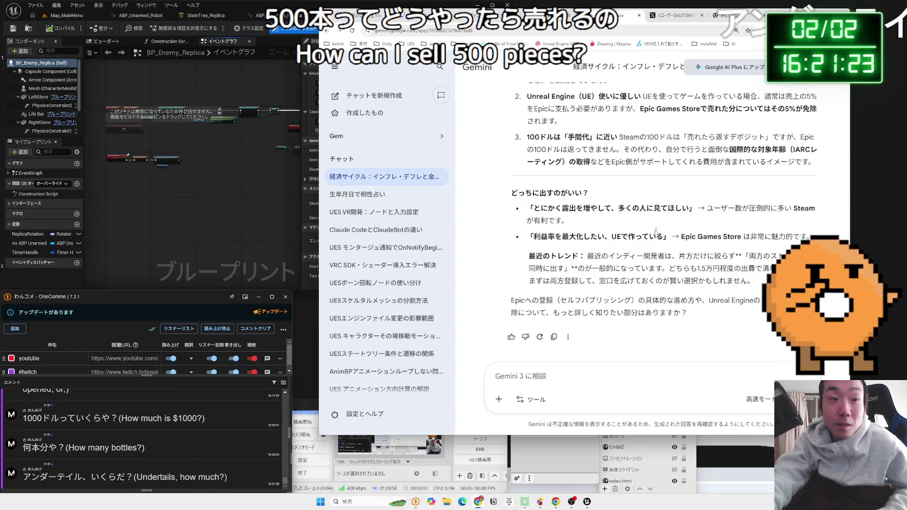
{"action": "key", "text": "ctrl+t"}
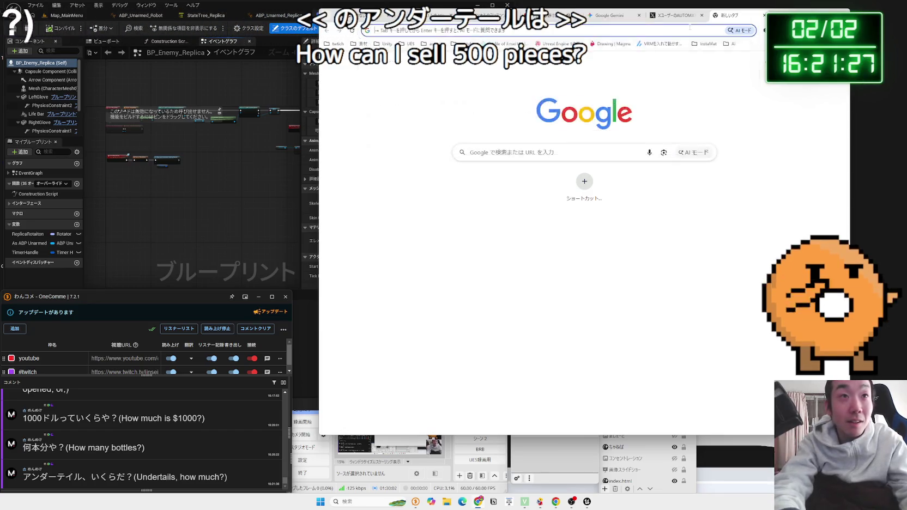
Step: Search Google for アンダーテール and note its ¥980 price
{"action": "type", "text": "アンダーテール"}
{"action": "key", "text": "Return"}
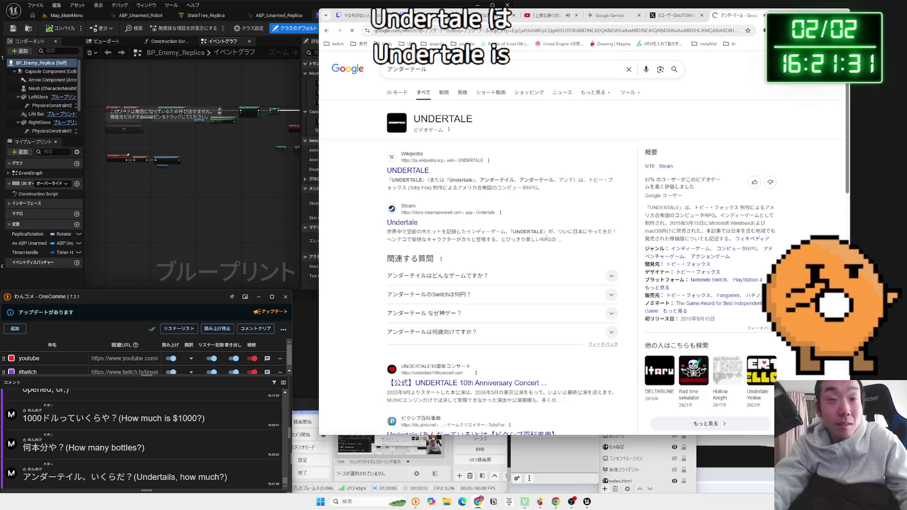
{"action": "scroll", "coordinate": [546, 237], "scroll_direction": "down", "scroll_amount": 10}
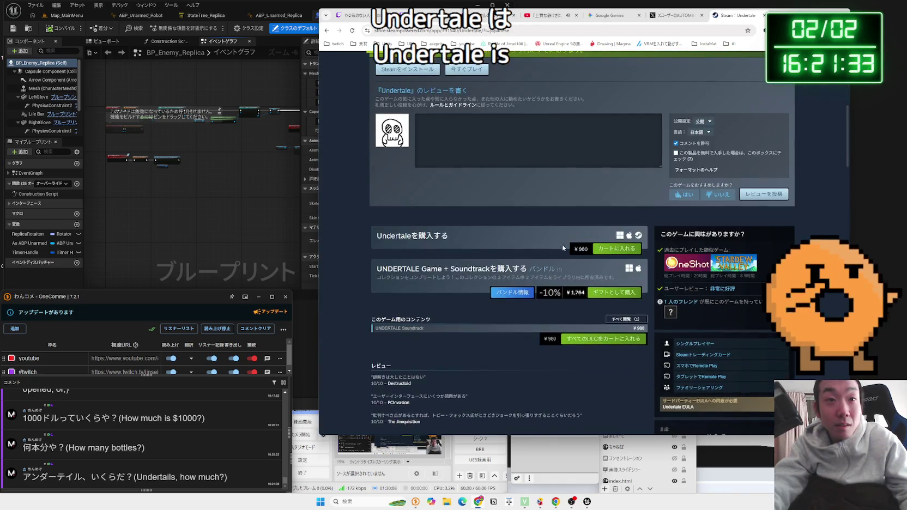
{"action": "left_click_drag", "start_coordinate": [581, 249], "coordinate": [580, 249]}
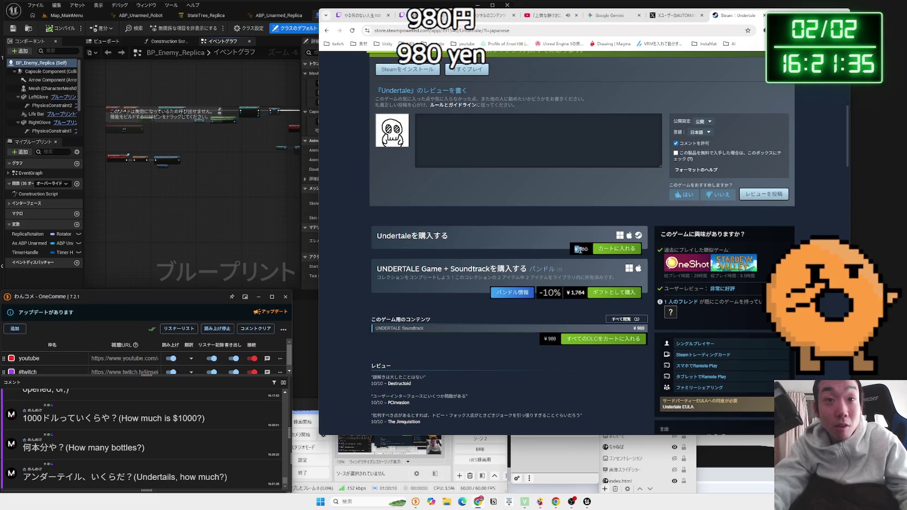
{"action": "scroll", "coordinate": [570, 244], "scroll_direction": "up", "scroll_amount": 10}
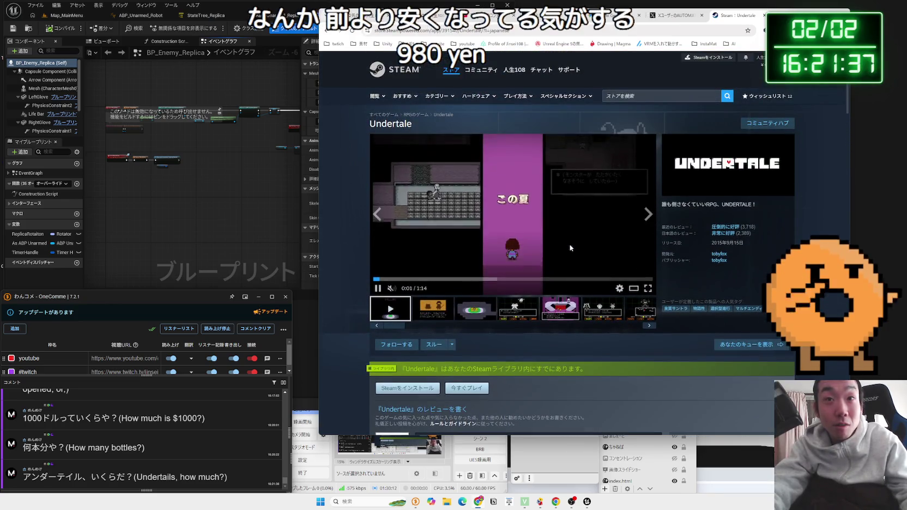
{"action": "key", "text": "alt+Left"}
Step: Refine the search to アンダーテール セール and browse the sale results
{"action": "left_click", "coordinate": [505, 74]}
{"action": "type", "text": "セール"}
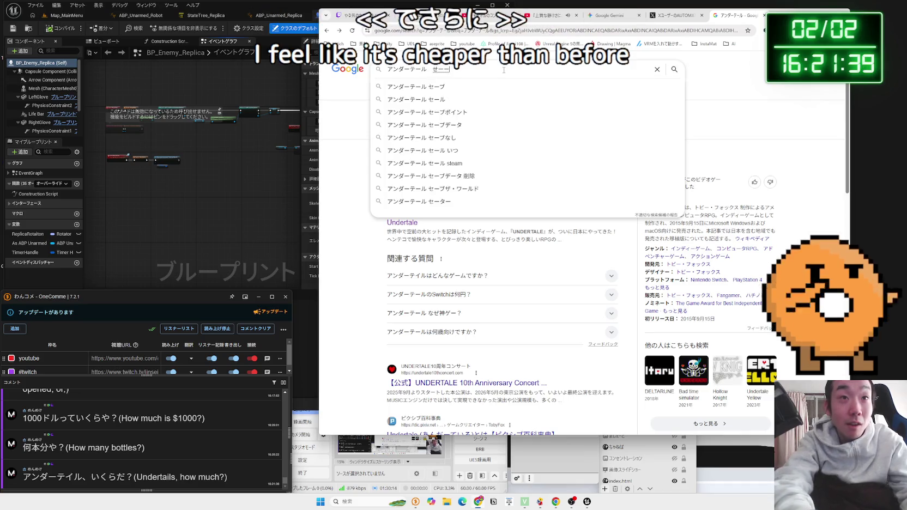
{"action": "key", "text": "Return"}
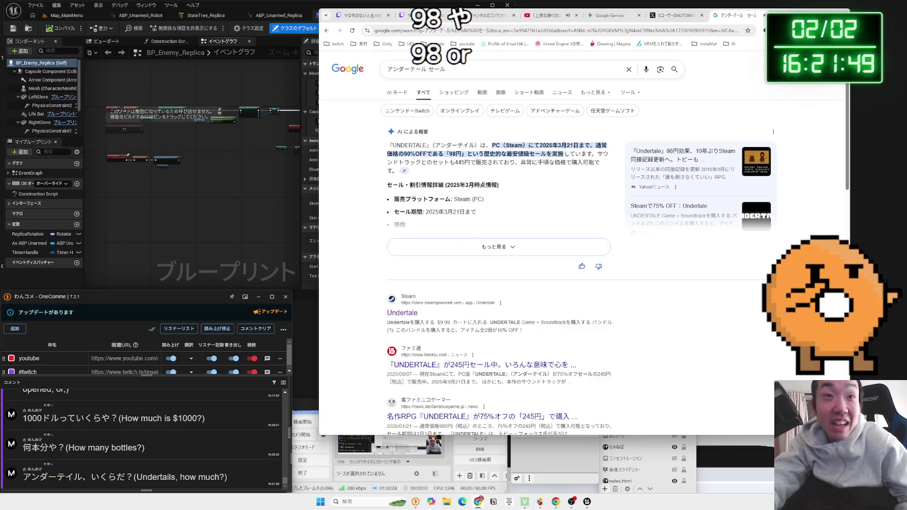
{"action": "scroll", "coordinate": [486, 188], "scroll_direction": "down", "scroll_amount": 3}
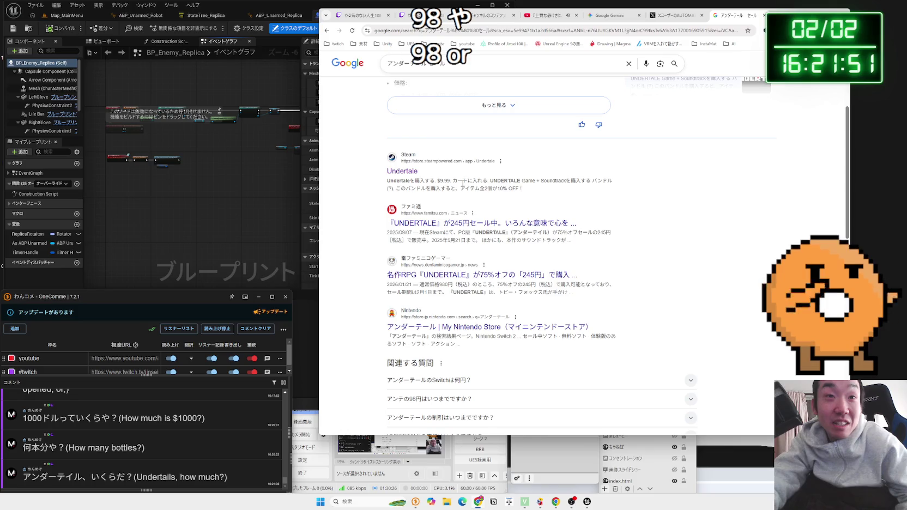
{"action": "scroll", "coordinate": [458, 169], "scroll_direction": "up", "scroll_amount": 3}
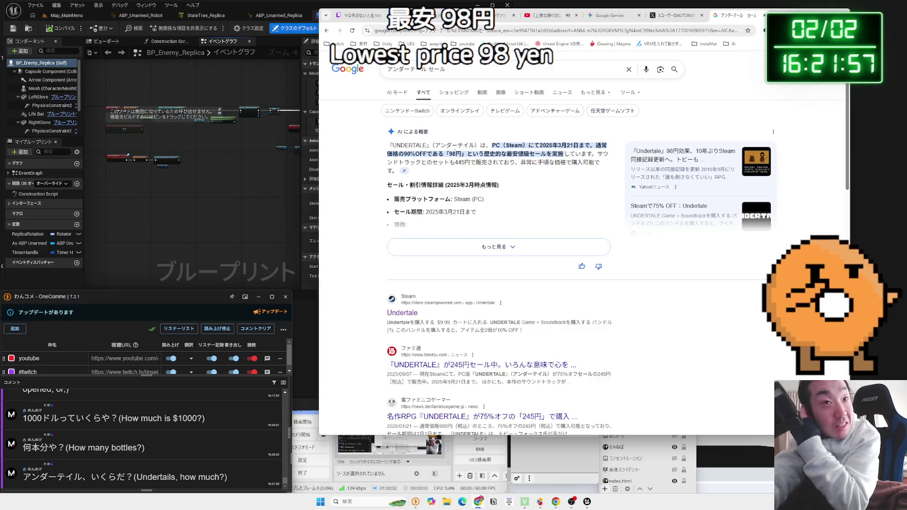
{"action": "scroll", "coordinate": [456, 155], "scroll_direction": "down", "scroll_amount": 3}
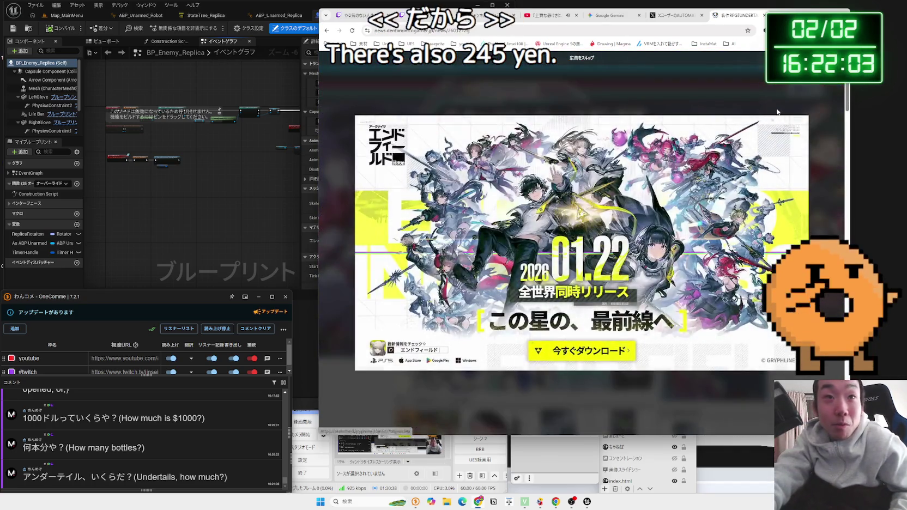
{"action": "scroll", "coordinate": [511, 161], "scroll_direction": "down", "scroll_amount": 10}
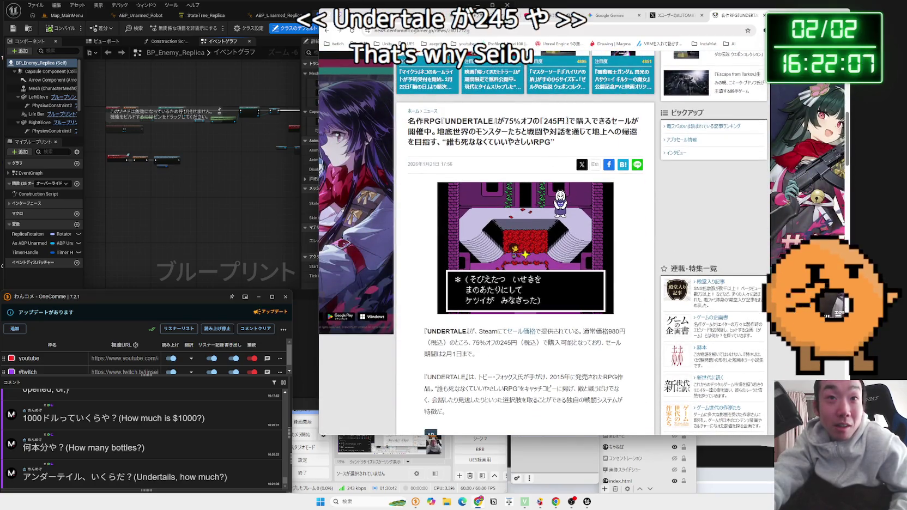
Step: Read the UNDERTALE 75%-off, 245-yen sale article to the bottom, then open a new tab
{"action": "left_click_drag", "start_coordinate": [568, 121], "coordinate": [574, 142]}
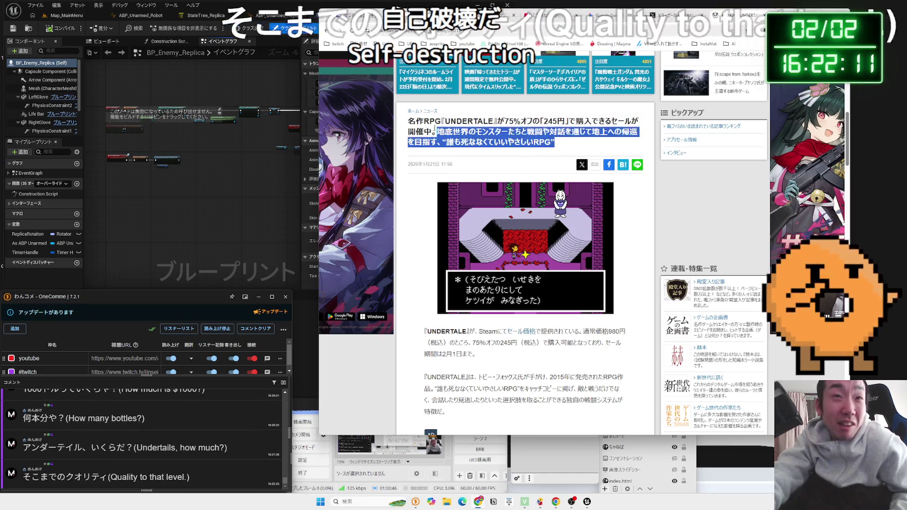
{"action": "scroll", "coordinate": [563, 144], "scroll_direction": "down", "scroll_amount": 10}
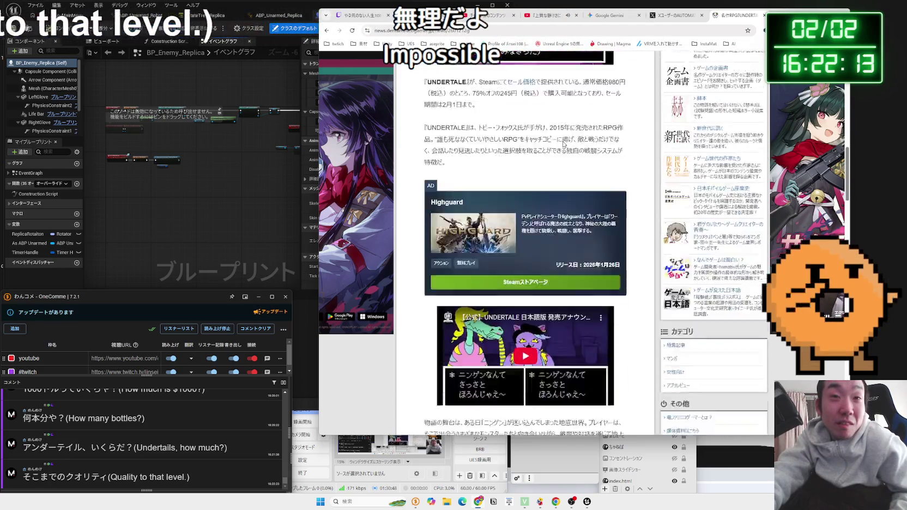
{"action": "scroll", "coordinate": [564, 145], "scroll_direction": "down", "scroll_amount": 15}
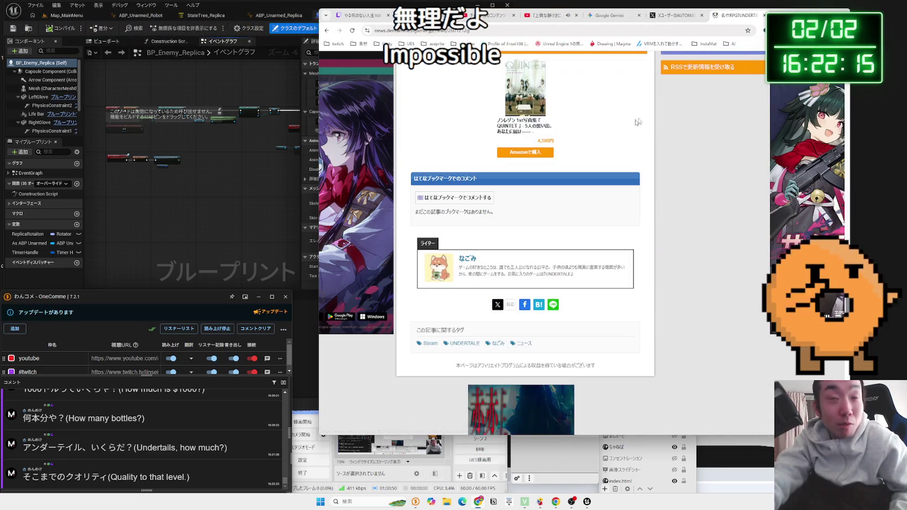
{"action": "key", "text": "ctrl+t"}
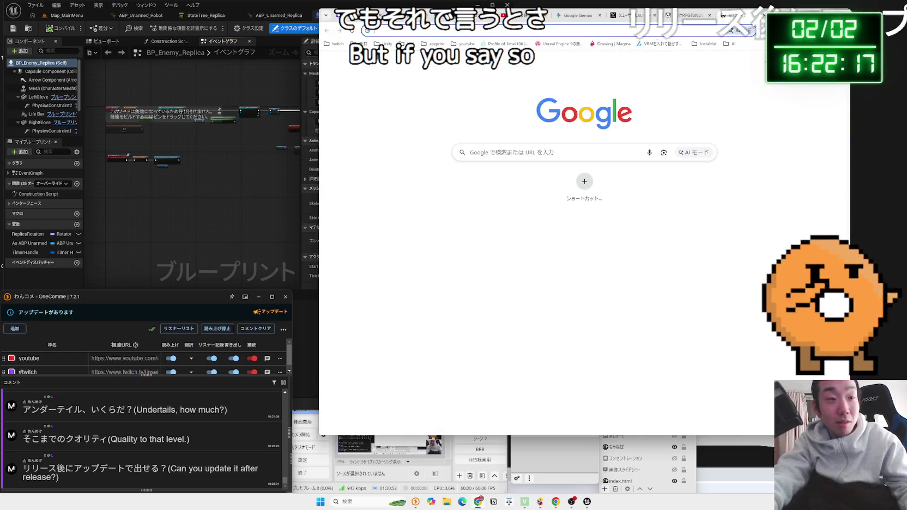
Step: Search for 'getting over it' from the address bar of the new tab
{"action": "left_click", "coordinate": [406, 30]}
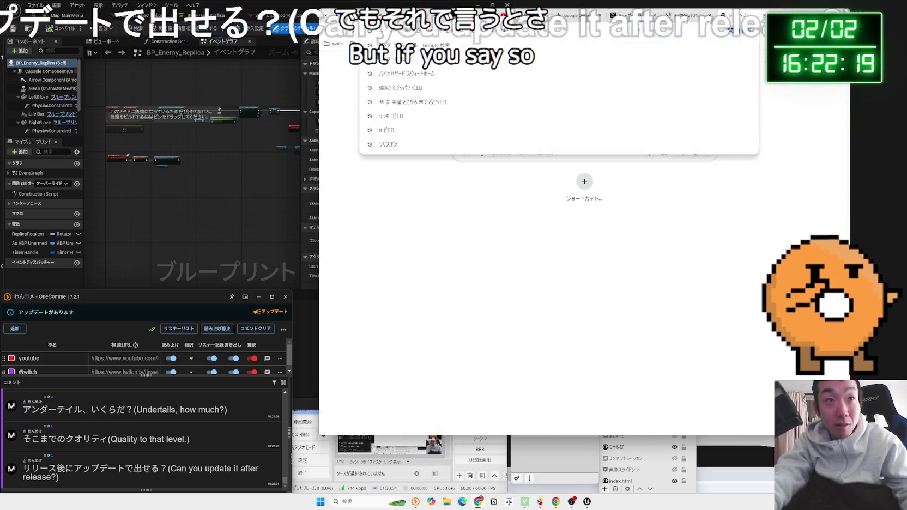
{"action": "left_click", "coordinate": [406, 158]}
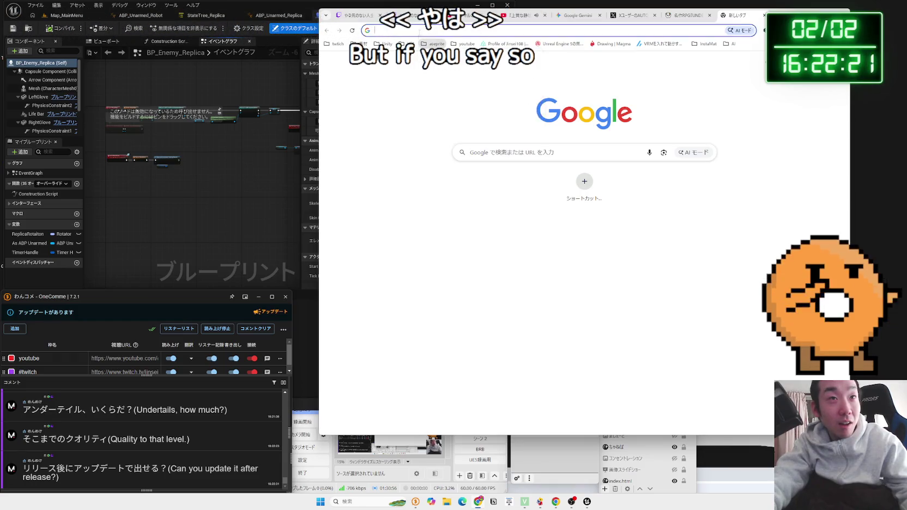
{"action": "left_click", "coordinate": [406, 30]}
{"action": "key", "text": "Zenkaku_Hankaku"}
{"action": "type", "text": "getting over it"}
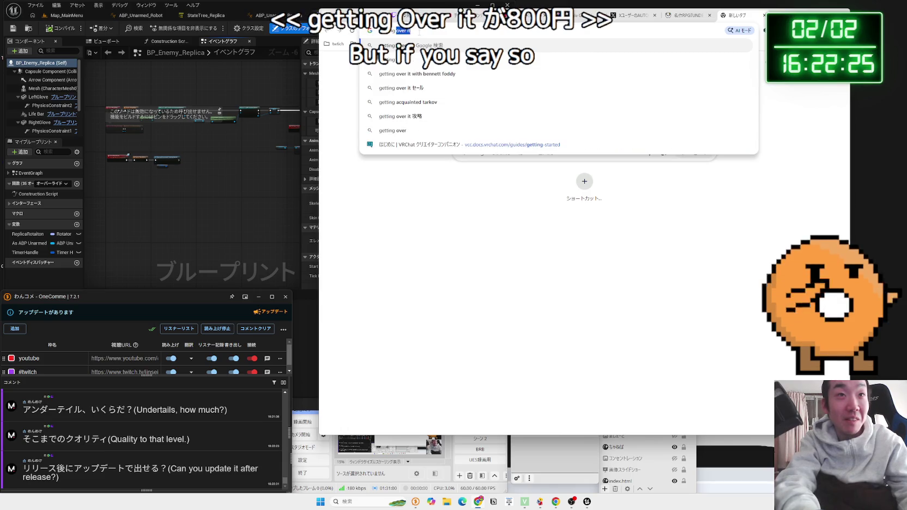
{"action": "key", "text": "BackSpace"}
{"action": "type", "text": "over"}
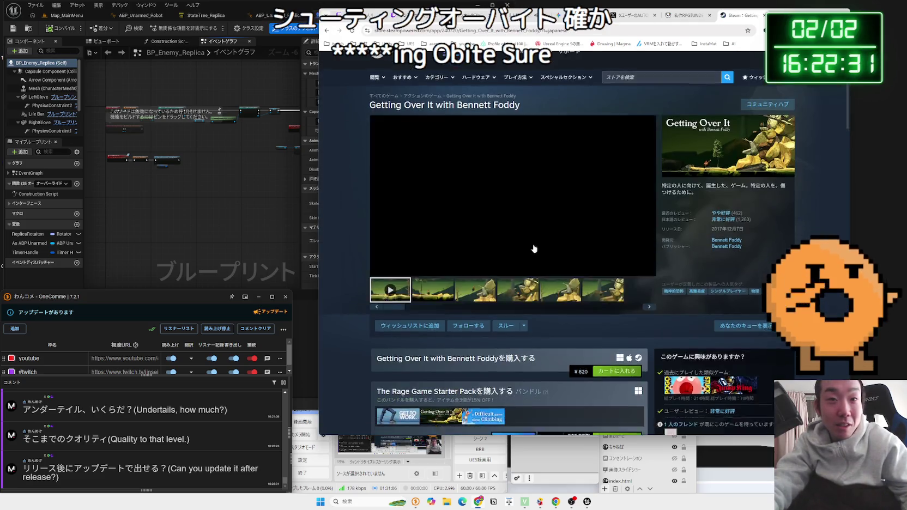
Step: Browse the Getting Over It store page screenshots, viewing the 4th and 5th images
{"action": "scroll", "coordinate": [539, 254], "scroll_direction": "down", "scroll_amount": 2}
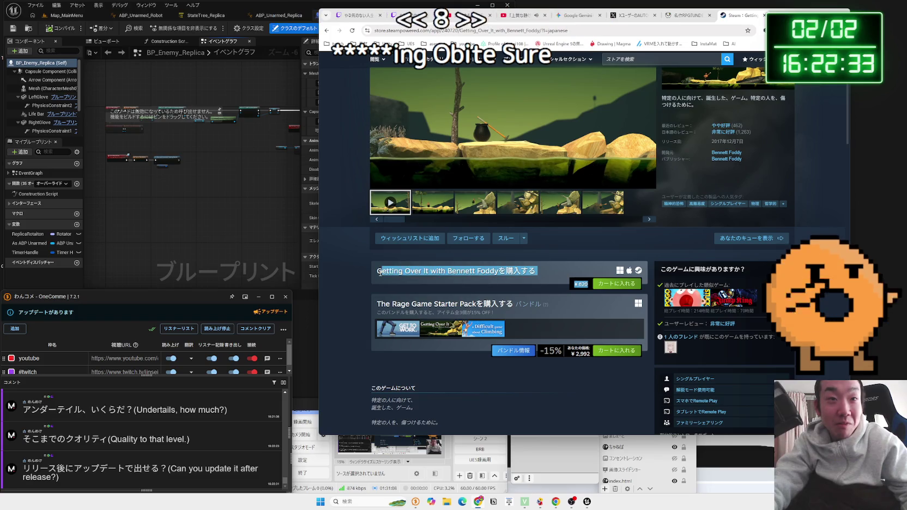
{"action": "scroll", "coordinate": [526, 270], "scroll_direction": "up", "scroll_amount": 1}
{"action": "left_click", "coordinate": [518, 273]}
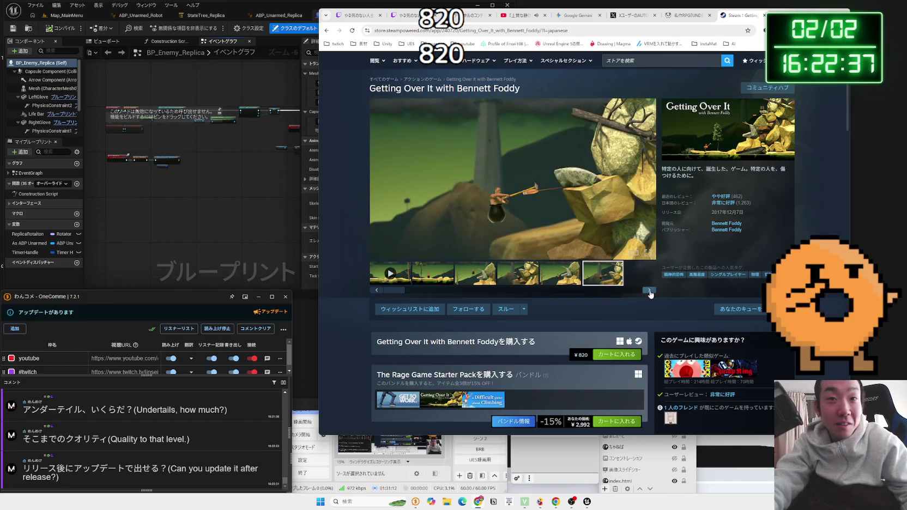
{"action": "left_click", "coordinate": [649, 291]}
{"action": "left_click", "coordinate": [649, 291]}
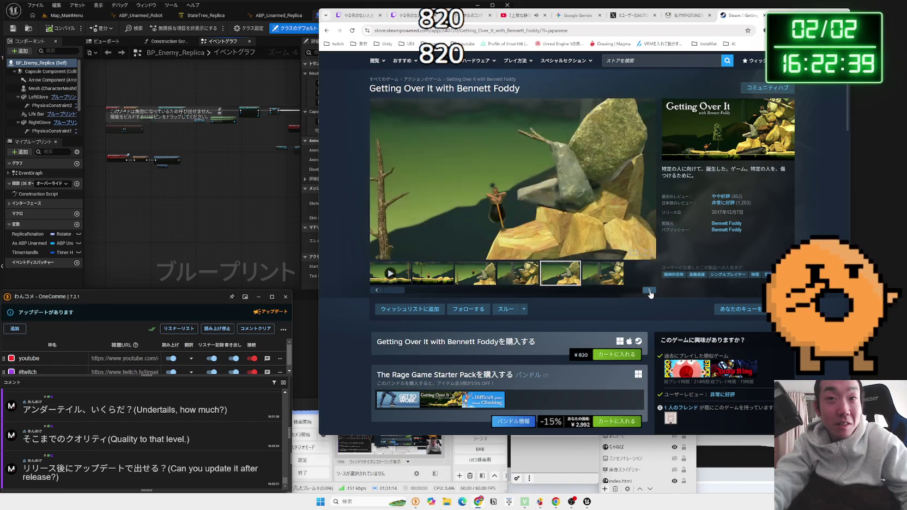
{"action": "scroll", "coordinate": [620, 291], "scroll_direction": "down", "scroll_amount": 1}
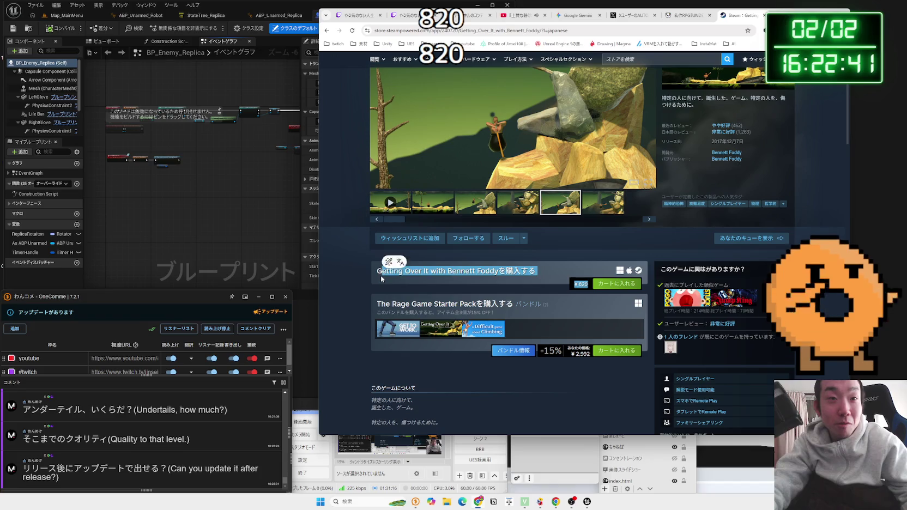
{"action": "left_click", "coordinate": [584, 288]}
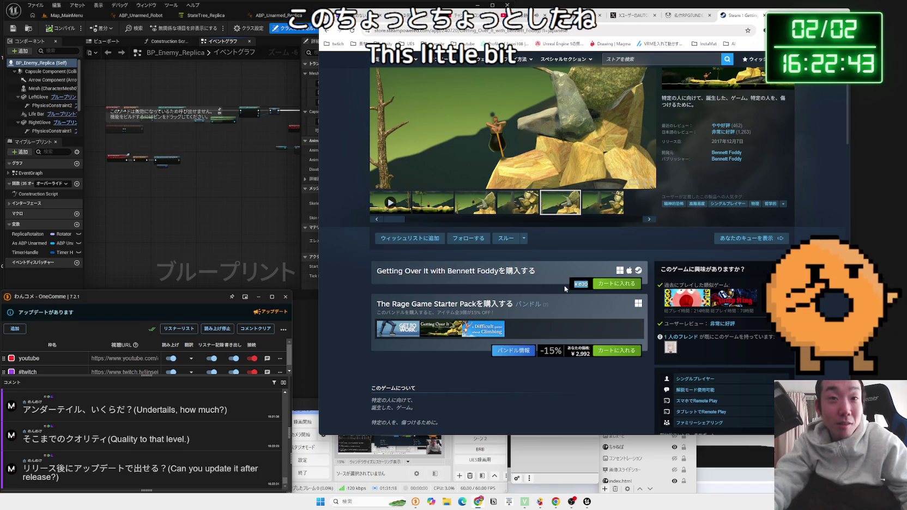
{"action": "left_click", "coordinate": [488, 259]}
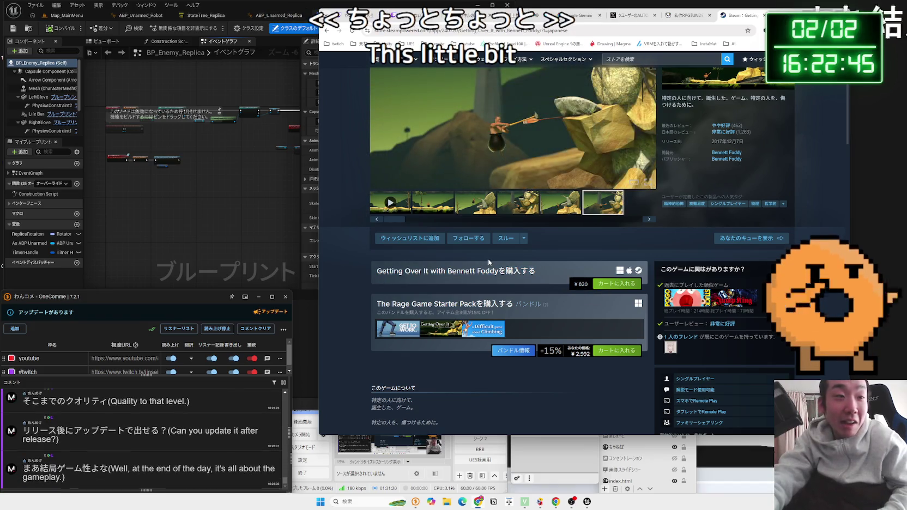
Step: Scroll down the ¥820 store page and jump to its customer reviews
{"action": "scroll", "coordinate": [486, 260], "scroll_direction": "down", "scroll_amount": 3}
{"action": "scroll", "coordinate": [484, 257], "scroll_direction": "down", "scroll_amount": 15}
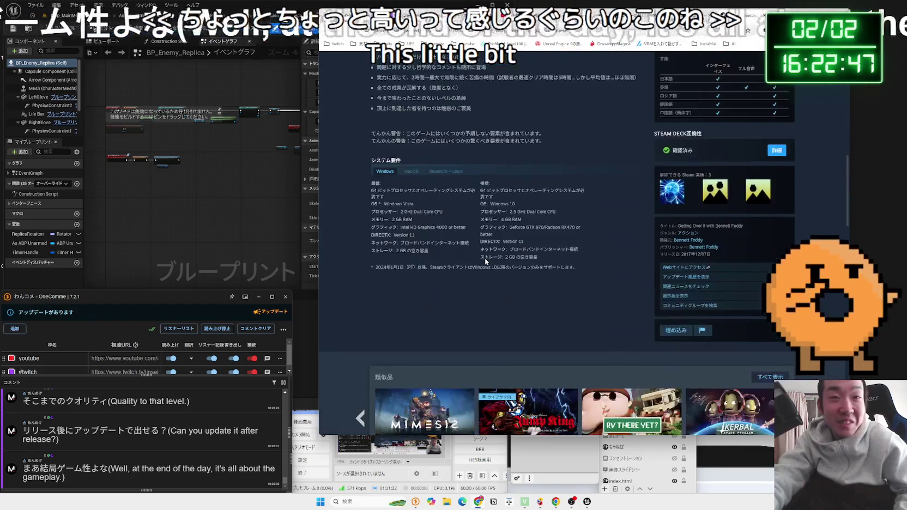
{"action": "scroll", "coordinate": [484, 257], "scroll_direction": "down", "scroll_amount": 3}
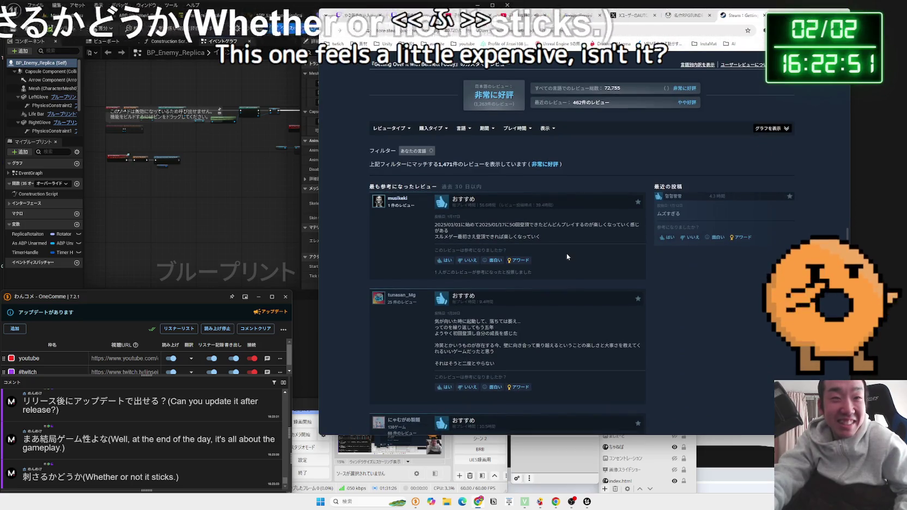
{"action": "scroll", "coordinate": [566, 253], "scroll_direction": "down", "scroll_amount": 7}
{"action": "scroll", "coordinate": [566, 253], "scroll_direction": "down", "scroll_amount": 7}
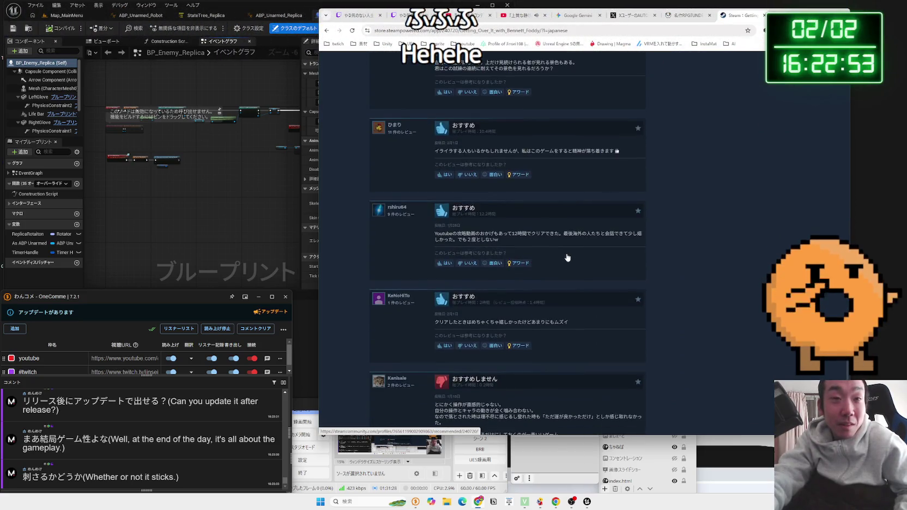
{"action": "scroll", "coordinate": [566, 253], "scroll_direction": "up", "scroll_amount": 15}
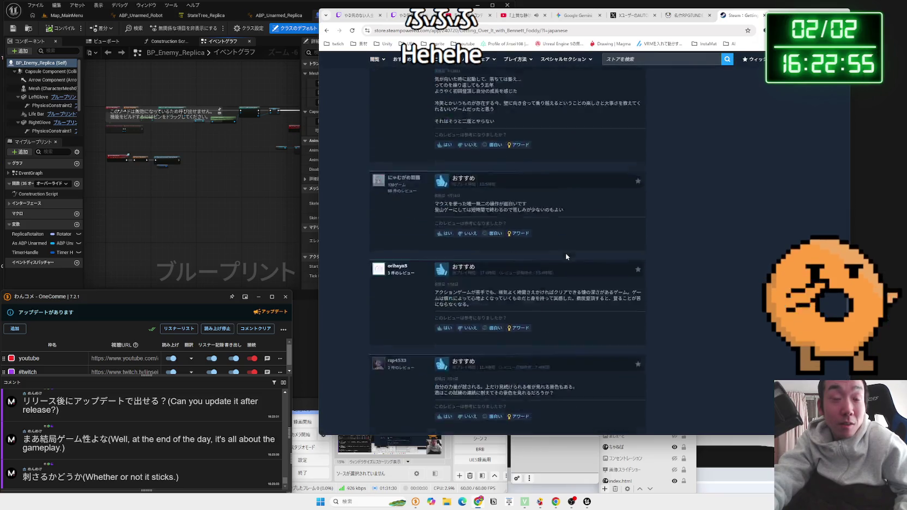
{"action": "scroll", "coordinate": [565, 252], "scroll_direction": "up", "scroll_amount": 15}
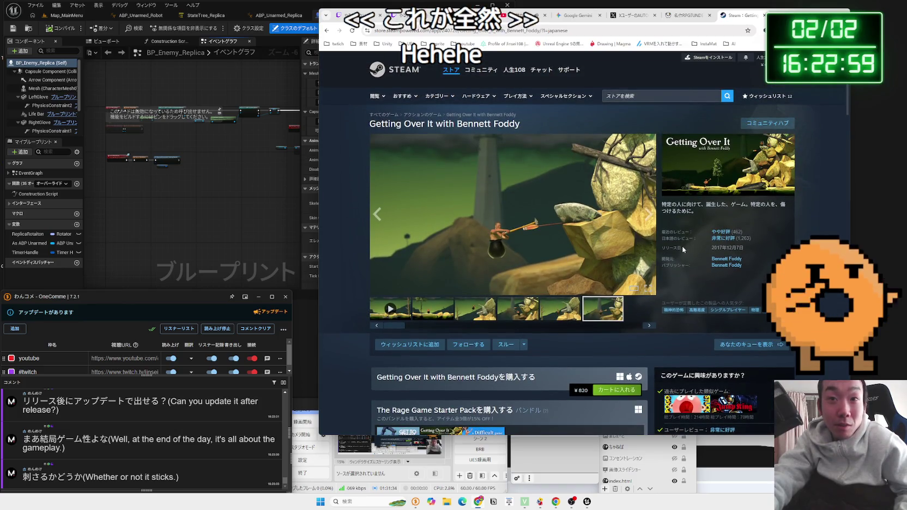
{"action": "left_click", "coordinate": [667, 234]}
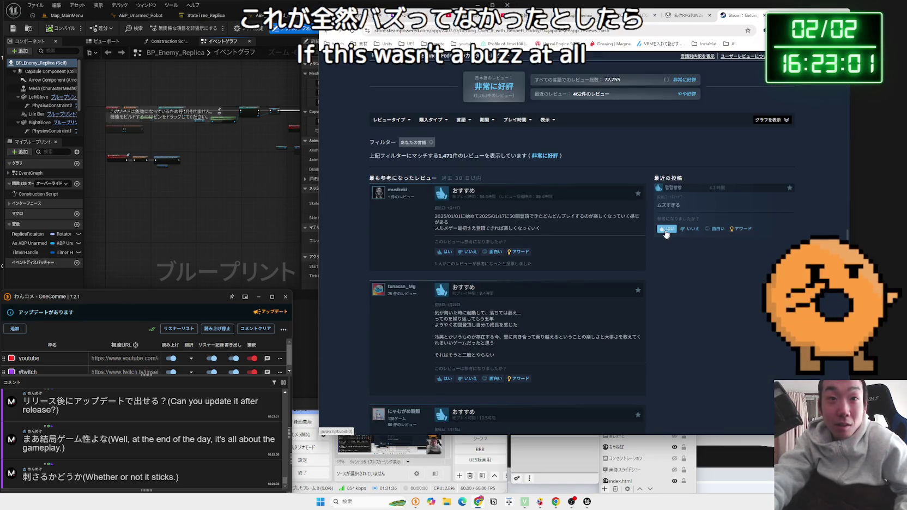
Step: Return to the 'getting over it' Google results and look over the Steam purchase box again
{"action": "key", "text": "alt+Left"}
{"action": "scroll", "coordinate": [593, 238], "scroll_direction": "down", "scroll_amount": 5}
{"action": "key", "text": "alt+Left"}
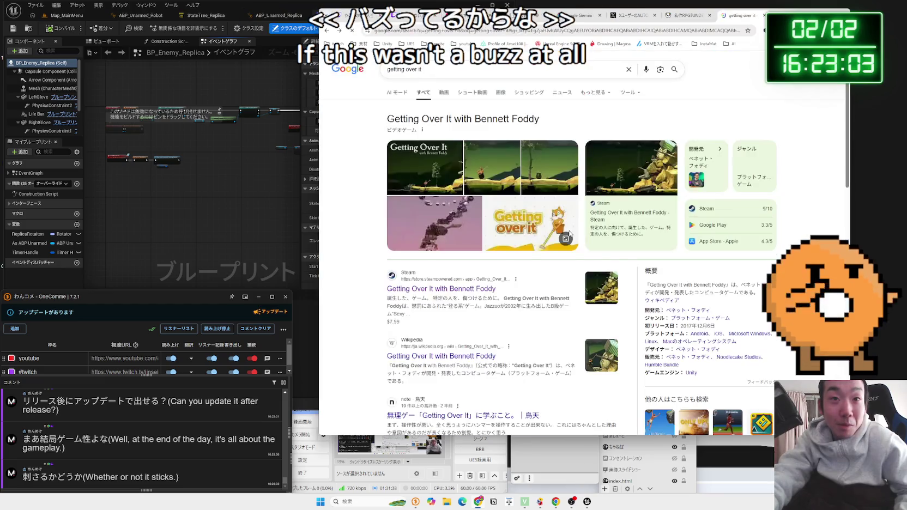
{"action": "scroll", "coordinate": [533, 264], "scroll_direction": "down", "scroll_amount": 10}
{"action": "scroll", "coordinate": [533, 264], "scroll_direction": "down", "scroll_amount": 6}
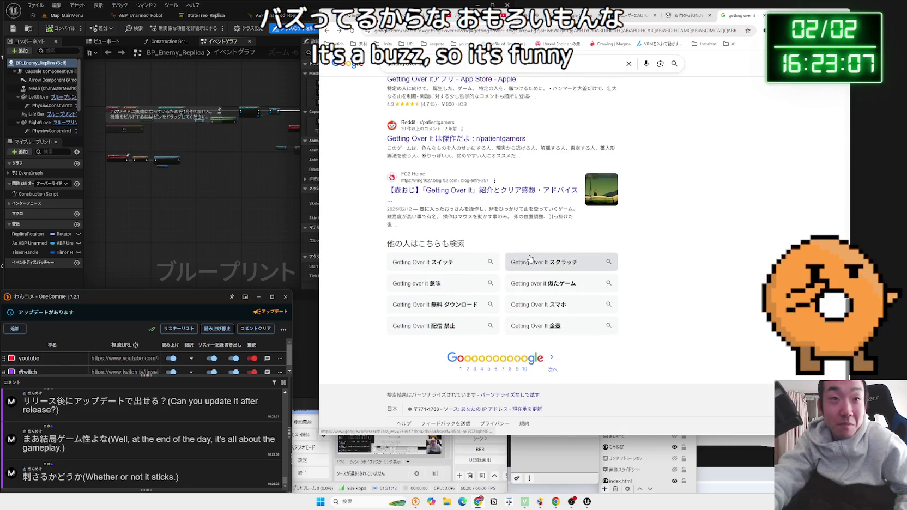
{"action": "scroll", "coordinate": [530, 259], "scroll_direction": "up", "scroll_amount": 15}
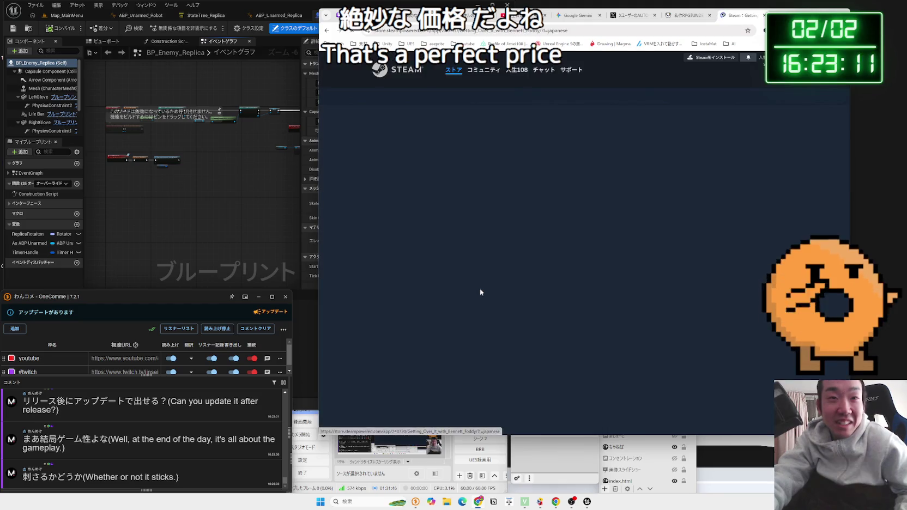
{"action": "scroll", "coordinate": [582, 284], "scroll_direction": "down", "scroll_amount": 2}
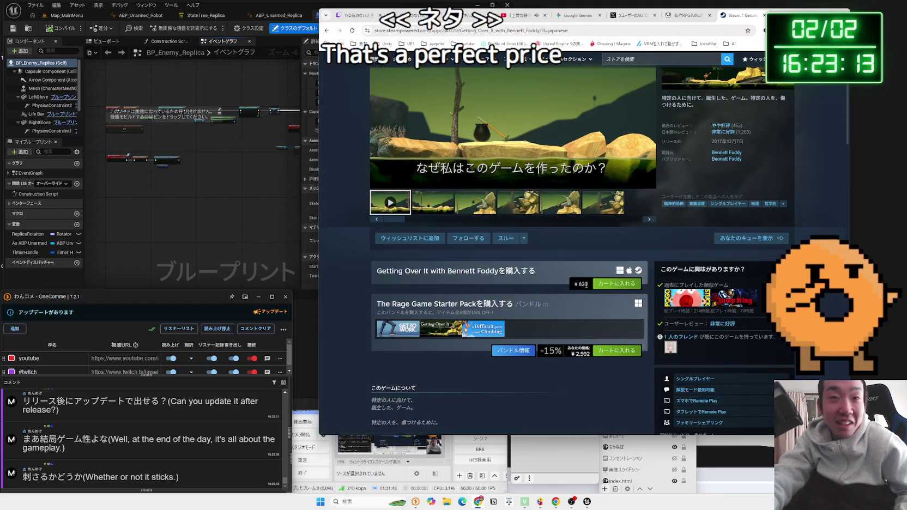
{"action": "left_click_drag", "start_coordinate": [539, 284], "coordinate": [371, 273]}
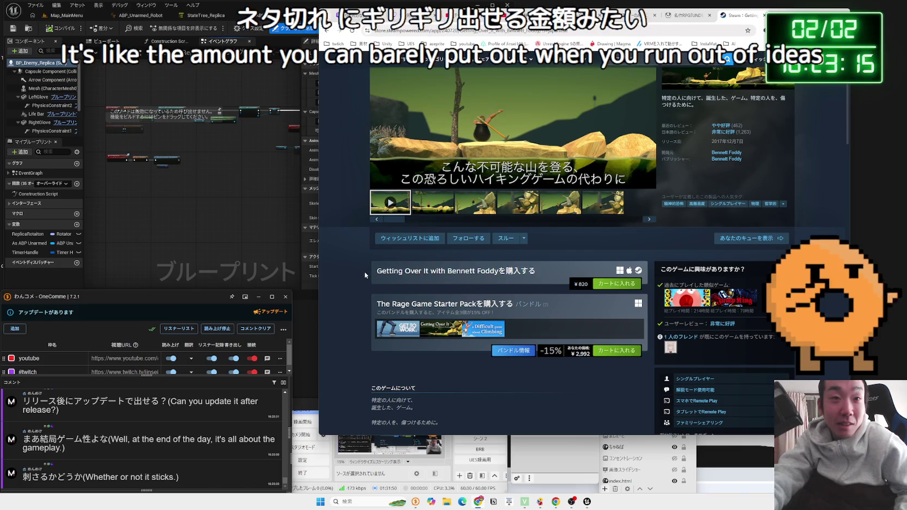
Step: Go back to Google and search for ネタゲー by typing 'netage'
{"action": "key", "text": "alt+Left"}
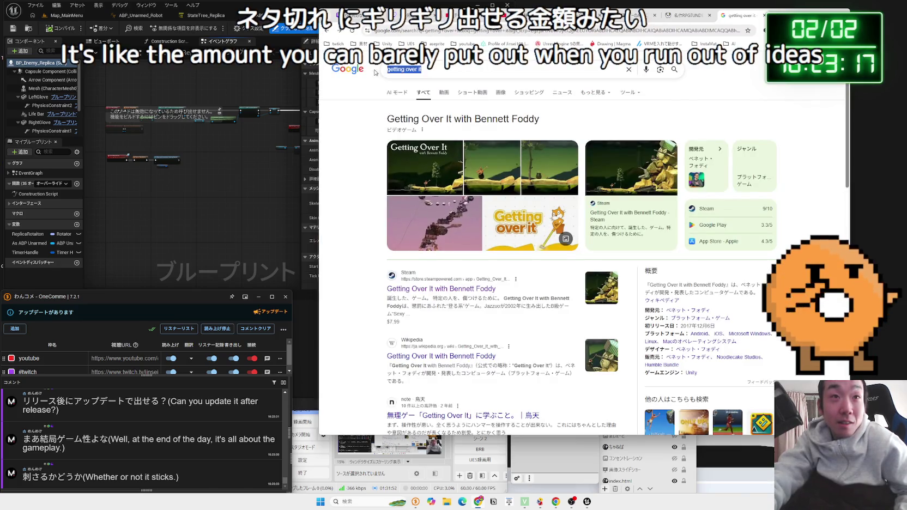
{"action": "type", "text": "netage-"}
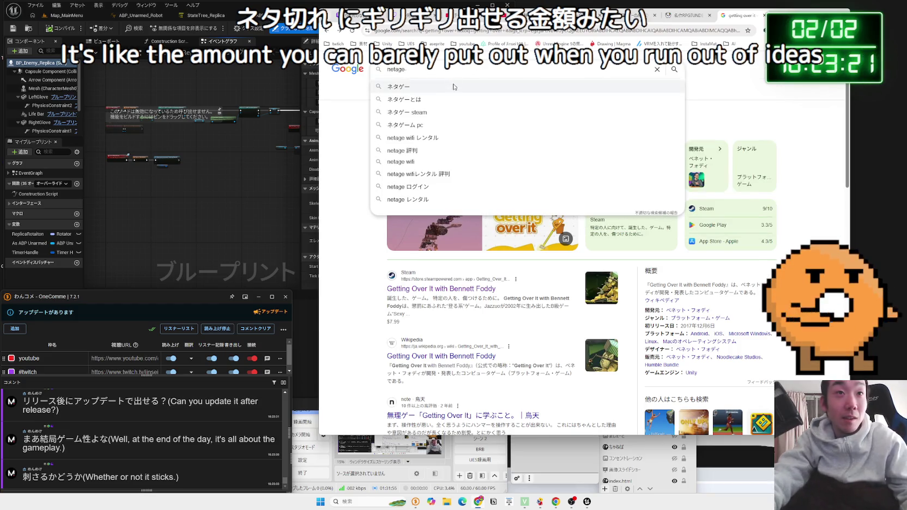
{"action": "left_click", "coordinate": [453, 86]}
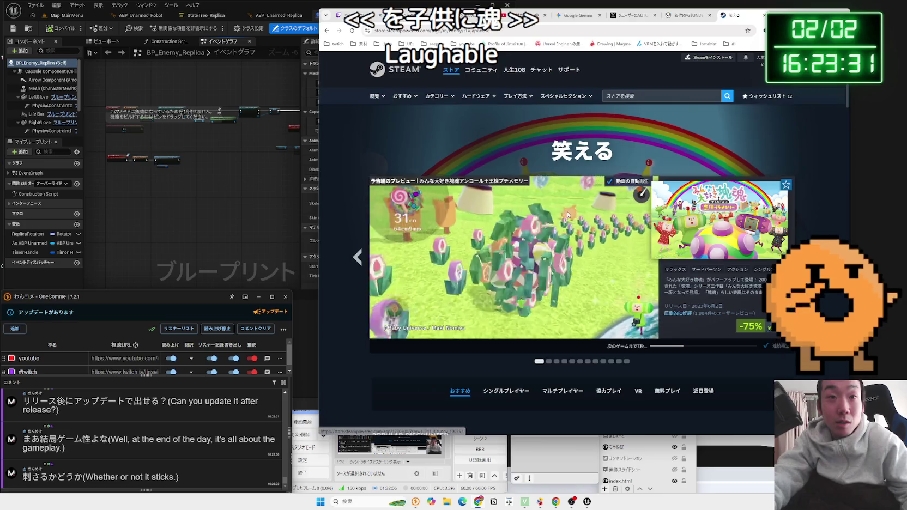
Step: Scroll the 笑える tag page, go back to the 'getting over it' results, and reopen the Getting Over It store page
{"action": "scroll", "coordinate": [640, 176], "scroll_direction": "down", "scroll_amount": 5}
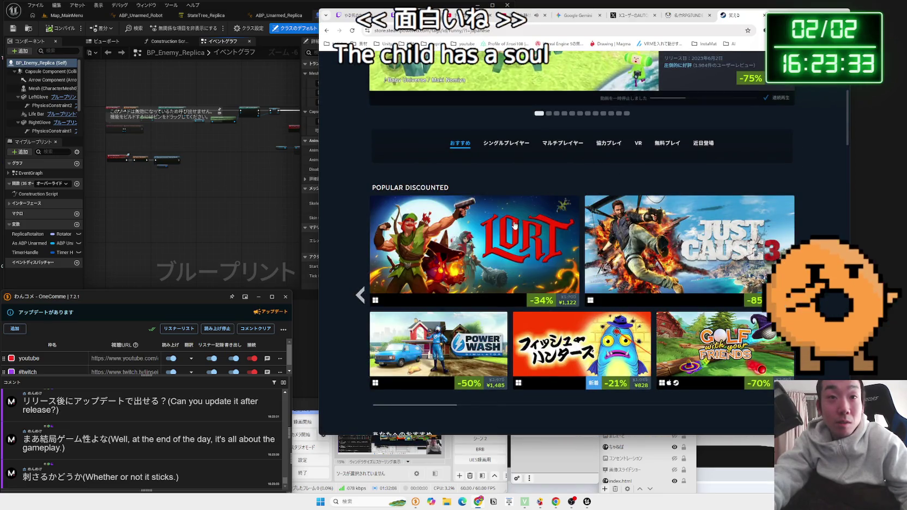
{"action": "scroll", "coordinate": [518, 221], "scroll_direction": "down", "scroll_amount": 3}
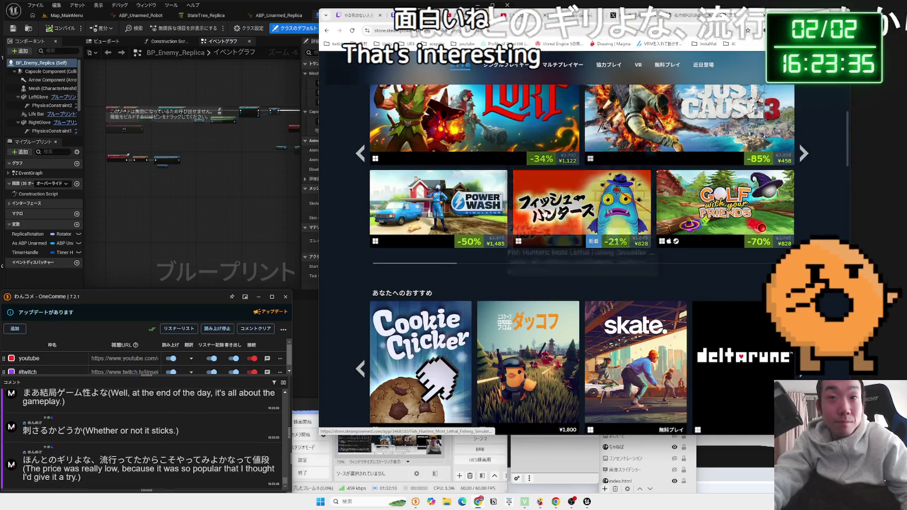
{"action": "scroll", "coordinate": [441, 214], "scroll_direction": "down", "scroll_amount": 2}
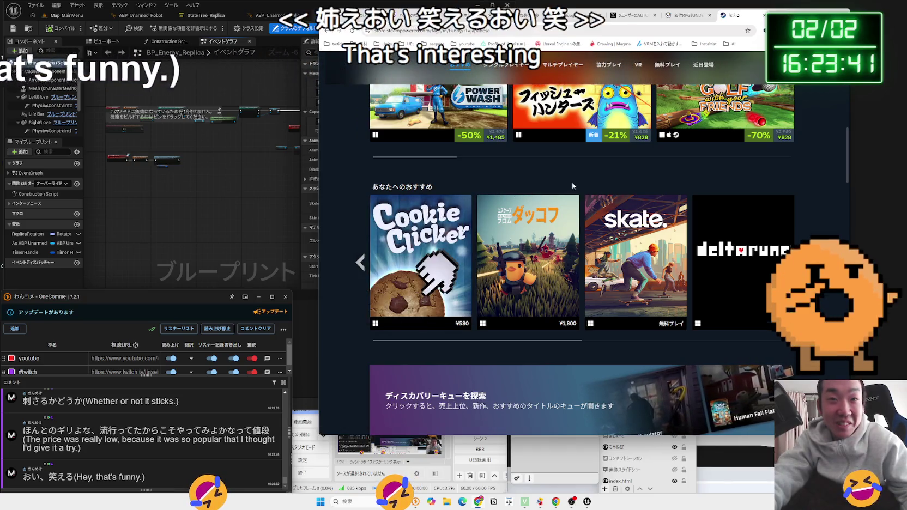
{"action": "scroll", "coordinate": [572, 186], "scroll_direction": "down", "scroll_amount": 8}
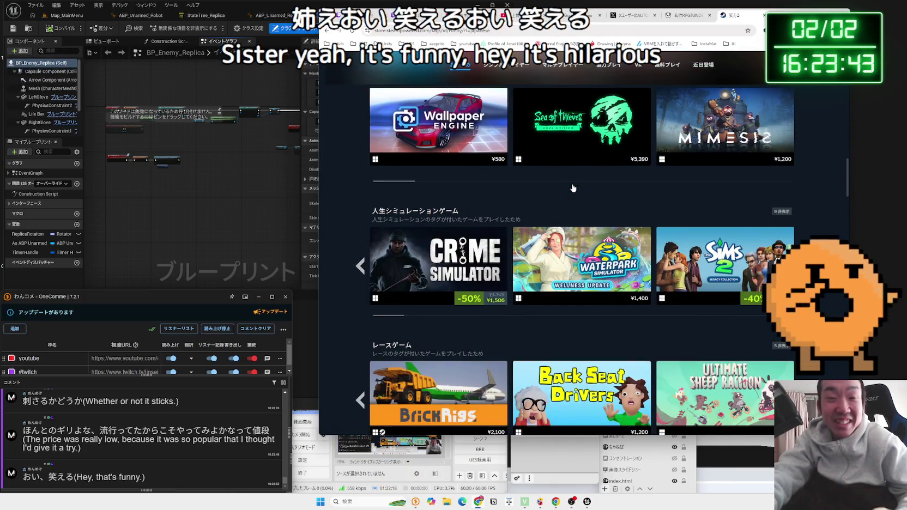
{"action": "key", "text": "alt+Left"}
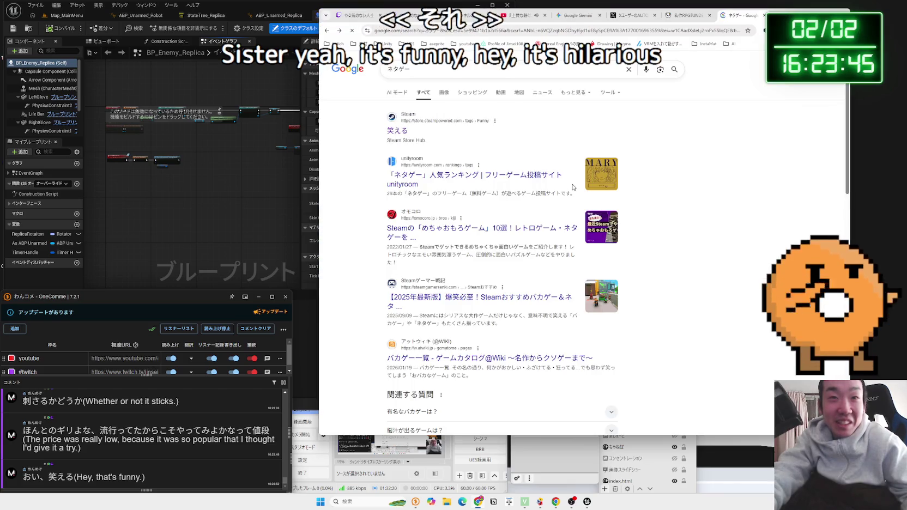
{"action": "key", "text": "alt+Left"}
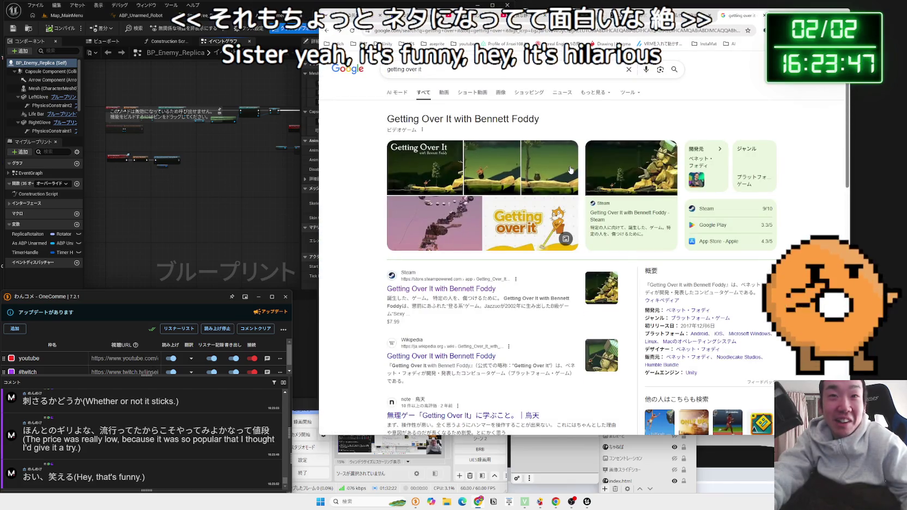
{"action": "left_click", "coordinate": [605, 208]}
Step: View the 4th and 5th Getting Over It screenshots, then return to the search results
{"action": "scroll", "coordinate": [585, 278], "scroll_direction": "down", "scroll_amount": 1}
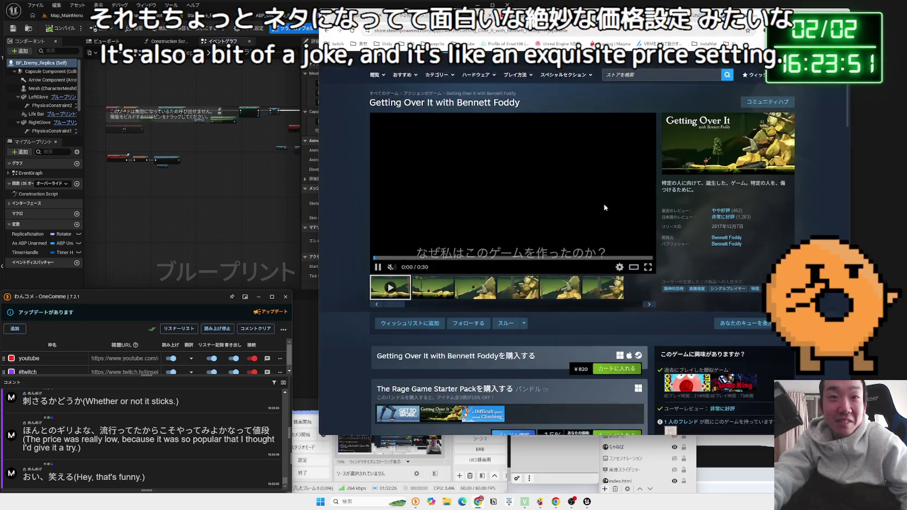
{"action": "left_click", "coordinate": [487, 276]}
{"action": "left_click", "coordinate": [533, 275]}
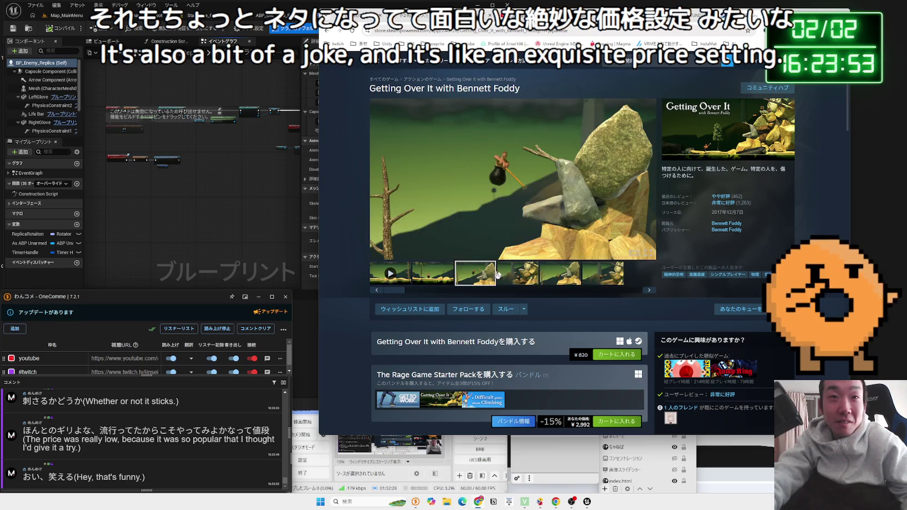
{"action": "left_click", "coordinate": [566, 270]}
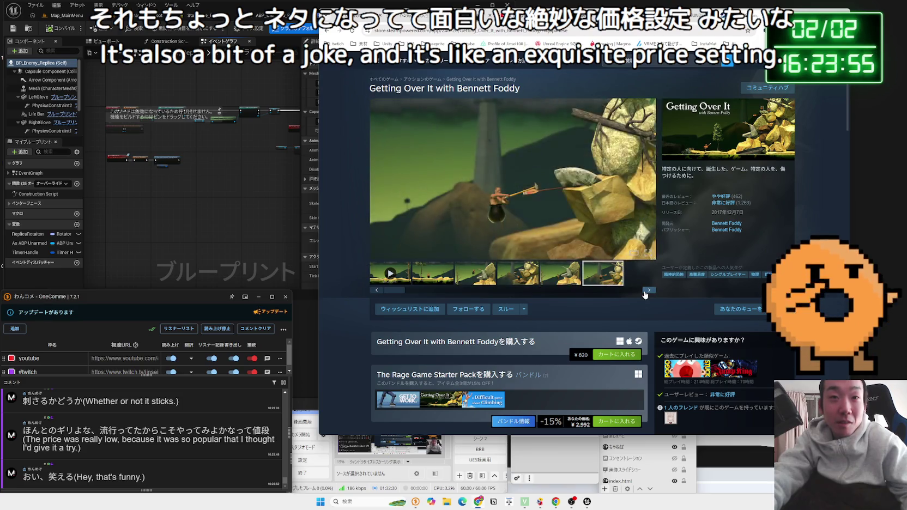
{"action": "scroll", "coordinate": [646, 294], "scroll_direction": "down", "scroll_amount": 5}
{"action": "scroll", "coordinate": [647, 265], "scroll_direction": "down", "scroll_amount": 3}
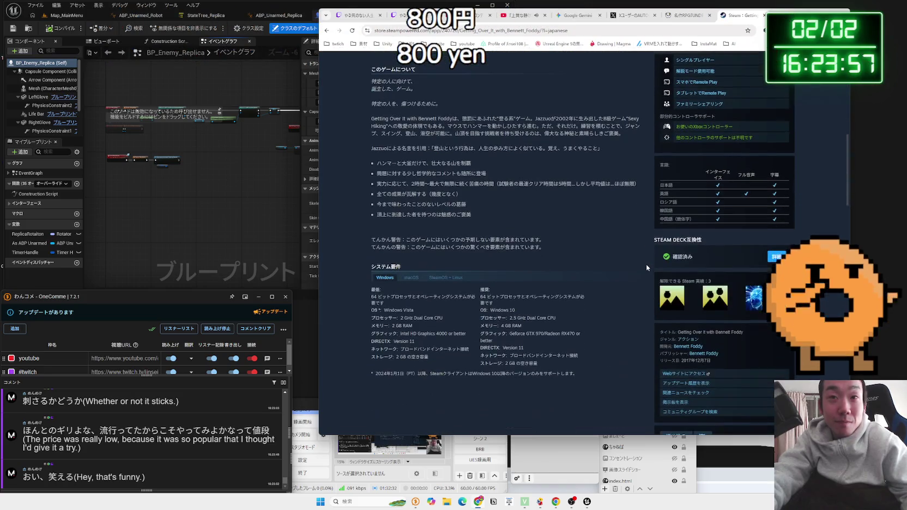
{"action": "key", "text": "alt+Left"}
Step: Open the related Only Up! result and view its red gate screenshot
{"action": "scroll", "coordinate": [629, 263], "scroll_direction": "down", "scroll_amount": 5}
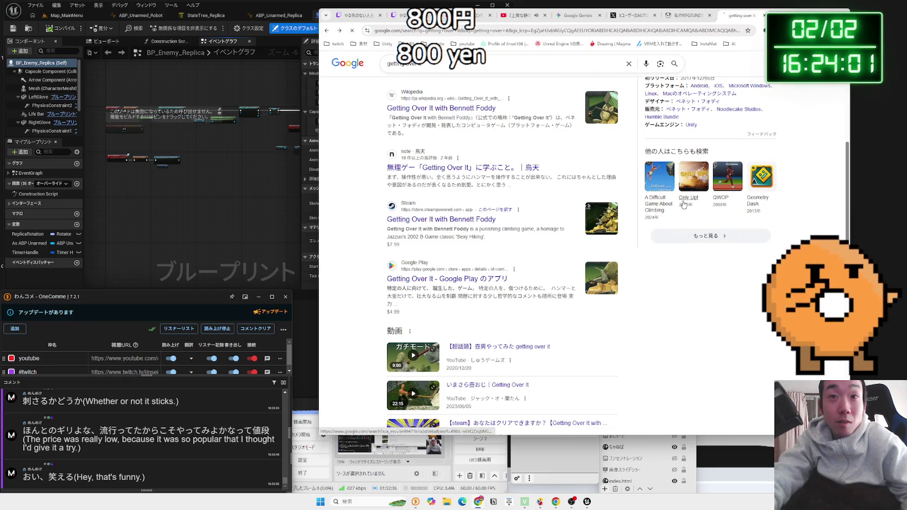
{"action": "left_click", "coordinate": [683, 201]}
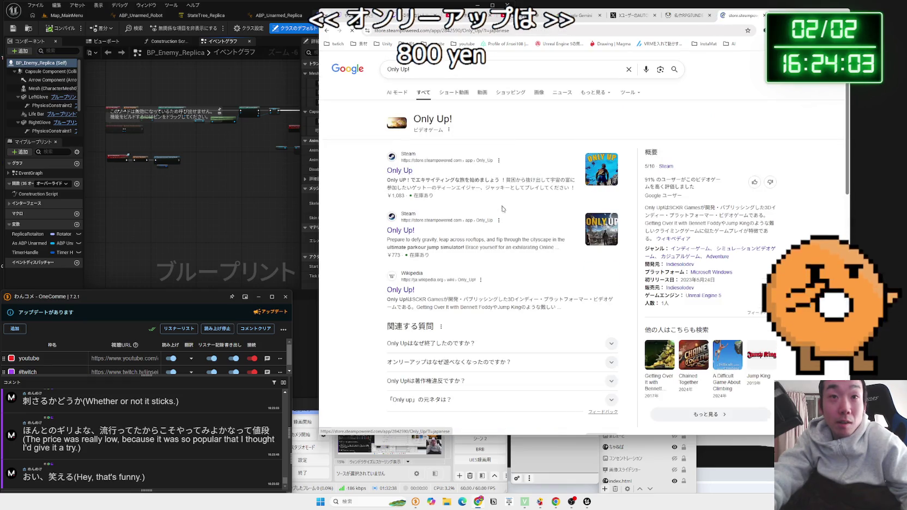
{"action": "scroll", "coordinate": [503, 207], "scroll_direction": "down", "scroll_amount": 3}
{"action": "scroll", "coordinate": [503, 207], "scroll_direction": "up", "scroll_amount": 3}
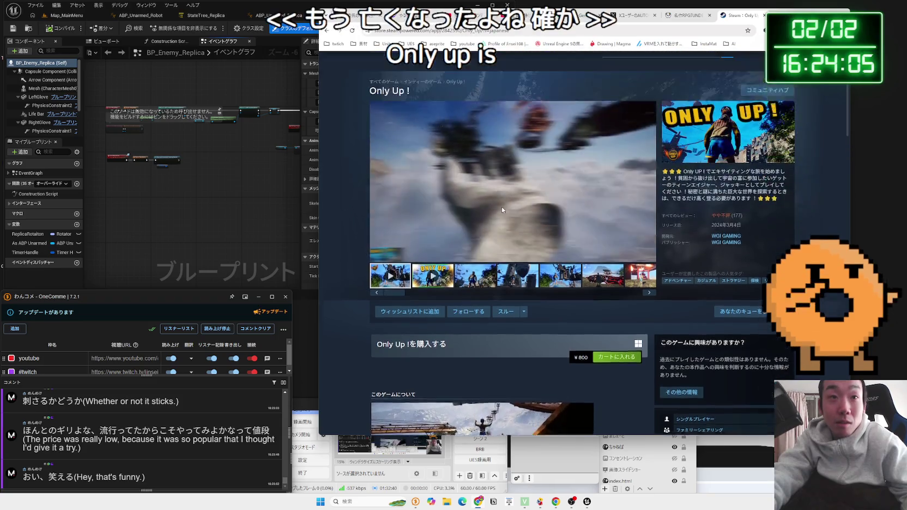
{"action": "scroll", "coordinate": [502, 206], "scroll_direction": "up", "scroll_amount": 1}
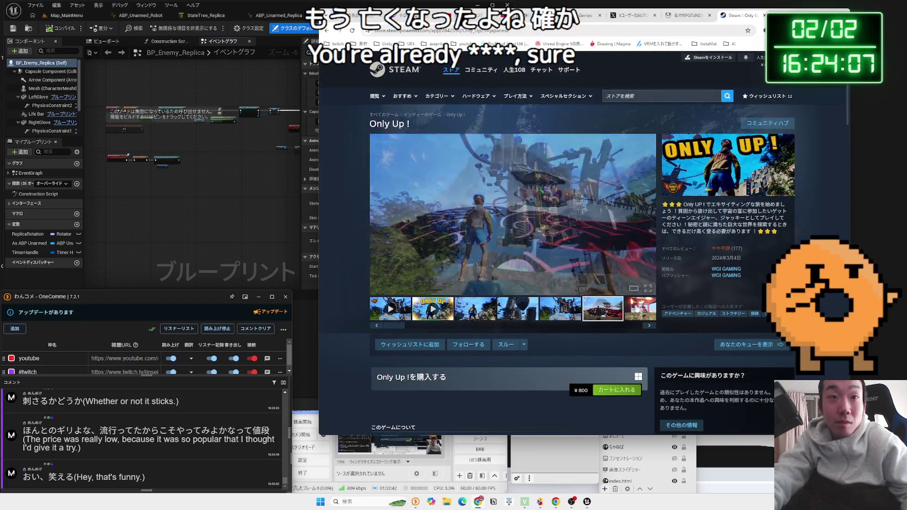
{"action": "left_click", "coordinate": [637, 308]}
Step: Look over the ¥800 Only Up! store page, then return to its Google results
{"action": "scroll", "coordinate": [561, 242], "scroll_direction": "down", "scroll_amount": 5}
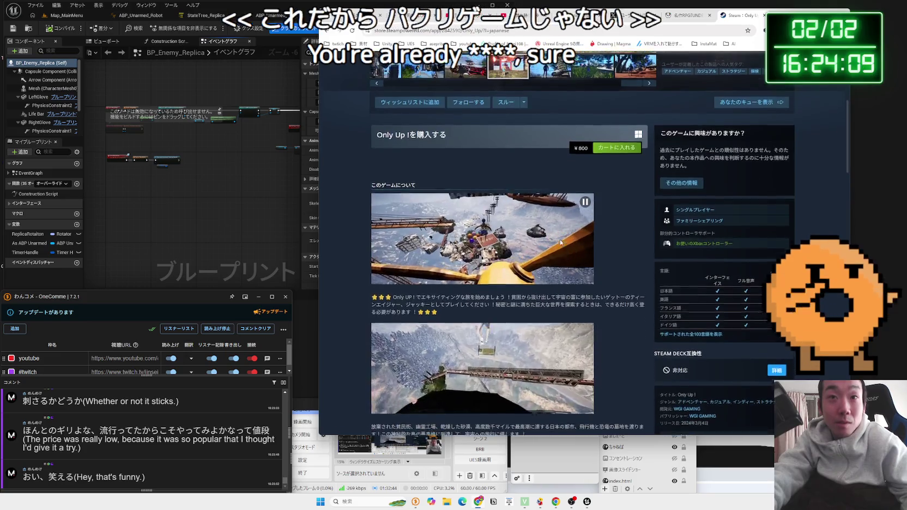
{"action": "scroll", "coordinate": [561, 242], "scroll_direction": "up", "scroll_amount": 5}
{"action": "scroll", "coordinate": [561, 242], "scroll_direction": "down", "scroll_amount": 15}
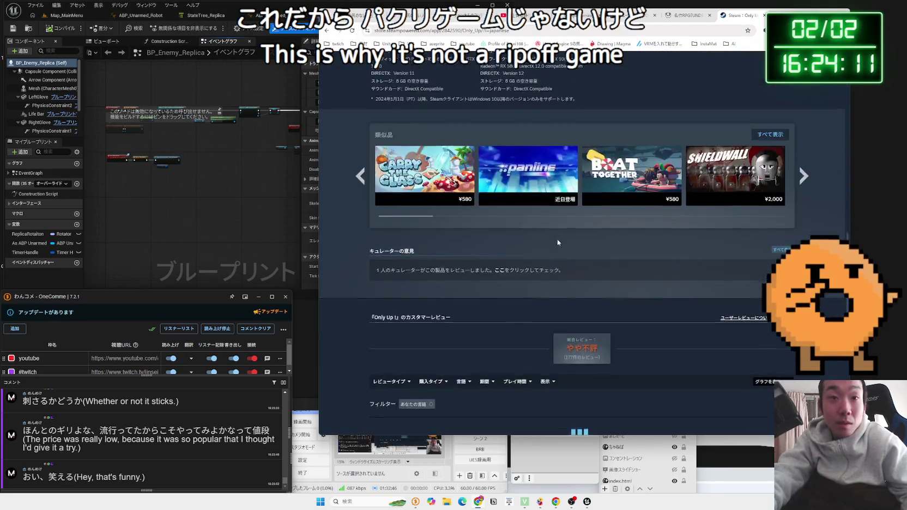
{"action": "scroll", "coordinate": [557, 242], "scroll_direction": "down", "scroll_amount": 1}
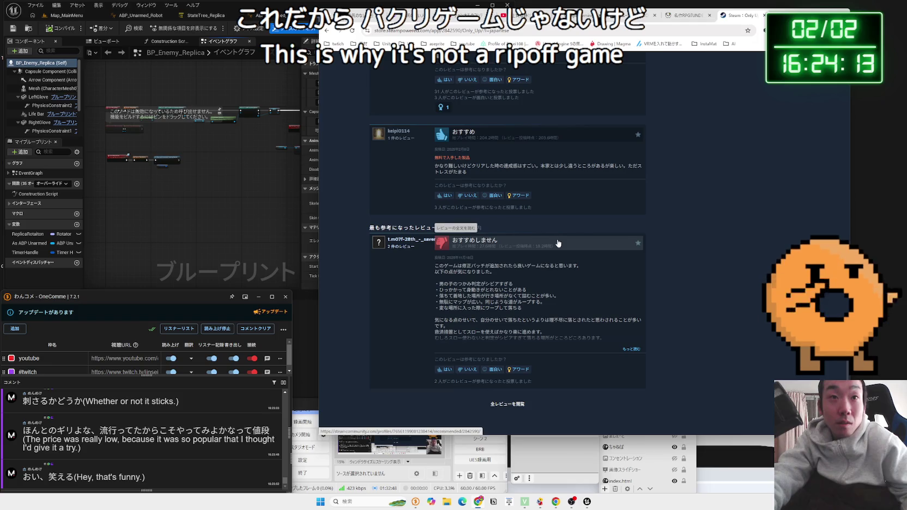
{"action": "scroll", "coordinate": [564, 227], "scroll_direction": "up", "scroll_amount": 12}
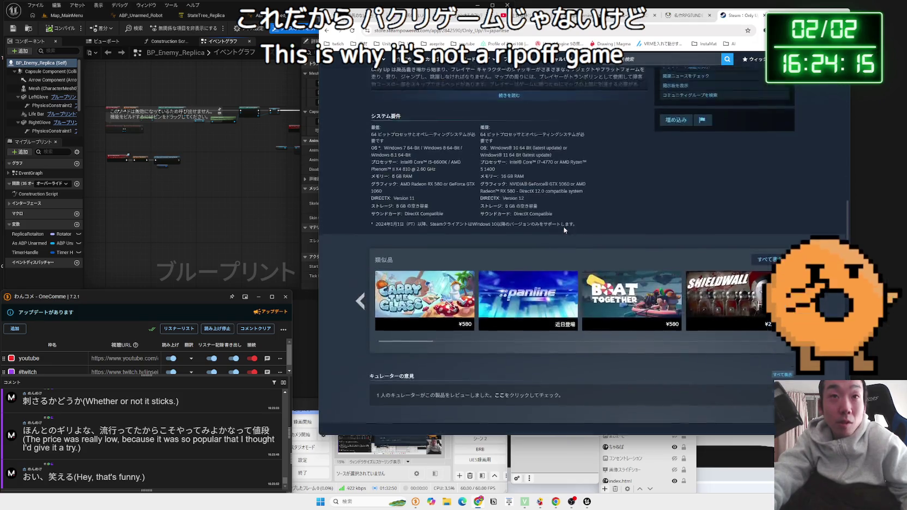
{"action": "scroll", "coordinate": [562, 226], "scroll_direction": "up", "scroll_amount": 3}
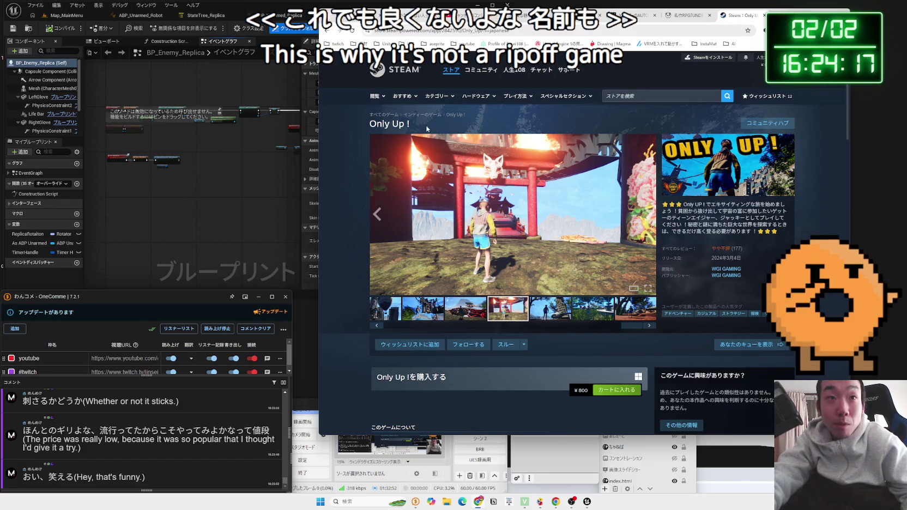
{"action": "triple_click", "coordinate": [385, 124]}
{"action": "left_click", "coordinate": [374, 124]}
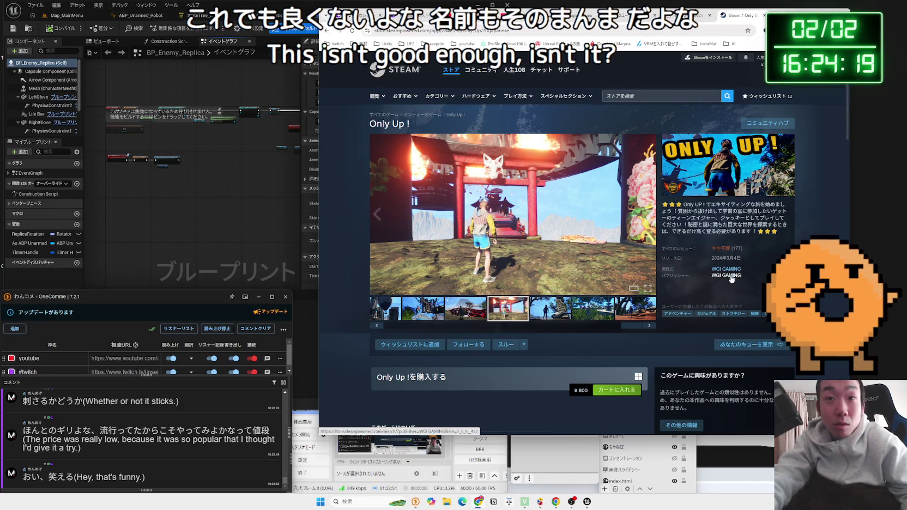
{"action": "scroll", "coordinate": [683, 247], "scroll_direction": "down", "scroll_amount": 3}
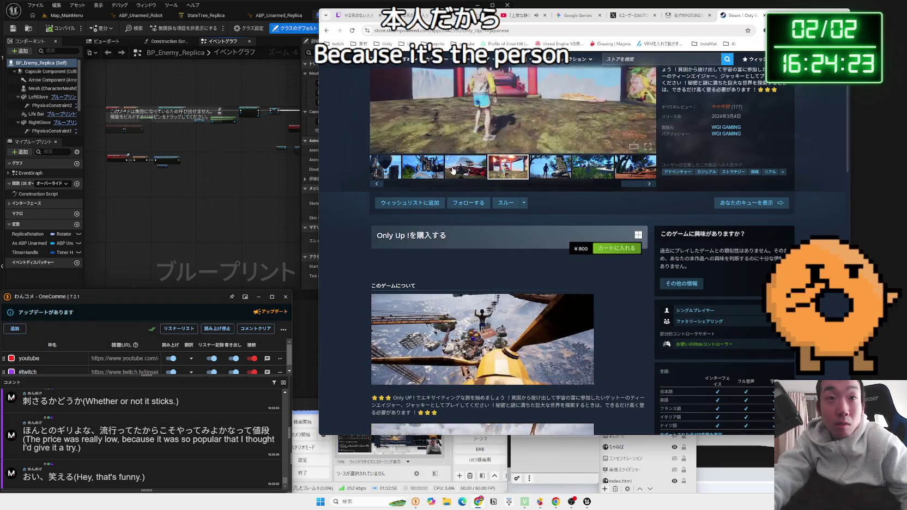
{"action": "key", "text": "alt+Left"}
Step: Search for 'only up 配信停止 なぜ'
{"action": "left_click", "coordinate": [490, 74]}
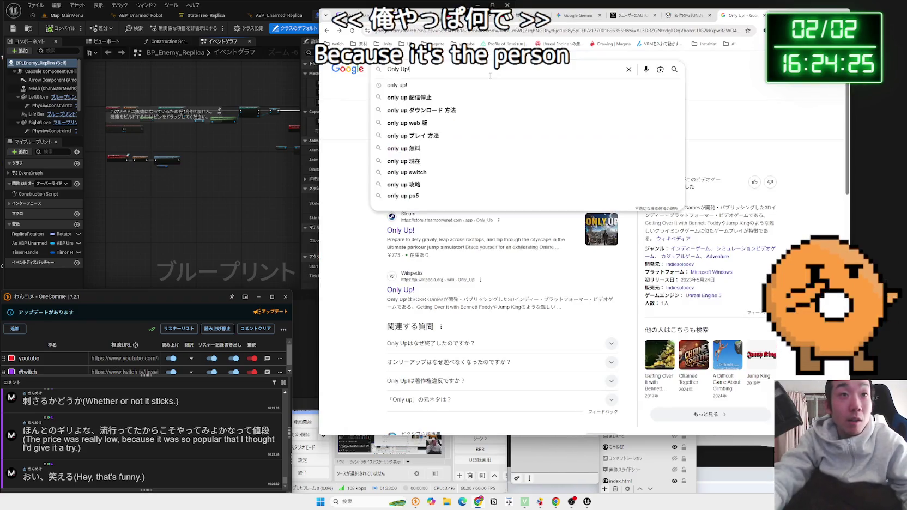
{"action": "type", "text": " haisinn"}
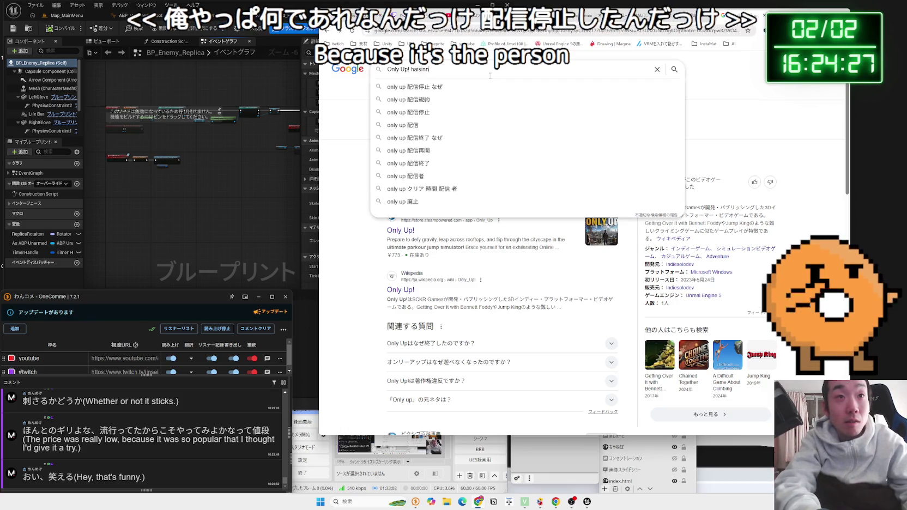
{"action": "left_click", "coordinate": [492, 87]}
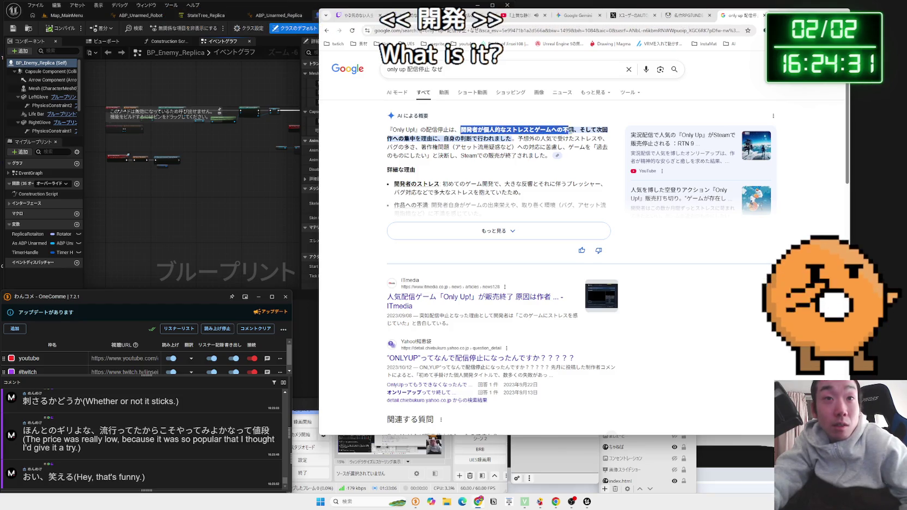
Step: Highlight the AI overview sentences on the developer's stress and ending Steam sales
{"action": "mouse_move", "coordinate": [582, 131]}
{"action": "left_mouse_down"}
{"action": "mouse_move", "coordinate": [523, 190]}
{"action": "mouse_move", "coordinate": [438, 140]}
{"action": "left_mouse_up"}
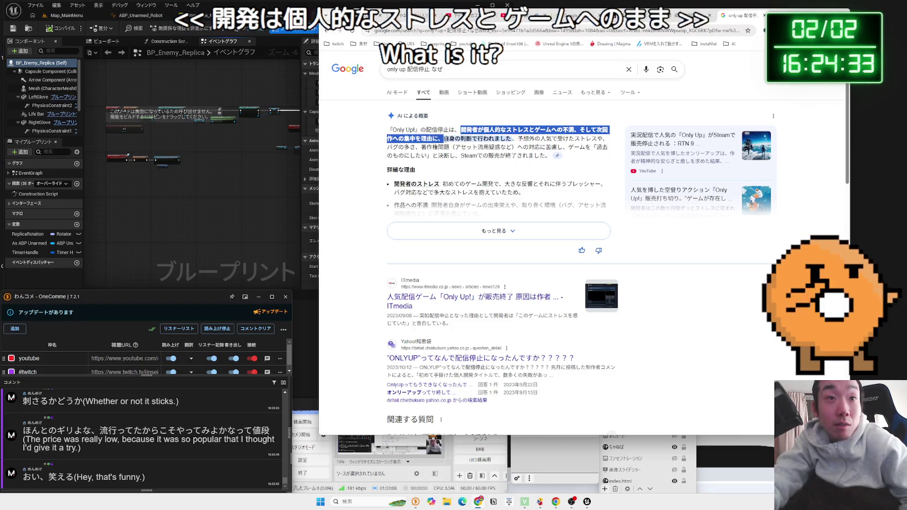
{"action": "left_click_drag", "start_coordinate": [528, 138], "coordinate": [414, 130]}
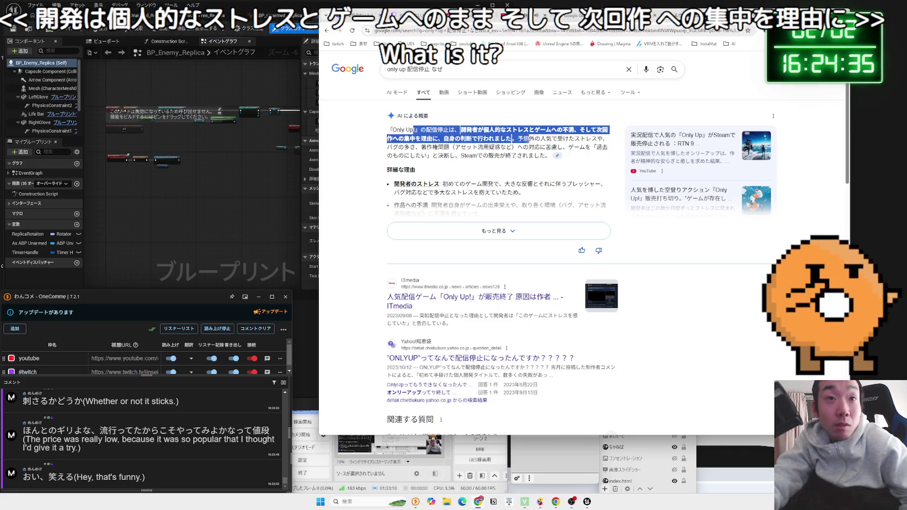
{"action": "left_click_drag", "start_coordinate": [597, 138], "coordinate": [501, 131]}
{"action": "left_click_drag", "start_coordinate": [597, 138], "coordinate": [461, 130]}
{"action": "left_click_drag", "start_coordinate": [522, 155], "coordinate": [500, 148]}
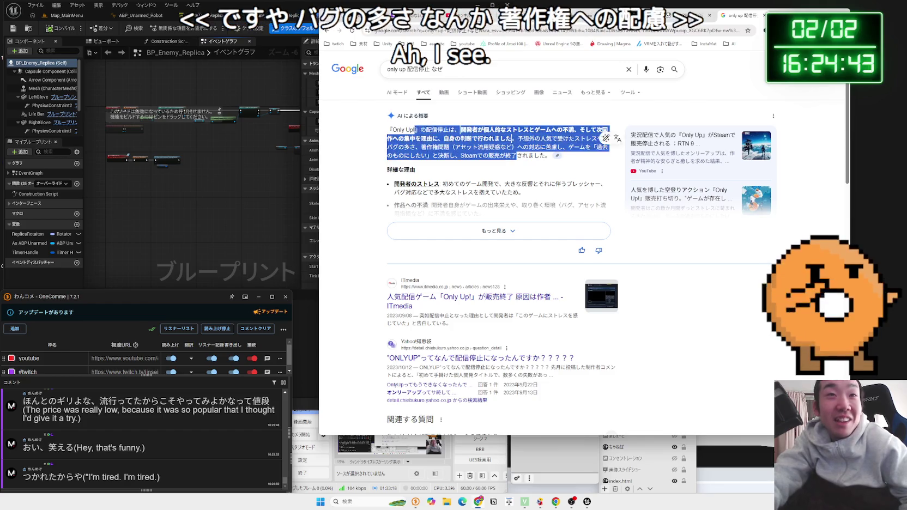
{"action": "left_click_drag", "start_coordinate": [426, 129], "coordinate": [522, 156]}
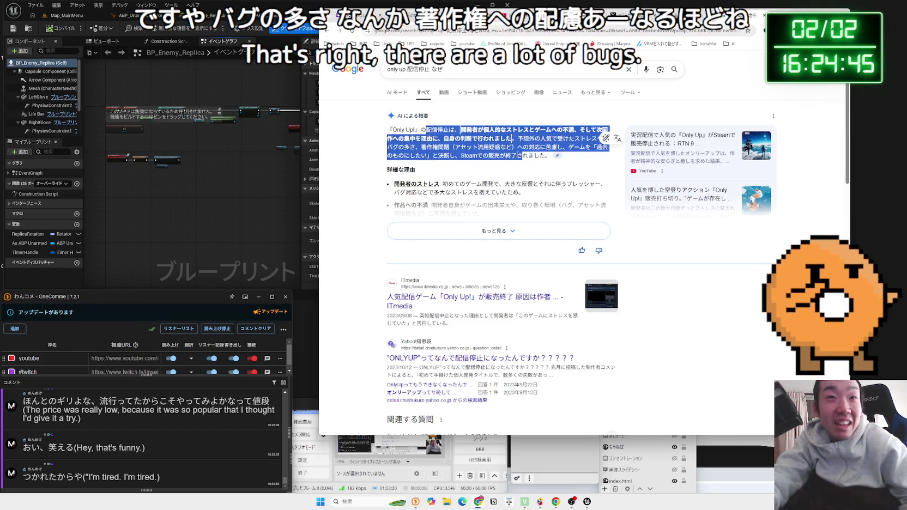
{"action": "left_click", "coordinate": [525, 163]}
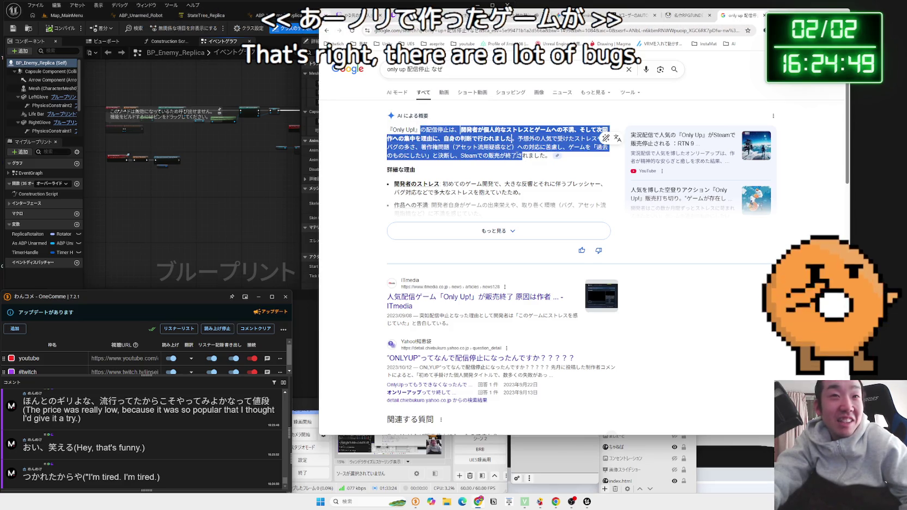
{"action": "left_click", "coordinate": [522, 157]}
{"action": "mouse_move", "coordinate": [516, 156]}
{"action": "left_mouse_down"}
{"action": "mouse_move", "coordinate": [414, 139]}
{"action": "mouse_move", "coordinate": [421, 130]}
{"action": "left_mouse_up"}
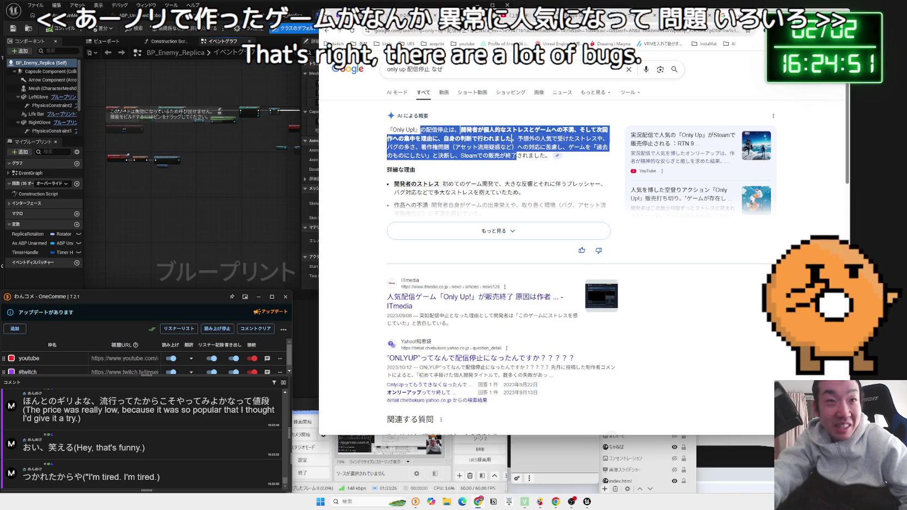
Step: Expand the full AI overview and read its list of reasons for the removal
{"action": "left_click", "coordinate": [499, 231]}
{"action": "left_click_drag", "start_coordinate": [454, 183], "coordinate": [571, 248]}
{"action": "left_click", "coordinate": [459, 187]}
{"action": "scroll", "coordinate": [459, 187], "scroll_direction": "down", "scroll_amount": 3}
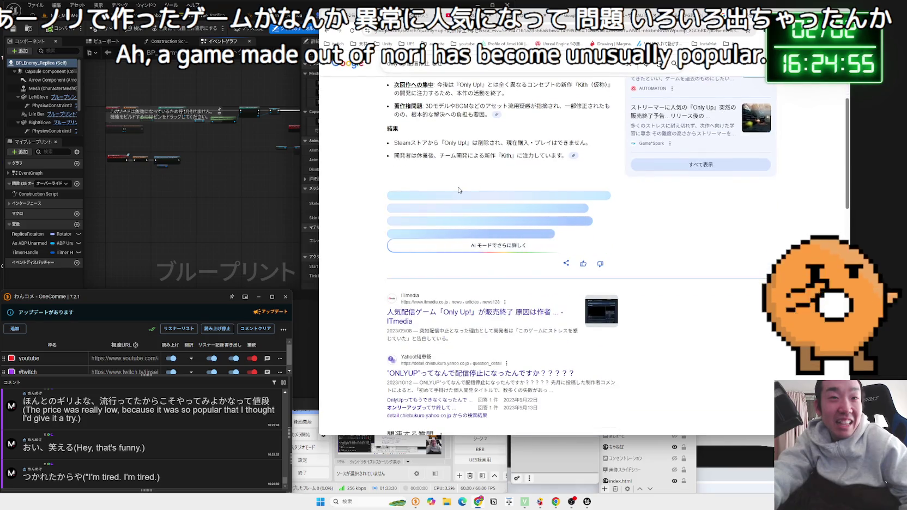
{"action": "scroll", "coordinate": [459, 191], "scroll_direction": "up", "scroll_amount": 3}
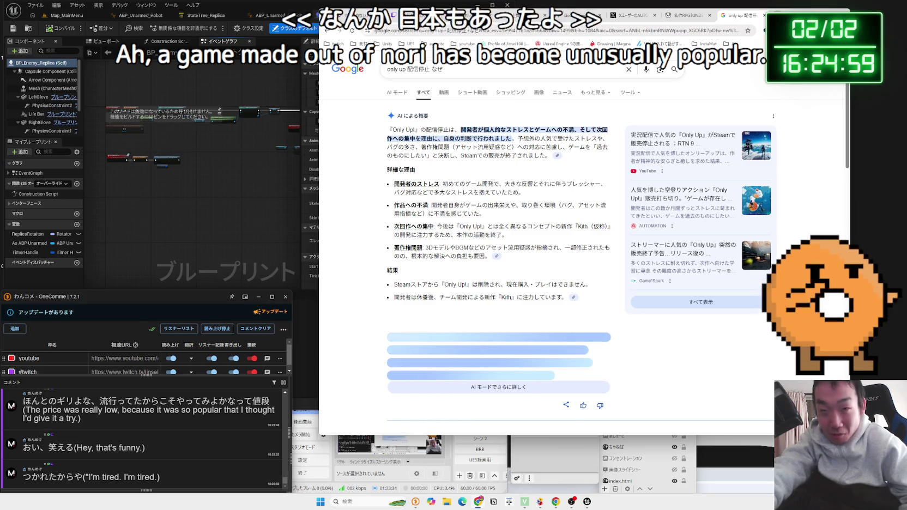
{"action": "key", "text": "ctrl+t"}
Step: Search for 'ホラーゲーム 化け物ばっかり 何をしゃべっているかわからない' in the new tab
{"action": "left_click", "coordinate": [690, 28]}
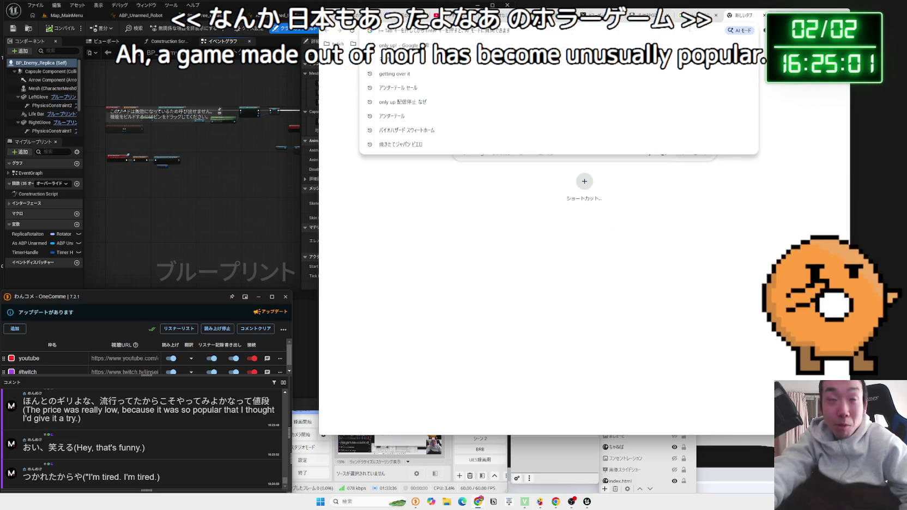
{"action": "type", "text": "ho"}
{"action": "key", "text": "BackSpace"}
{"action": "key", "text": "BackSpace"}
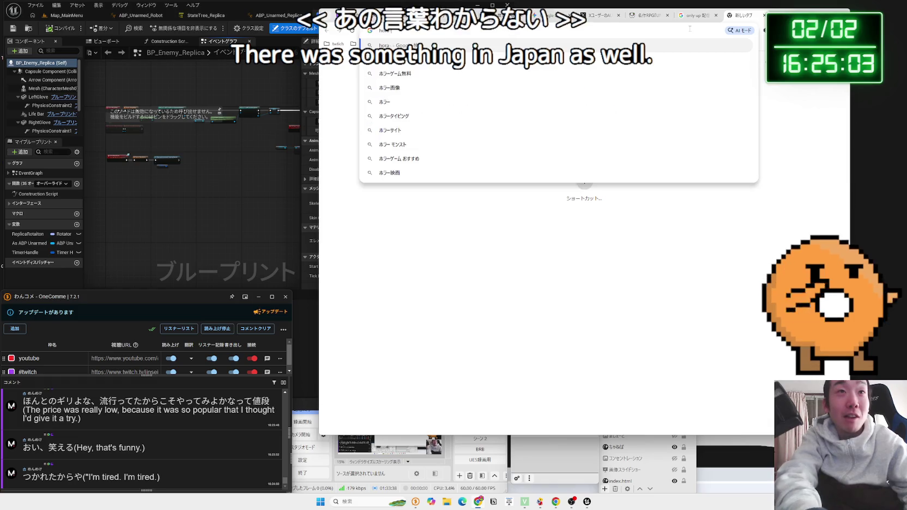
{"action": "key", "text": "Zenkaku_Hankaku"}
{"action": "type", "text": "ほろ"}
{"action": "type", "text": "げーむ"}
{"action": "key", "text": "space"}
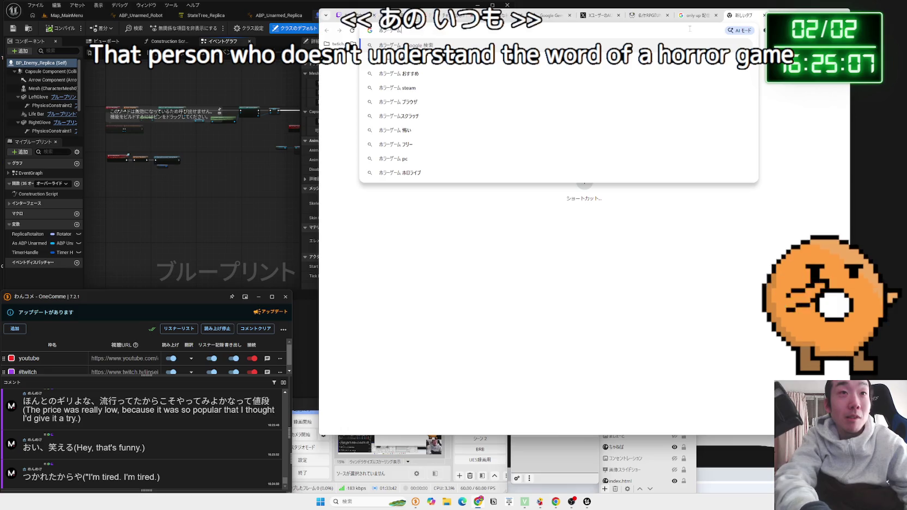
{"action": "key", "text": "Return"}
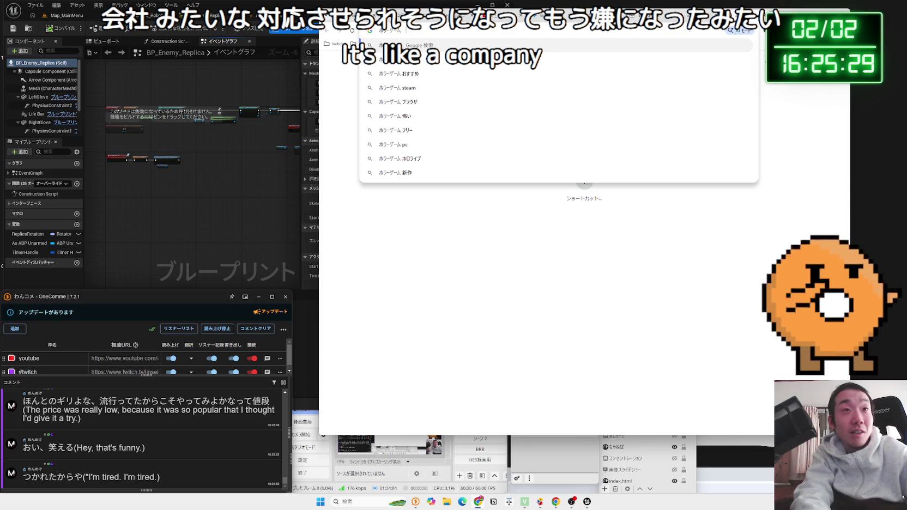
{"action": "type", "text": "ね"}
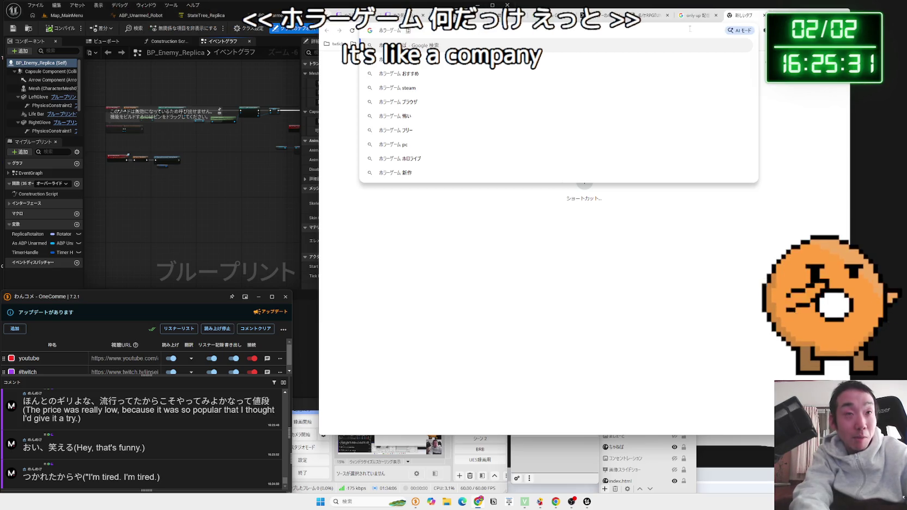
{"action": "type", "text": "けもの"}
{"action": "type", "text": "っかり なに"}
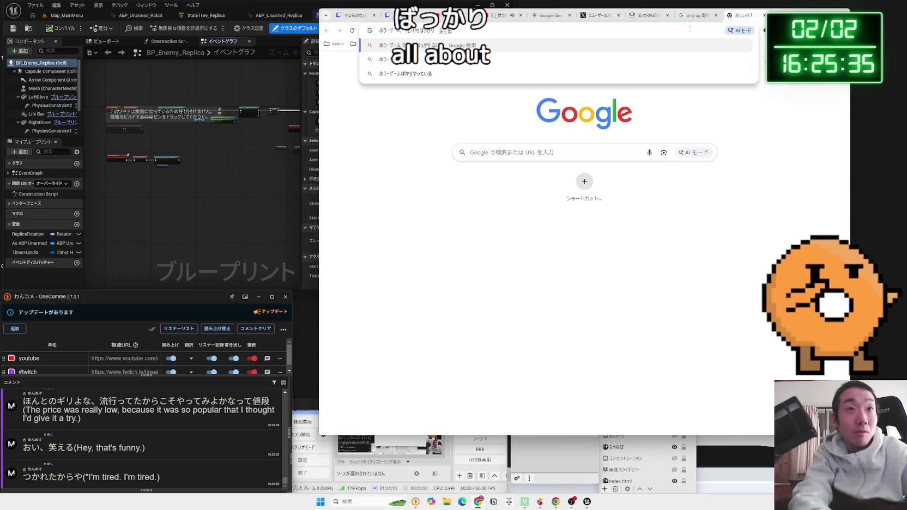
{"action": "type", "text": "ゃべってい"}
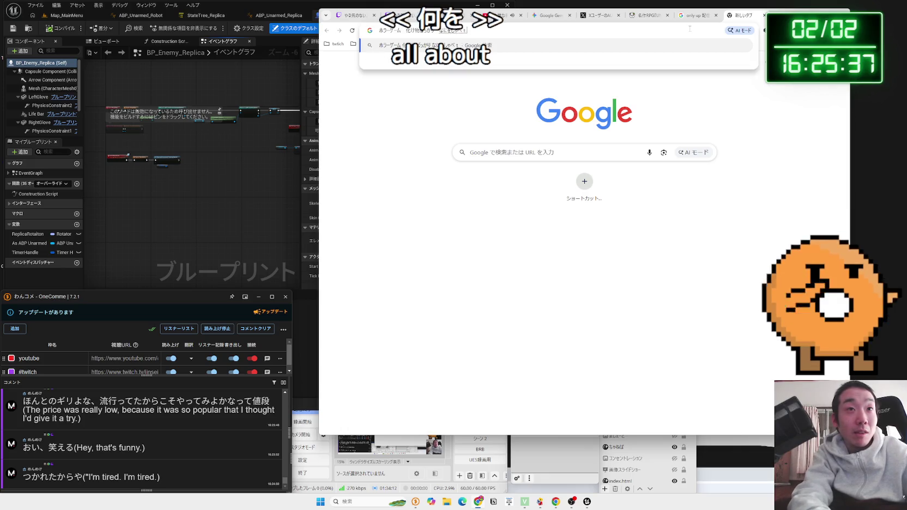
{"action": "type", "text": "るかわからない"}
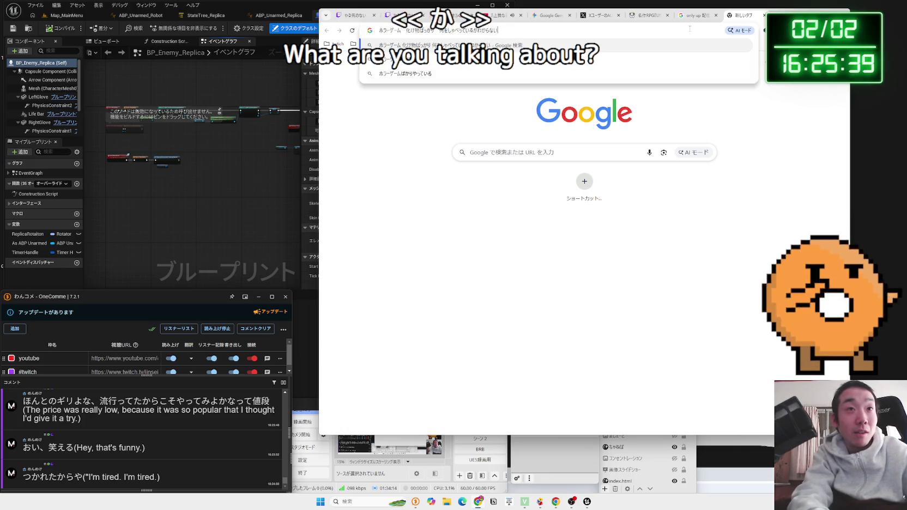
{"action": "key", "text": "Return"}
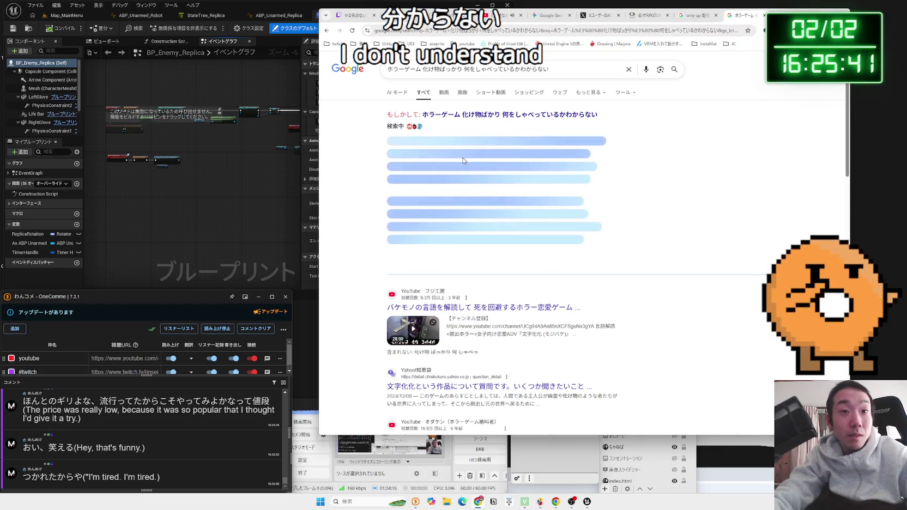
Step: Replace the query with a search for '文字化け ホラーゲーム'
{"action": "scroll", "coordinate": [488, 208], "scroll_direction": "down", "scroll_amount": 3}
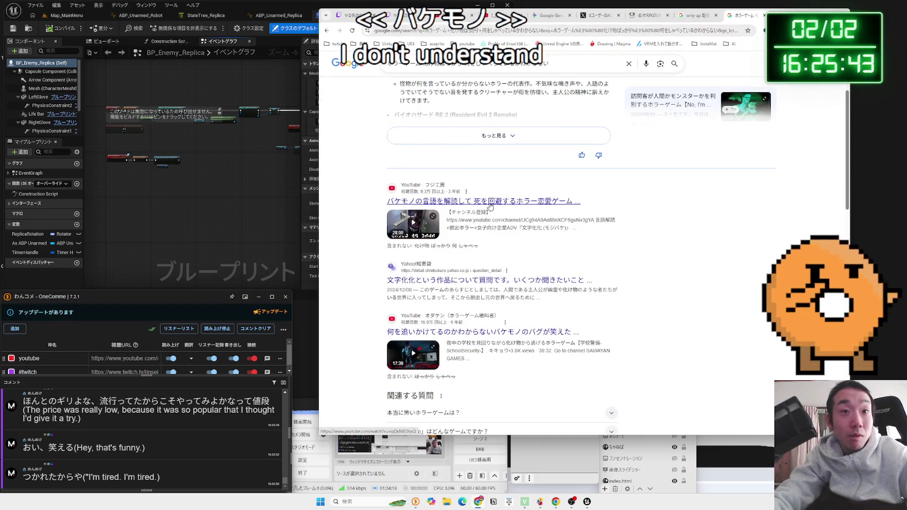
{"action": "scroll", "coordinate": [512, 215], "scroll_direction": "down", "scroll_amount": 2}
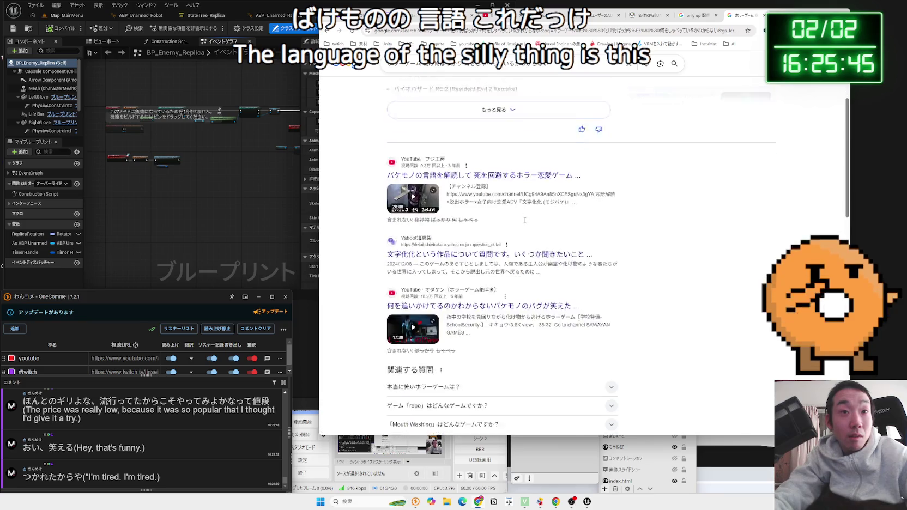
{"action": "scroll", "coordinate": [520, 212], "scroll_direction": "up", "scroll_amount": 5}
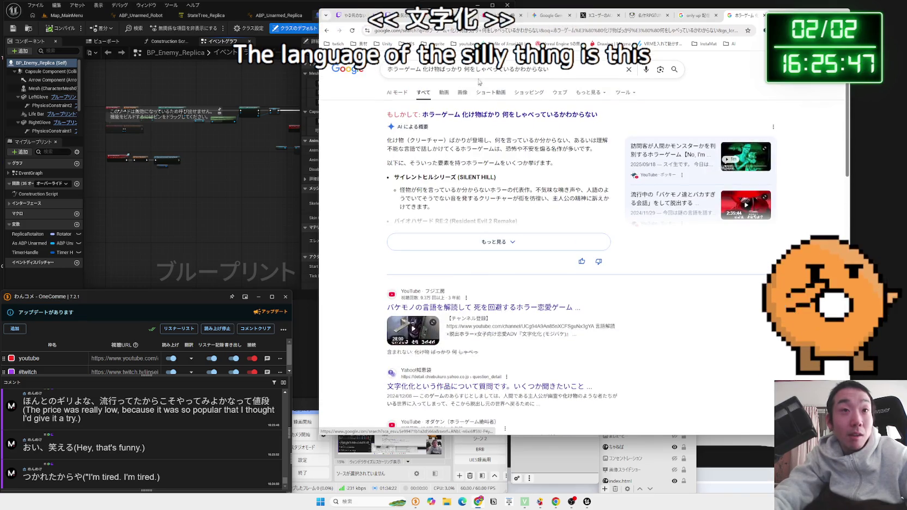
{"action": "left_click", "coordinate": [567, 70]}
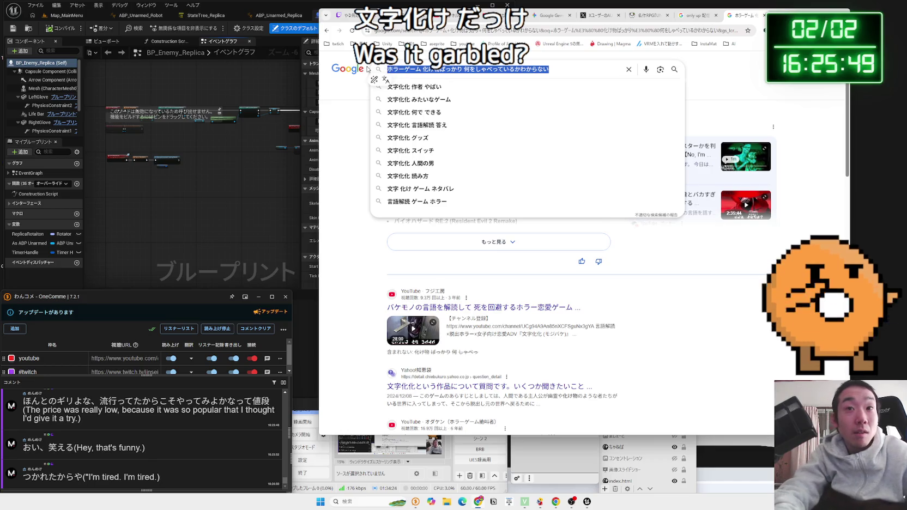
{"action": "key", "text": "BackSpace"}
{"action": "type", "text": "じばけ"}
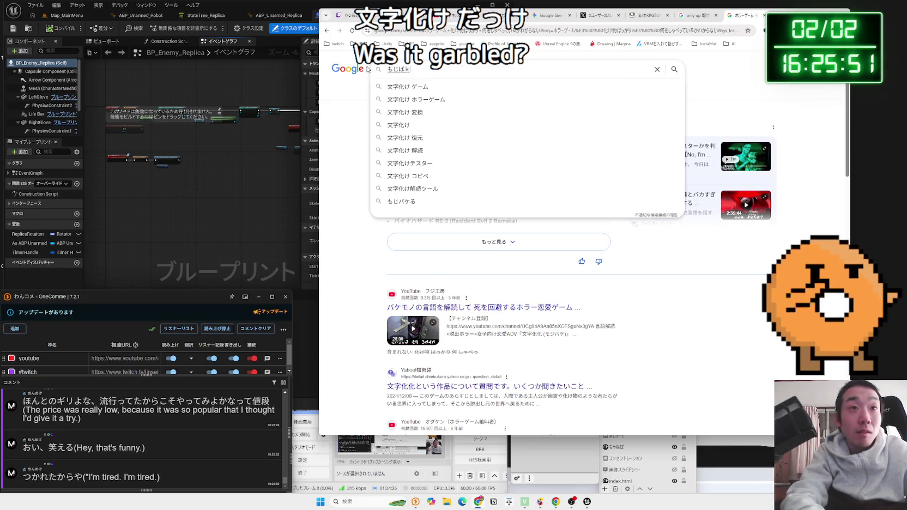
{"action": "left_click", "coordinate": [414, 100]}
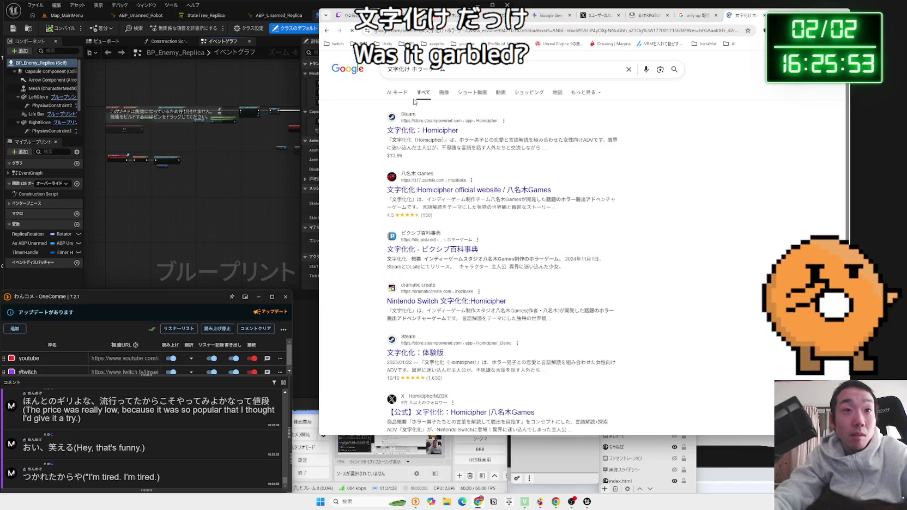
Step: Open the Homicipher official website and scroll through it
{"action": "left_click", "coordinate": [430, 189]}
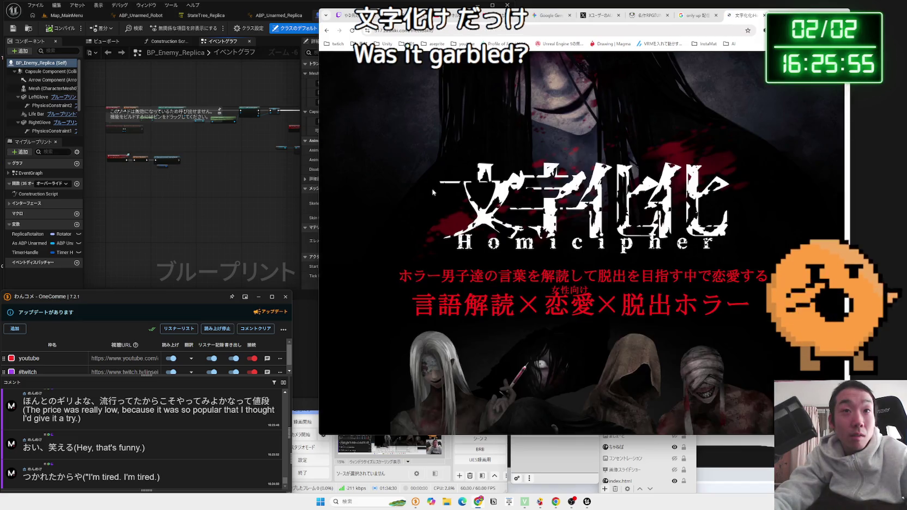
{"action": "scroll", "coordinate": [510, 216], "scroll_direction": "down", "scroll_amount": 2}
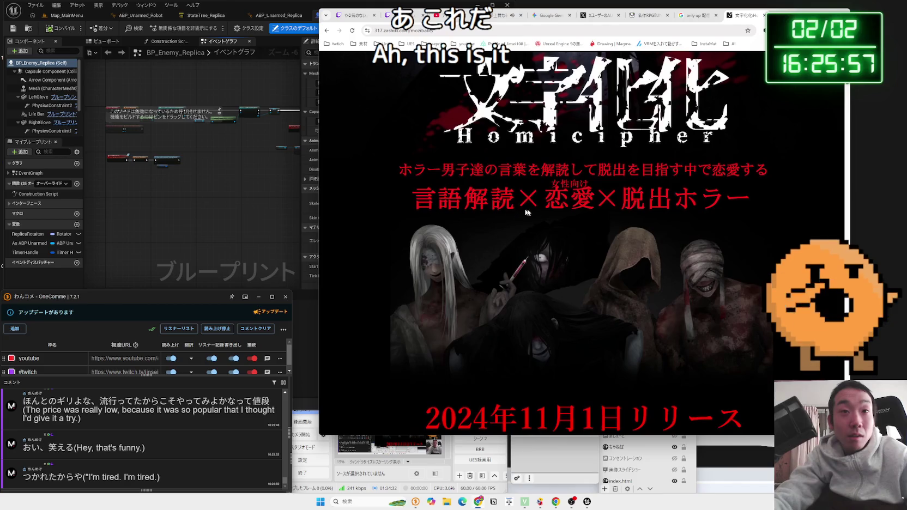
{"action": "scroll", "coordinate": [573, 210], "scroll_direction": "down", "scroll_amount": 6}
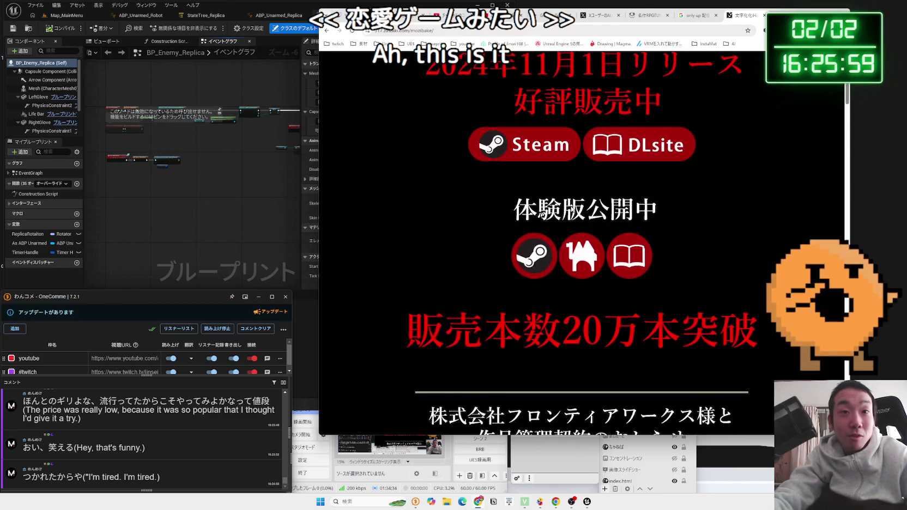
{"action": "scroll", "coordinate": [571, 210], "scroll_direction": "up", "scroll_amount": 4}
{"action": "scroll", "coordinate": [571, 210], "scroll_direction": "down", "scroll_amount": 10}
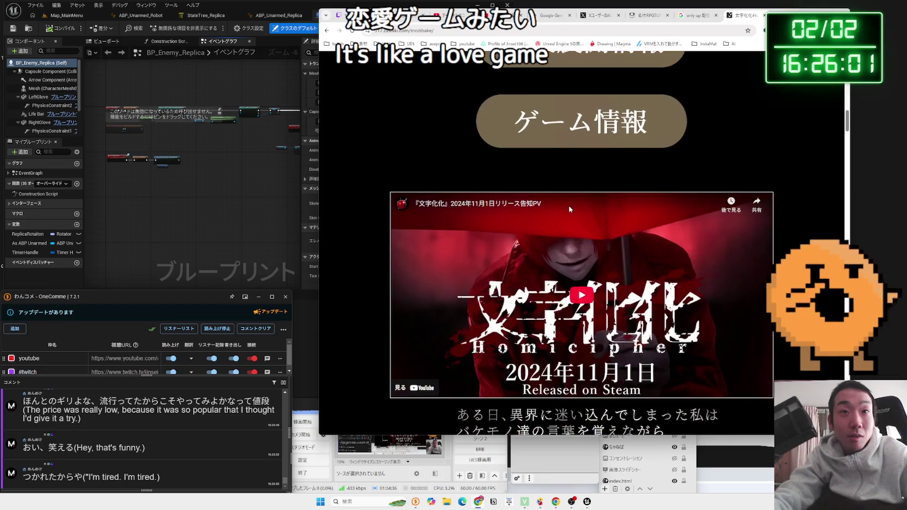
{"action": "scroll", "coordinate": [569, 209], "scroll_direction": "up", "scroll_amount": 3}
{"action": "scroll", "coordinate": [475, 203], "scroll_direction": "up", "scroll_amount": 2}
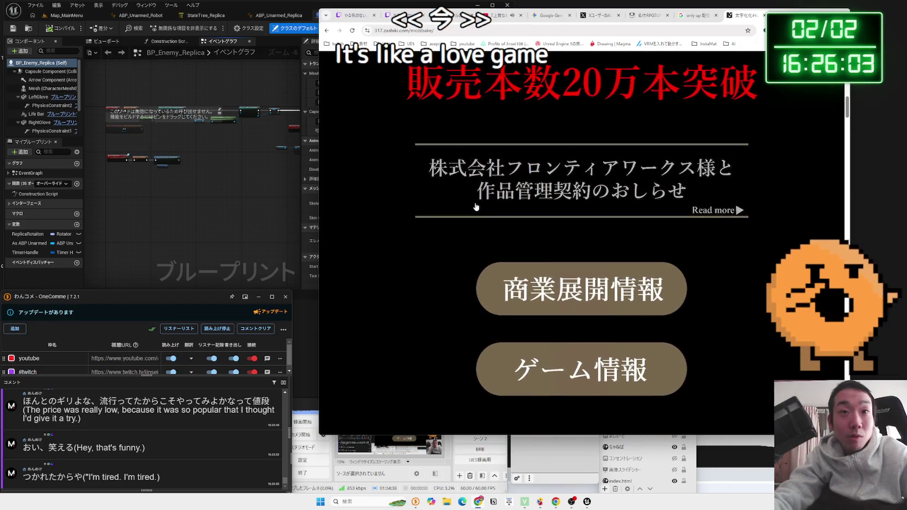
{"action": "scroll", "coordinate": [474, 207], "scroll_direction": "down", "scroll_amount": 5}
{"action": "scroll", "coordinate": [475, 207], "scroll_direction": "down", "scroll_amount": 5}
Step: Return to the 文字化け horror game results and scroll through them
{"action": "key", "text": "alt+Left"}
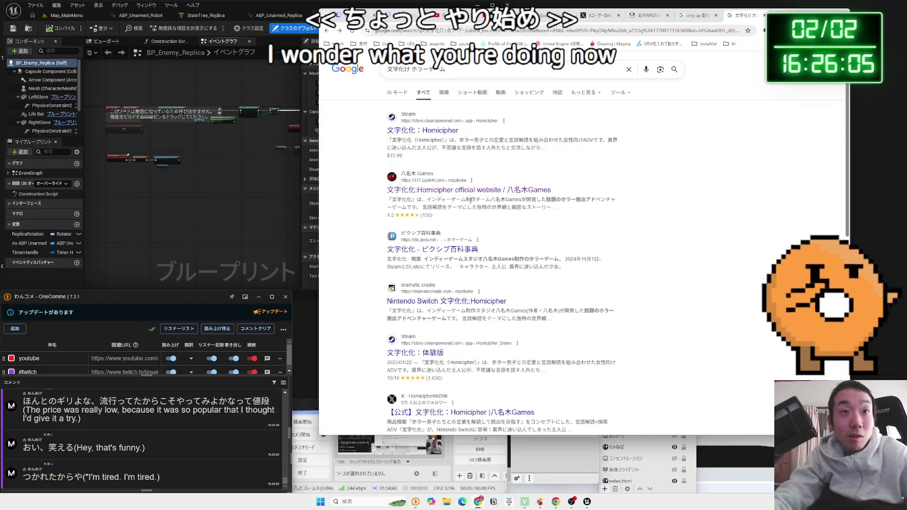
{"action": "scroll", "coordinate": [469, 206], "scroll_direction": "down", "scroll_amount": 3}
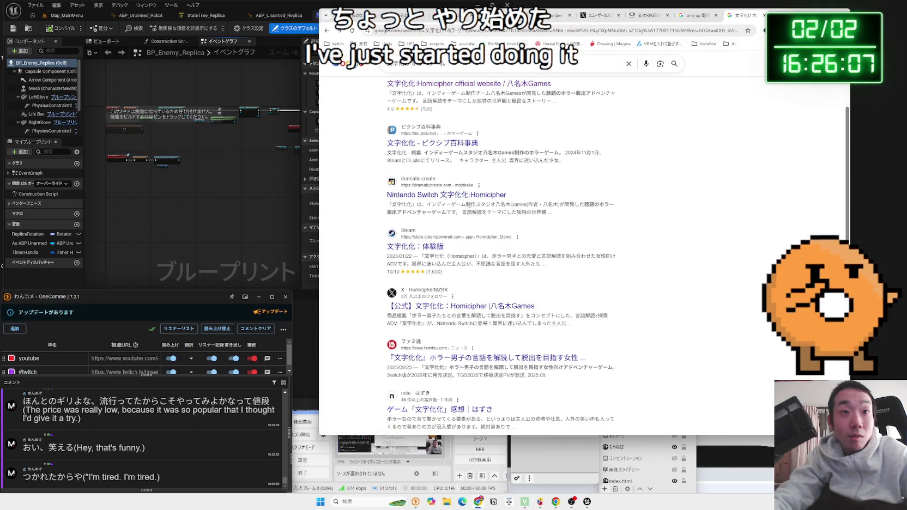
{"action": "scroll", "coordinate": [470, 205], "scroll_direction": "down", "scroll_amount": 2}
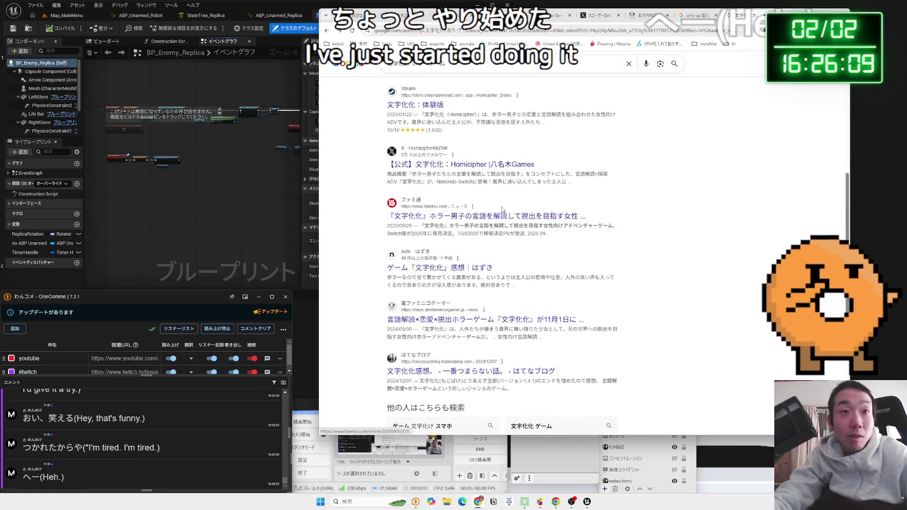
{"action": "scroll", "coordinate": [499, 210], "scroll_direction": "up", "scroll_amount": 4}
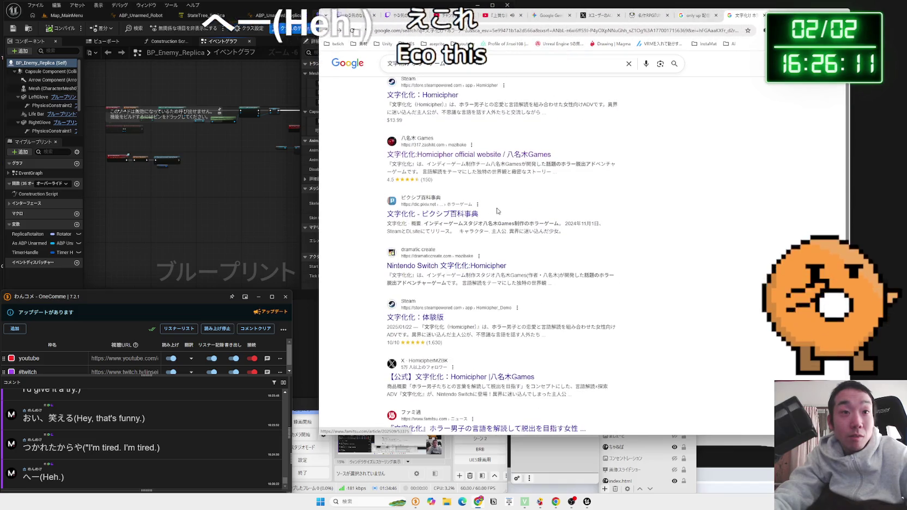
{"action": "scroll", "coordinate": [496, 215], "scroll_direction": "down", "scroll_amount": 5}
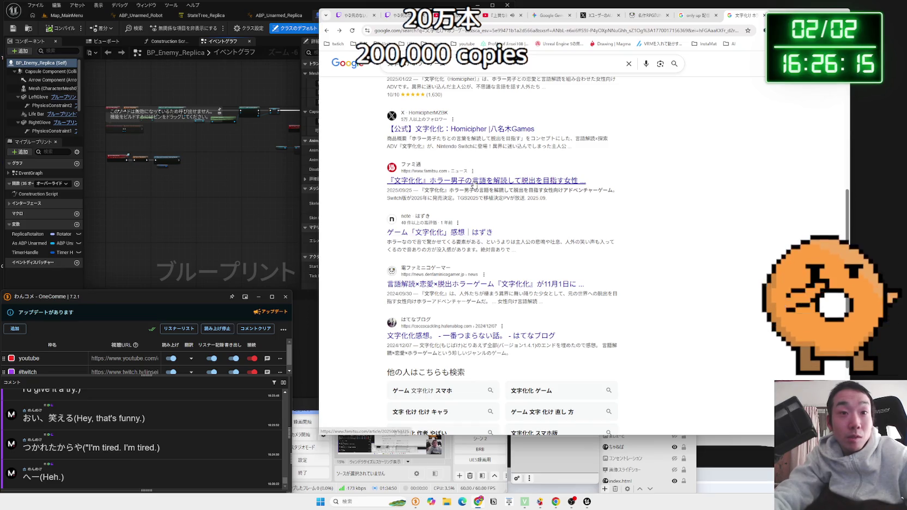
{"action": "scroll", "coordinate": [474, 182], "scroll_direction": "down", "scroll_amount": 3}
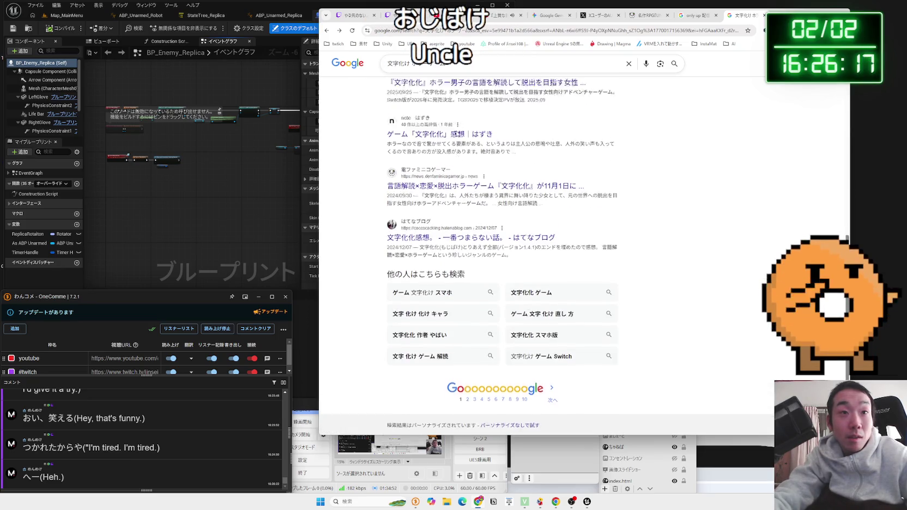
{"action": "scroll", "coordinate": [460, 133], "scroll_direction": "up", "scroll_amount": 3}
Step: Edit the query to '文字化け 開発者'
{"action": "left_click", "coordinate": [466, 64]}
{"action": "key", "text": "BackSpace"}
{"action": "key", "text": "BackSpace"}
{"action": "key", "text": "BackSpace"}
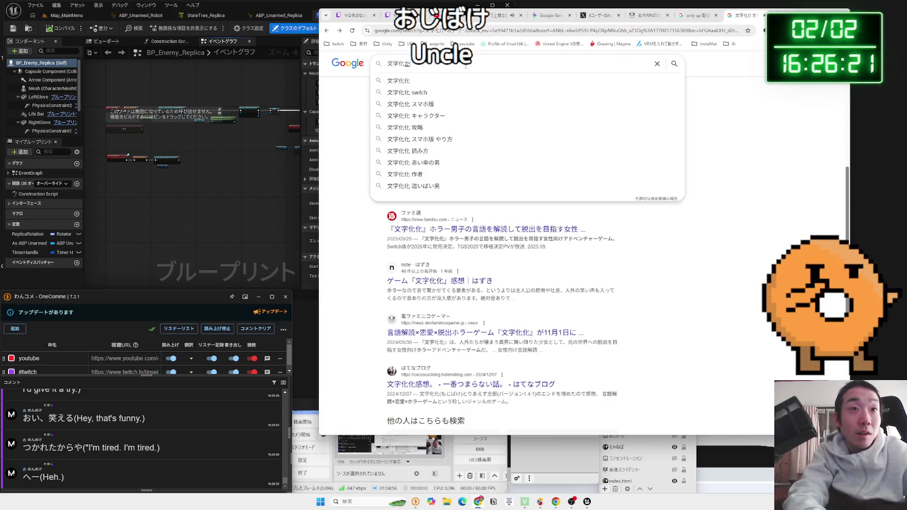
{"action": "key", "text": "BackSpace"}
{"action": "type", "text": "け"}
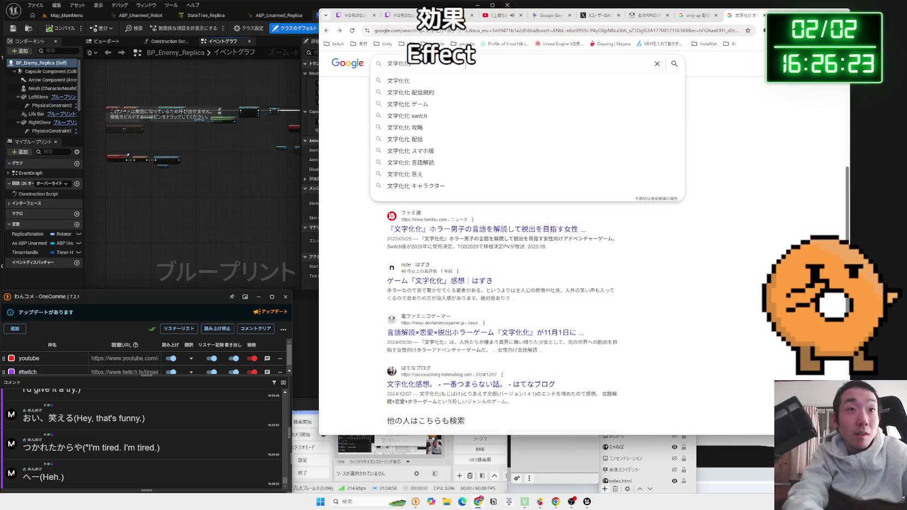
{"action": "type", "text": " 開発者"}
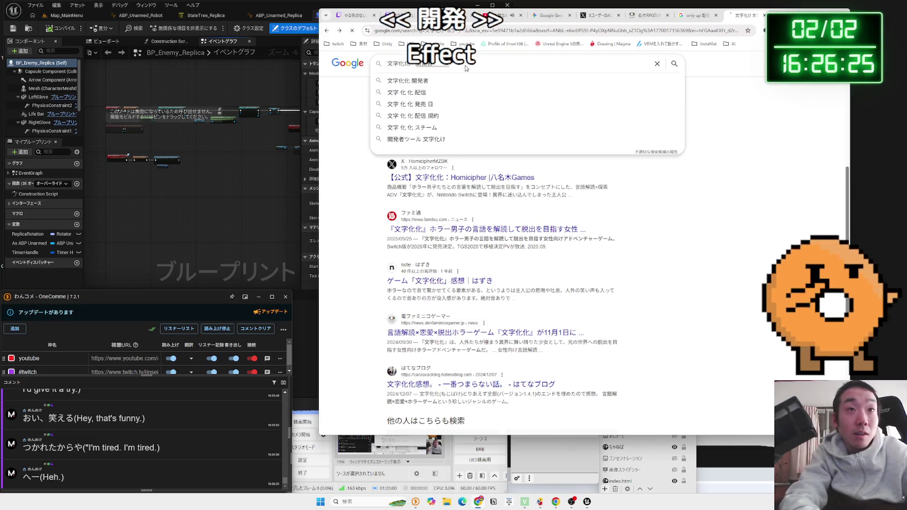
Step: Search '文字化け 開発者', expand the AI overview, and scroll down through the developer results
{"action": "key", "text": "Return"}
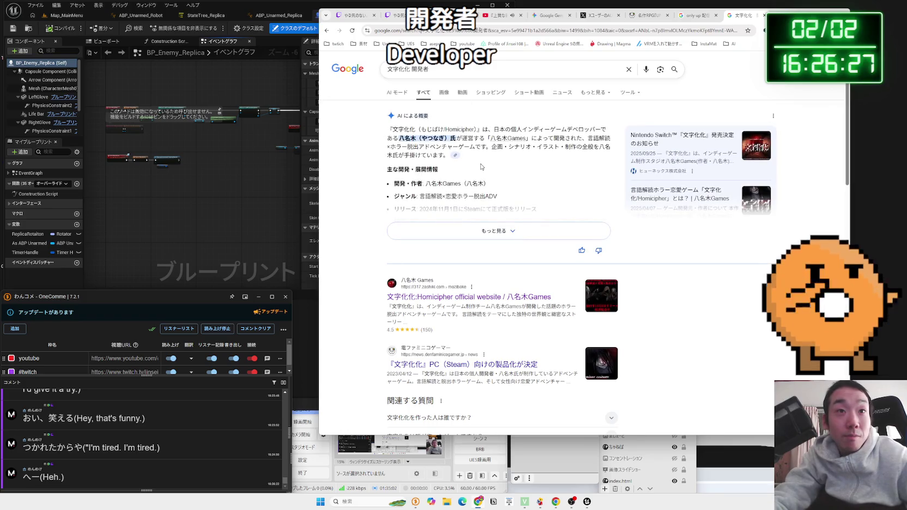
{"action": "left_click", "coordinate": [499, 231]}
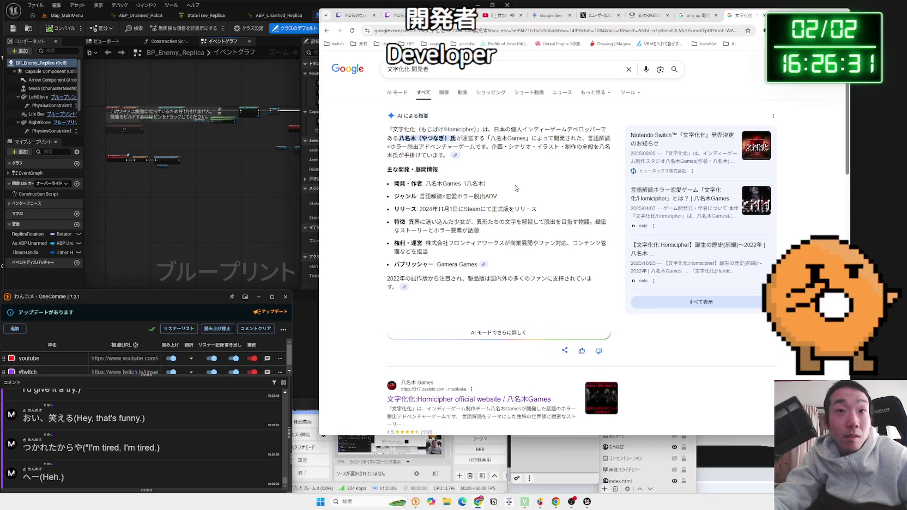
{"action": "scroll", "coordinate": [515, 188], "scroll_direction": "down", "scroll_amount": 1}
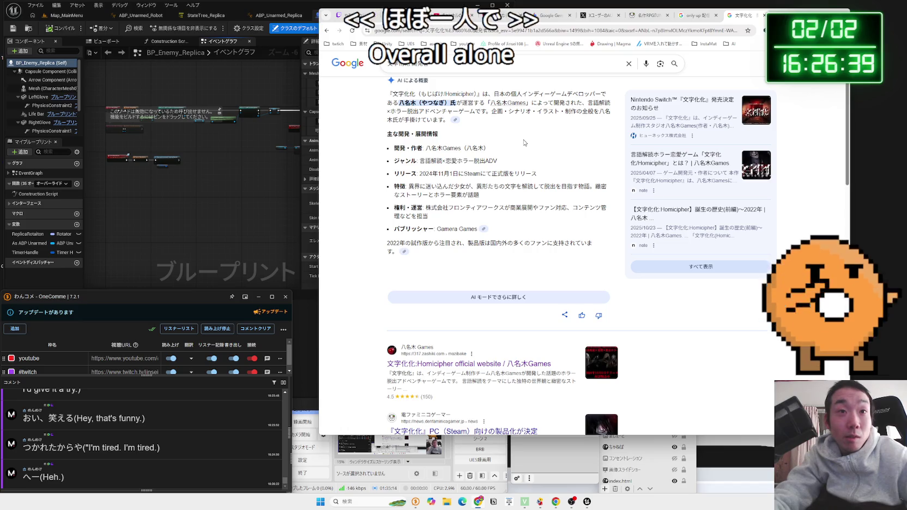
{"action": "scroll", "coordinate": [524, 143], "scroll_direction": "down", "scroll_amount": 5}
{"action": "scroll", "coordinate": [524, 143], "scroll_direction": "down", "scroll_amount": 3}
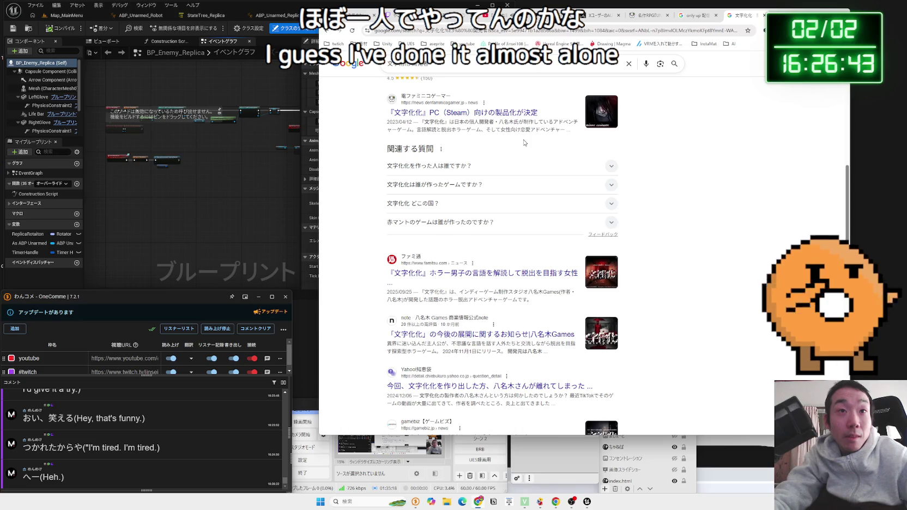
{"action": "scroll", "coordinate": [524, 143], "scroll_direction": "down", "scroll_amount": 3}
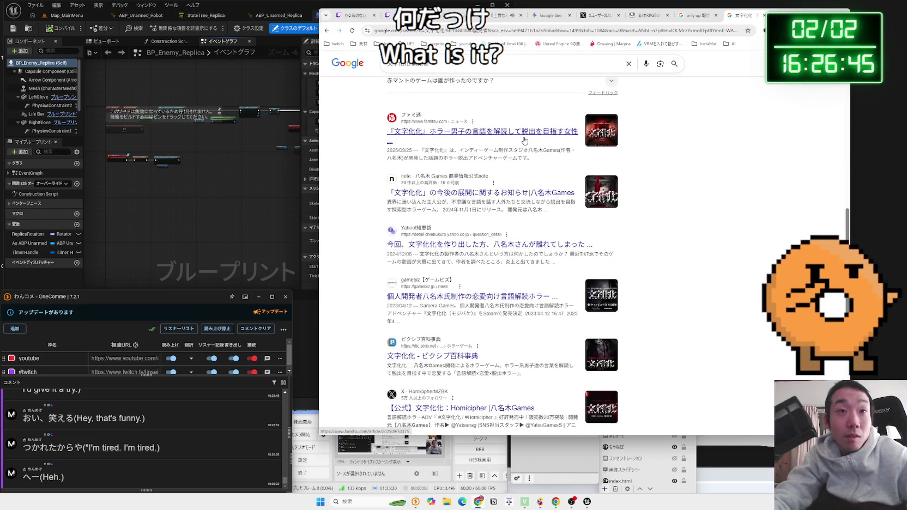
{"action": "scroll", "coordinate": [515, 156], "scroll_direction": "down", "scroll_amount": 1}
{"action": "scroll", "coordinate": [485, 155], "scroll_direction": "down", "scroll_amount": 4}
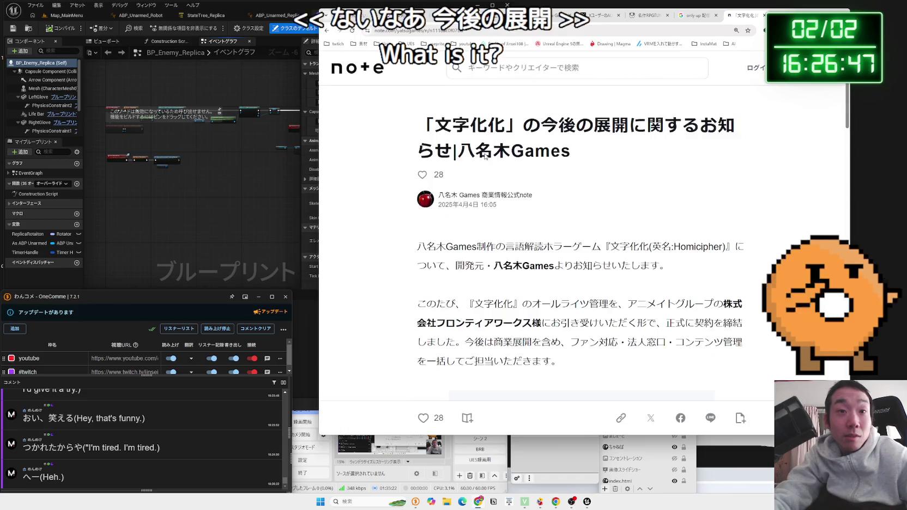
Step: Read the note announcement, highlighting the new-development, しかしながら and なお paragraphs
{"action": "scroll", "coordinate": [485, 155], "scroll_direction": "down", "scroll_amount": 5}
{"action": "scroll", "coordinate": [485, 157], "scroll_direction": "down", "scroll_amount": 10}
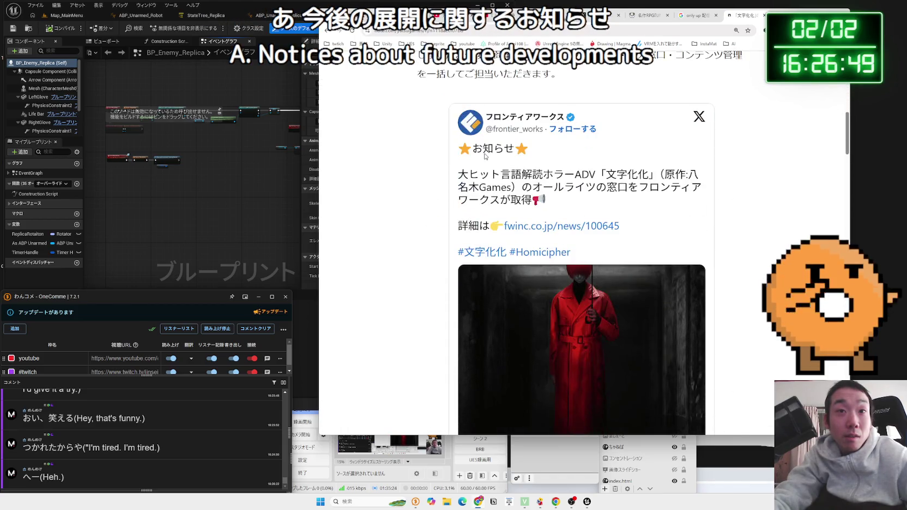
{"action": "scroll", "coordinate": [484, 156], "scroll_direction": "down", "scroll_amount": 4}
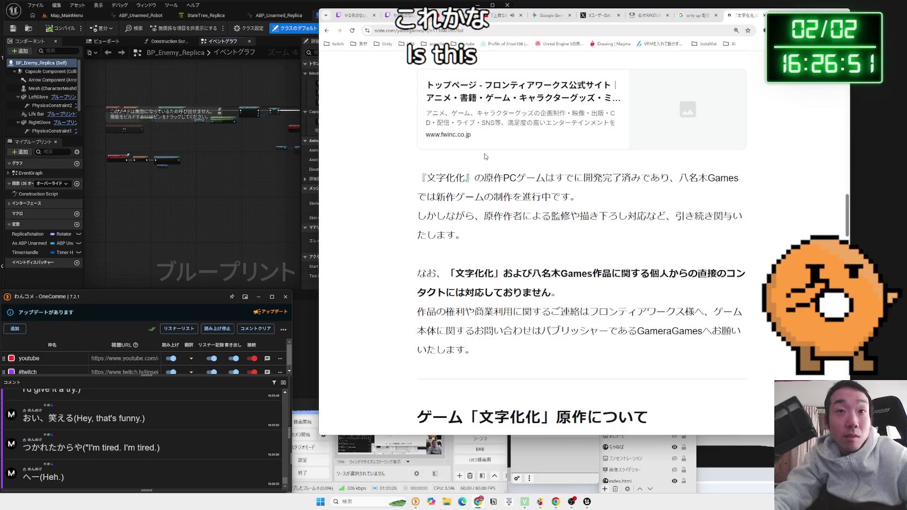
{"action": "left_click_drag", "start_coordinate": [419, 177], "coordinate": [582, 195]}
{"action": "left_click", "coordinate": [582, 195]}
{"action": "scroll", "coordinate": [581, 196], "scroll_direction": "down", "scroll_amount": 2}
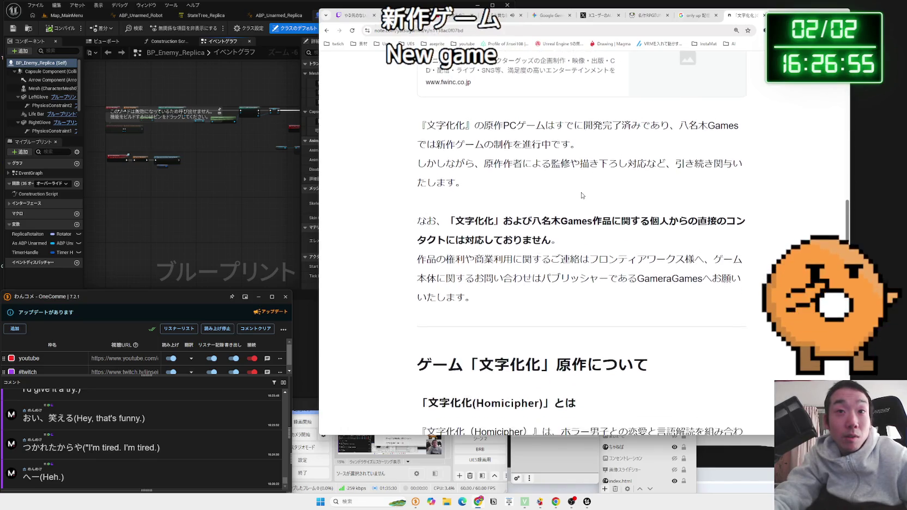
{"action": "triple_click", "coordinate": [507, 160]}
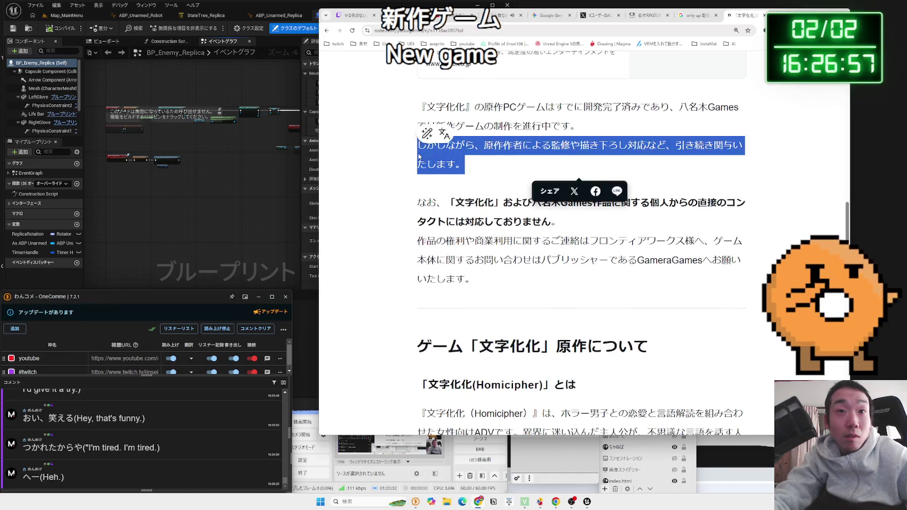
{"action": "left_click", "coordinate": [507, 160]}
{"action": "scroll", "coordinate": [523, 180], "scroll_direction": "down", "scroll_amount": 1}
{"action": "triple_click", "coordinate": [526, 181]}
{"action": "left_click", "coordinate": [571, 187]}
Step: Finish scrolling the article and return to the Google search results
{"action": "scroll", "coordinate": [571, 187], "scroll_direction": "down", "scroll_amount": 15}
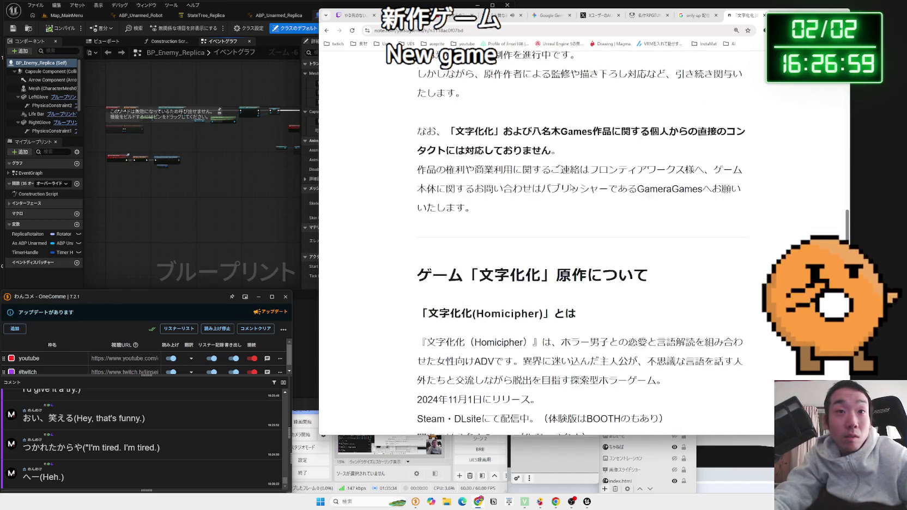
{"action": "scroll", "coordinate": [571, 187], "scroll_direction": "down", "scroll_amount": 15}
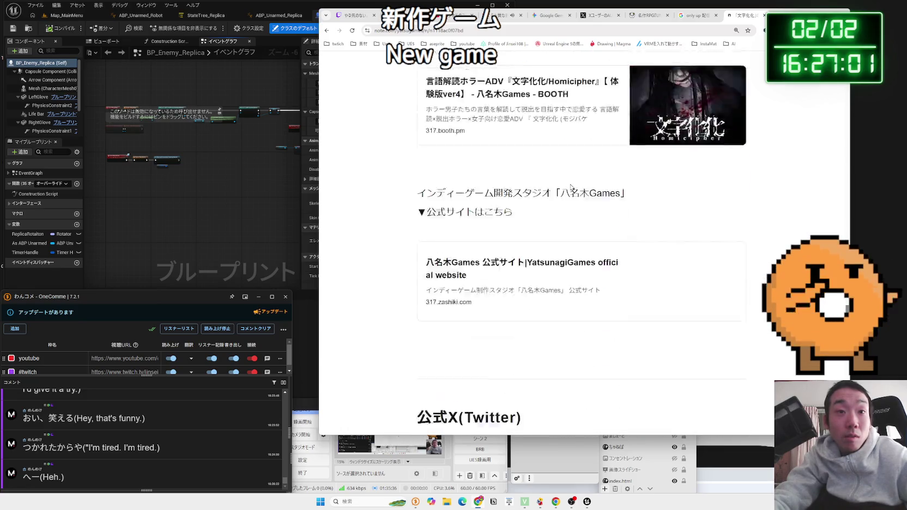
{"action": "key", "text": "alt+Left"}
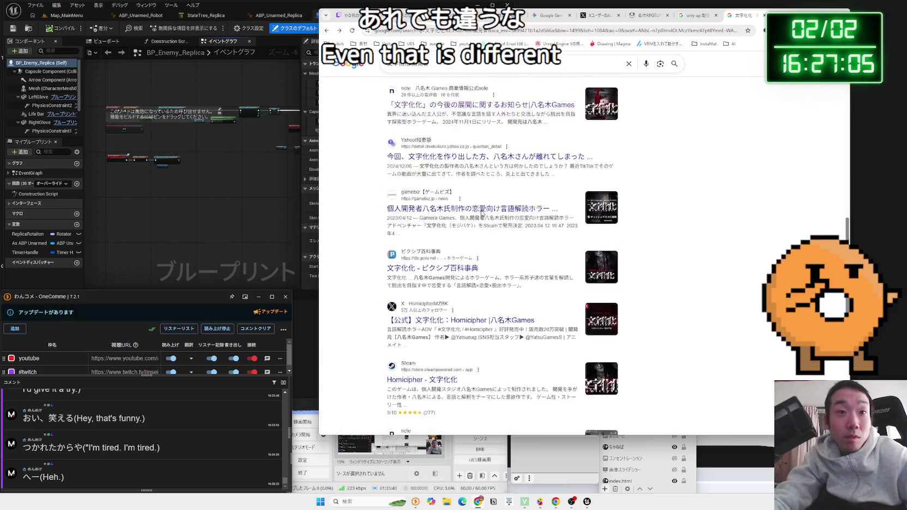
Step: Run the related search about 文字化化's development ending and open the full Yahoo! Chiebukuro question
{"action": "scroll", "coordinate": [482, 212], "scroll_direction": "up", "scroll_amount": 1}
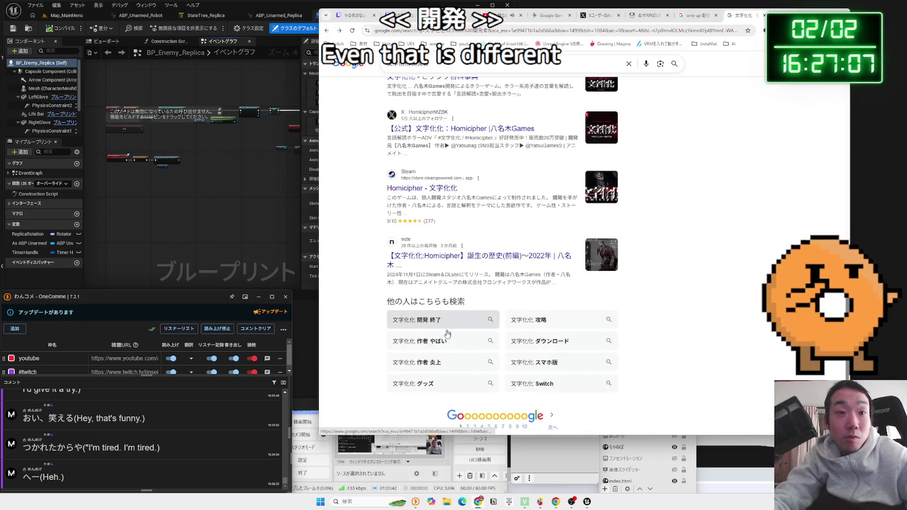
{"action": "left_click", "coordinate": [417, 323]}
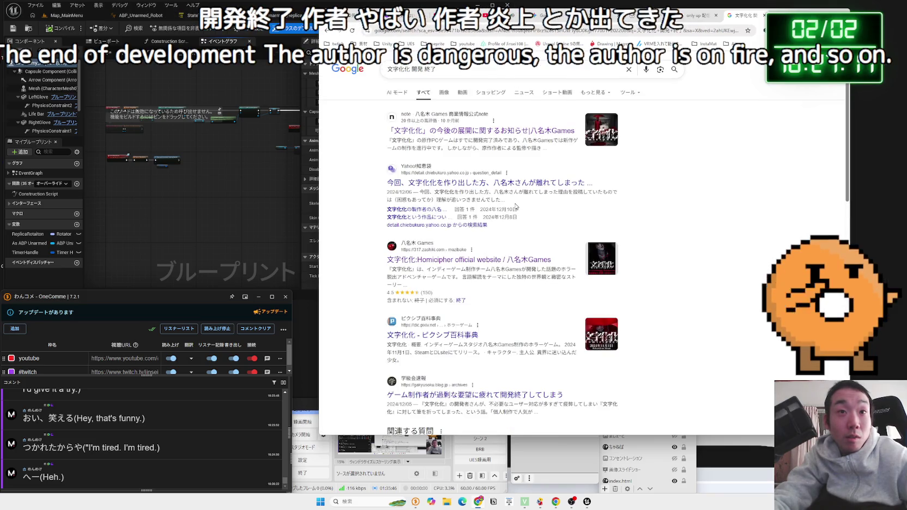
{"action": "left_click_drag", "start_coordinate": [558, 191], "coordinate": [582, 192]}
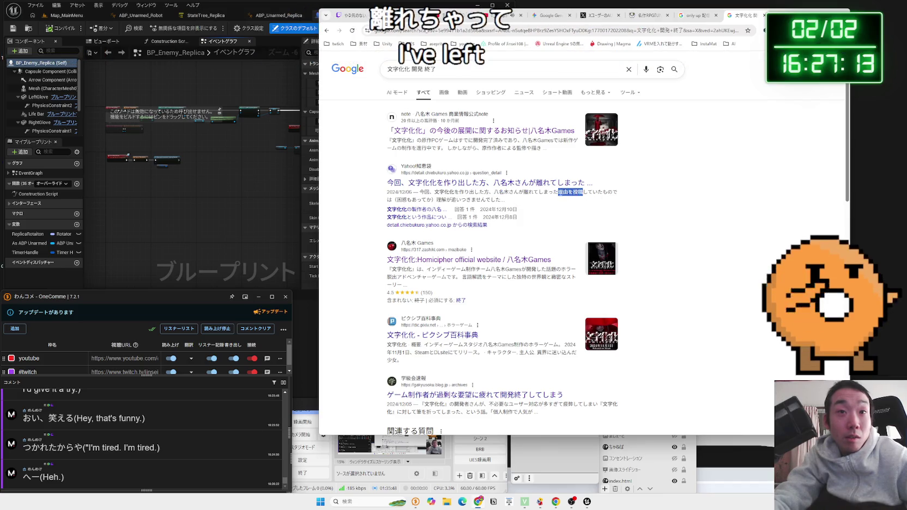
{"action": "right_click", "coordinate": [500, 199]}
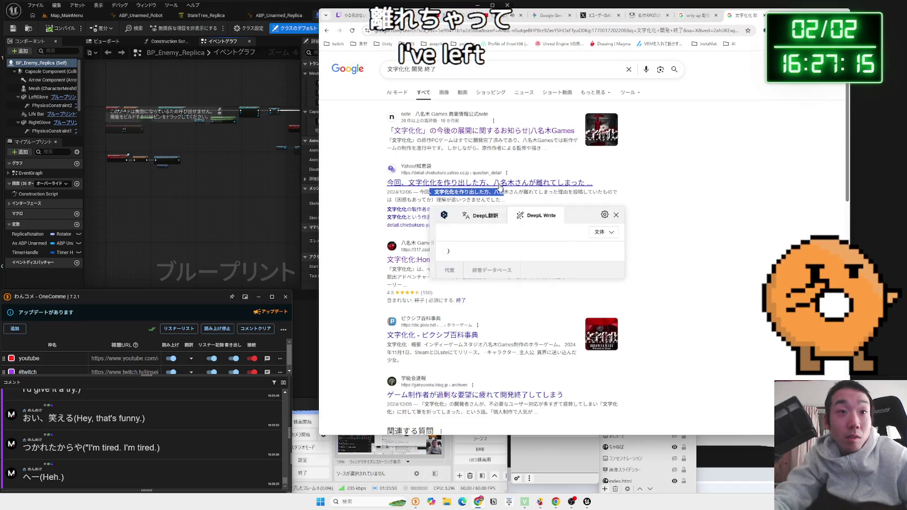
{"action": "left_click", "coordinate": [499, 186]}
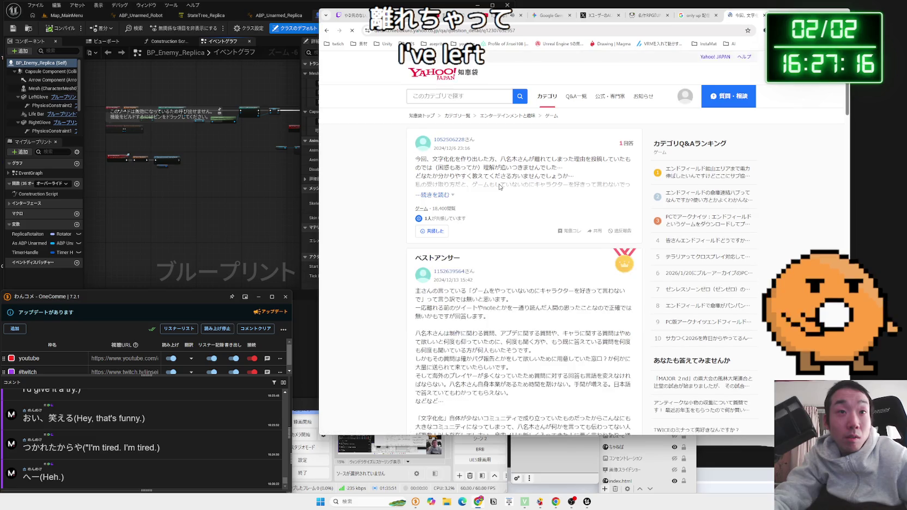
{"action": "left_click", "coordinate": [435, 195]}
Step: Read the question and the opening paragraphs of the best answer, highlighting lines while reading
{"action": "left_click_drag", "start_coordinate": [512, 178], "coordinate": [572, 199]}
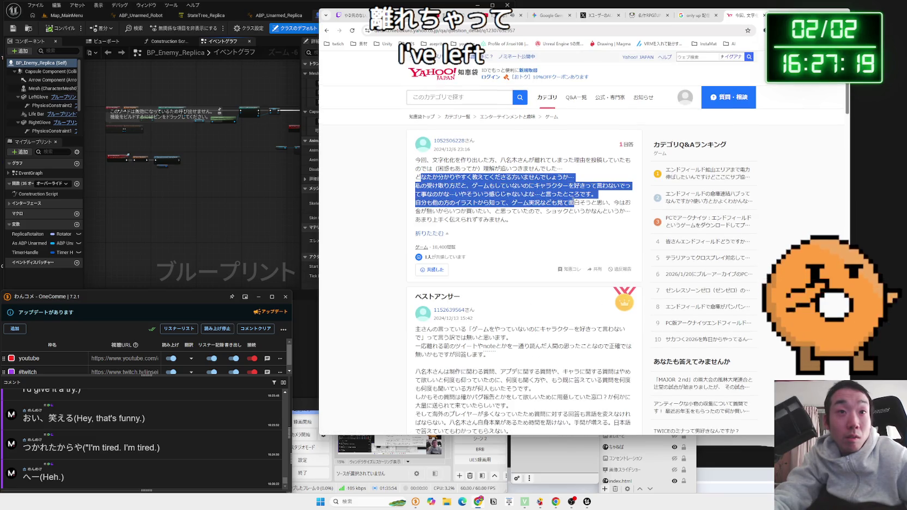
{"action": "left_click", "coordinate": [572, 199]}
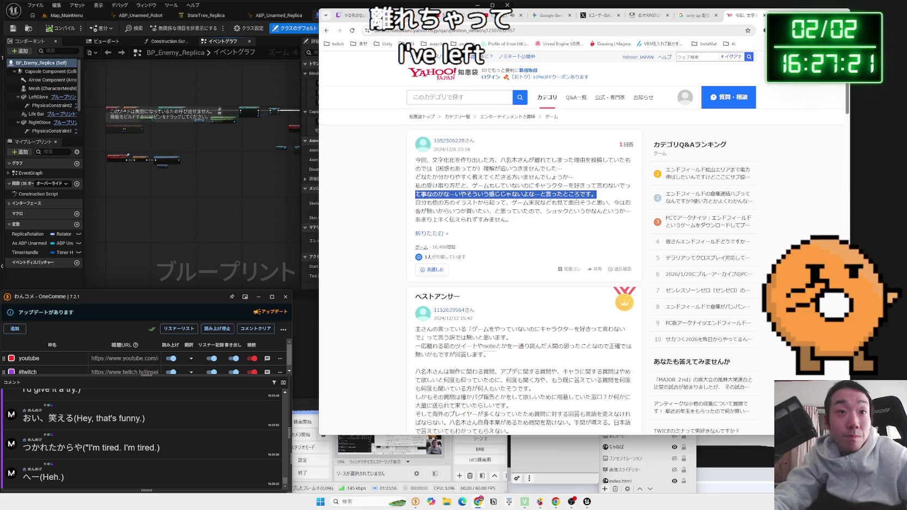
{"action": "mouse_move", "coordinate": [414, 191]}
{"action": "left_mouse_down"}
{"action": "mouse_move", "coordinate": [545, 217]}
{"action": "mouse_move", "coordinate": [518, 215]}
{"action": "left_mouse_up"}
{"action": "scroll", "coordinate": [517, 216], "scroll_direction": "down", "scroll_amount": 3}
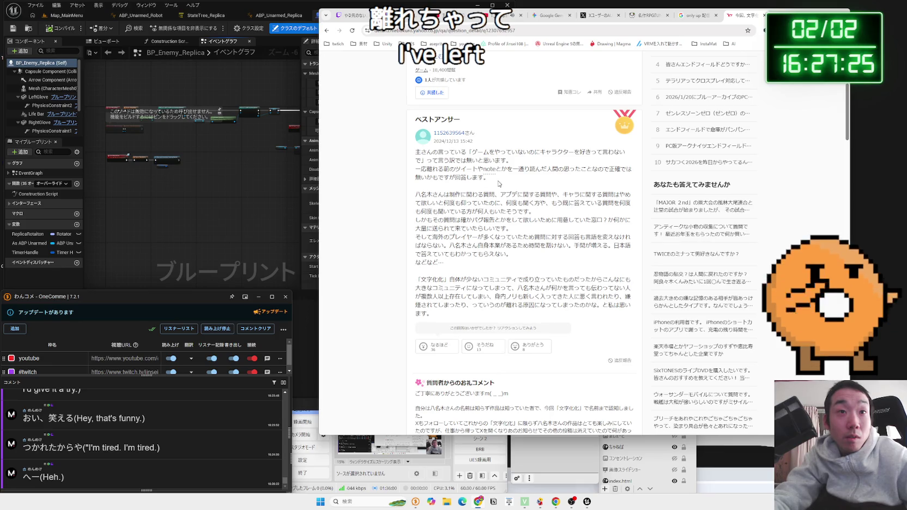
{"action": "left_click", "coordinate": [418, 171]}
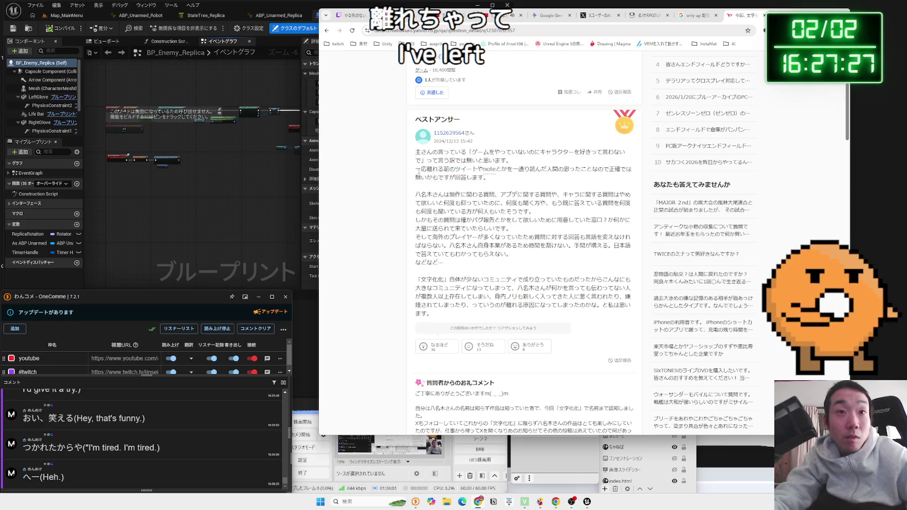
{"action": "left_click", "coordinate": [502, 190]}
{"action": "mouse_move", "coordinate": [506, 195]}
{"action": "left_mouse_down"}
{"action": "mouse_move", "coordinate": [614, 194]}
{"action": "mouse_move", "coordinate": [485, 203]}
{"action": "mouse_move", "coordinate": [494, 203]}
{"action": "left_mouse_up"}
{"action": "mouse_move", "coordinate": [432, 195]}
{"action": "left_mouse_down"}
{"action": "mouse_move", "coordinate": [615, 205]}
{"action": "mouse_move", "coordinate": [537, 214]}
{"action": "left_mouse_up"}
{"action": "mouse_move", "coordinate": [415, 194]}
{"action": "left_mouse_down"}
{"action": "mouse_move", "coordinate": [599, 212]}
{"action": "mouse_move", "coordinate": [464, 201]}
{"action": "mouse_move", "coordinate": [549, 221]}
{"action": "left_mouse_up"}
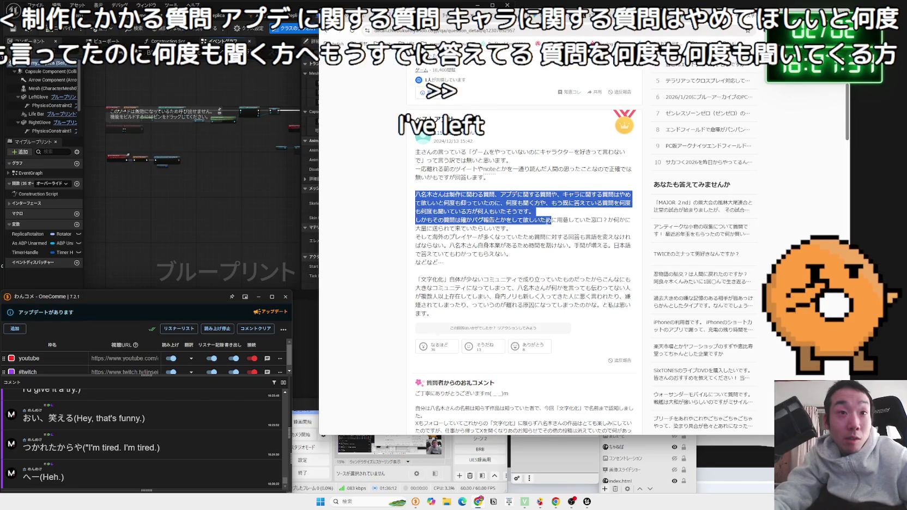
{"action": "left_click", "coordinate": [550, 220]}
Step: Read the answer's sentences about repeated questions and questions sent in bulk
{"action": "left_click_drag", "start_coordinate": [415, 194], "coordinate": [549, 203]}
{"action": "scroll", "coordinate": [524, 207], "scroll_direction": "down", "scroll_amount": 1}
{"action": "left_click", "coordinate": [549, 212]}
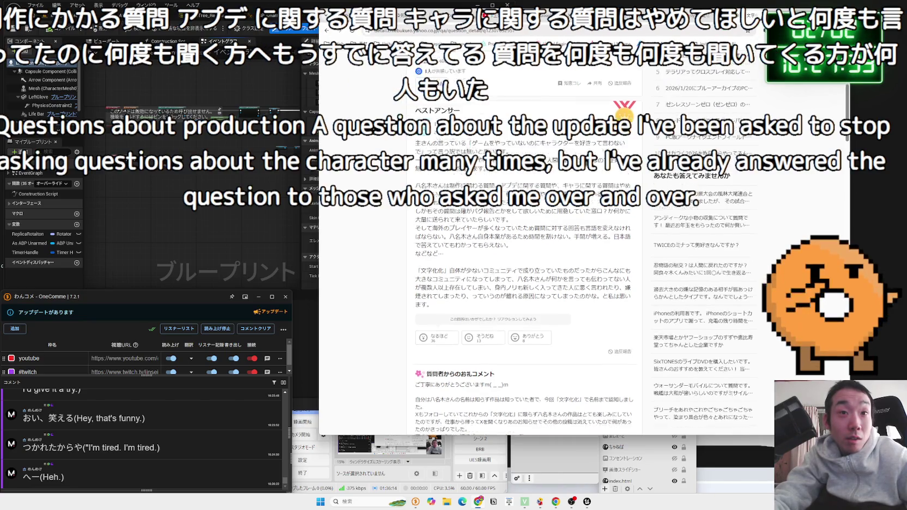
{"action": "scroll", "coordinate": [452, 196], "scroll_direction": "down", "scroll_amount": 1}
{"action": "left_click_drag", "start_coordinate": [415, 193], "coordinate": [507, 193]}
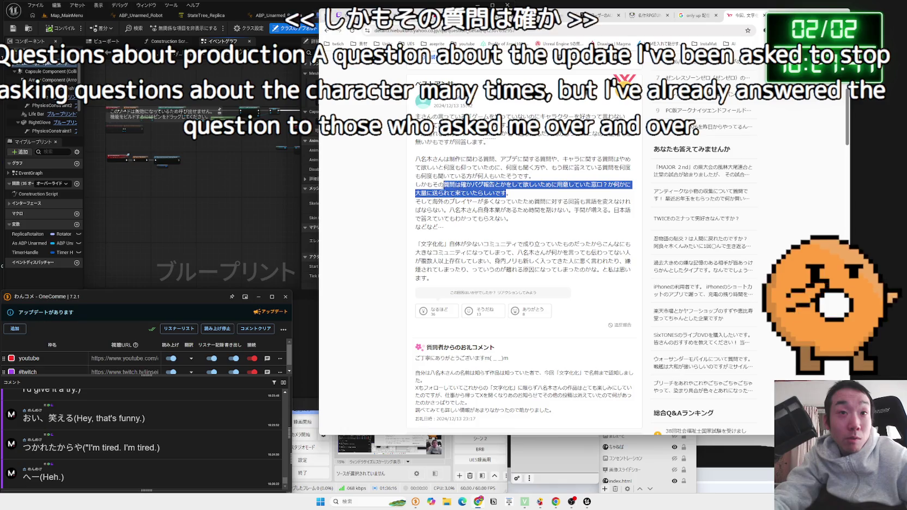
{"action": "mouse_move", "coordinate": [415, 185]}
{"action": "left_mouse_down"}
{"action": "mouse_move", "coordinate": [584, 193]}
{"action": "mouse_move", "coordinate": [414, 192]}
{"action": "mouse_move", "coordinate": [522, 193]}
{"action": "left_mouse_up"}
{"action": "left_click", "coordinate": [474, 198]}
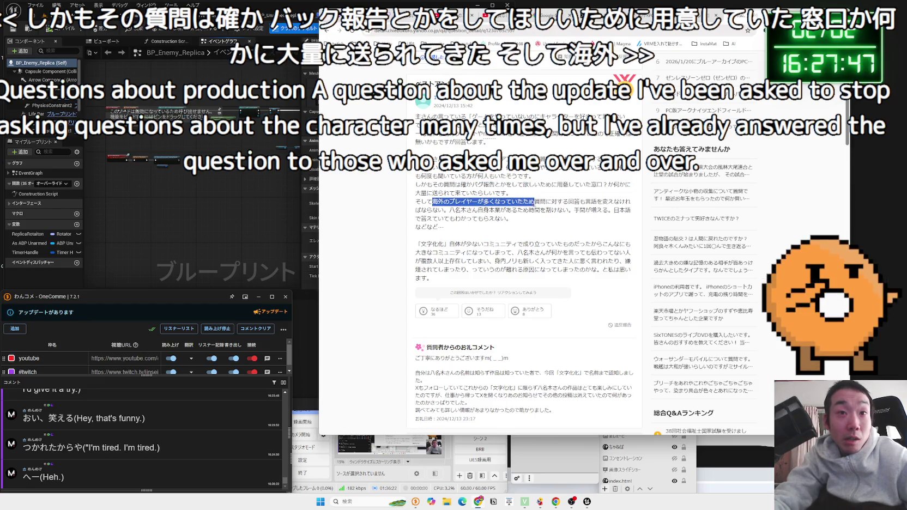
Step: Read the rest of the answer about overseas players and the author's main job
{"action": "left_click_drag", "start_coordinate": [534, 202], "coordinate": [614, 202]}
{"action": "left_click_drag", "start_coordinate": [449, 210], "coordinate": [512, 210]}
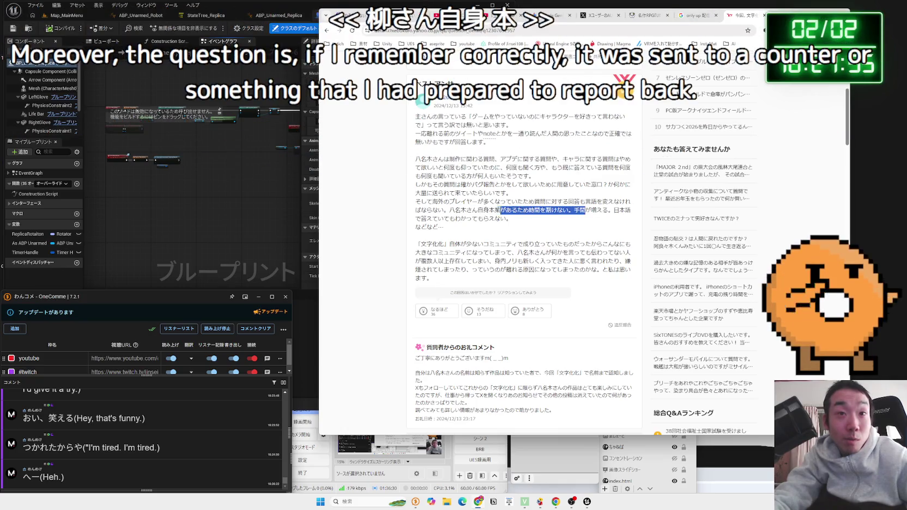
{"action": "left_click_drag", "start_coordinate": [416, 202], "coordinate": [516, 222]}
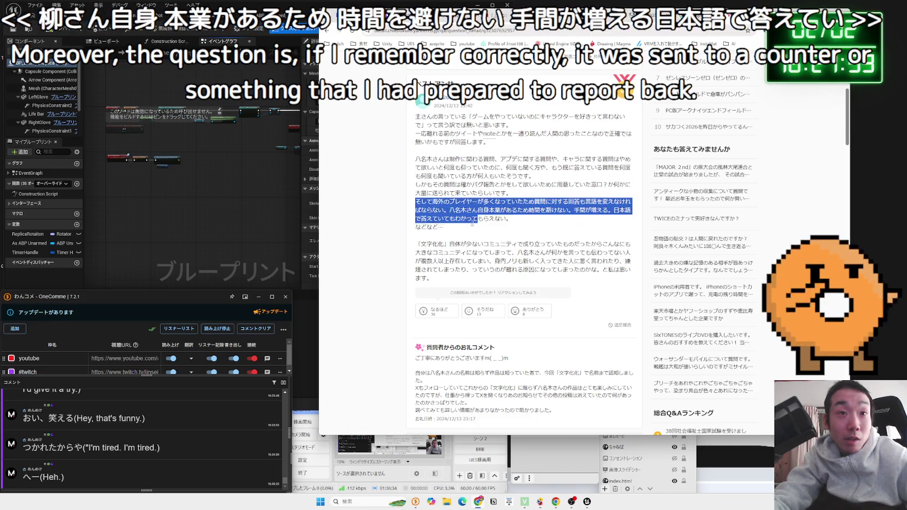
{"action": "scroll", "coordinate": [523, 229], "scroll_direction": "down", "scroll_amount": 1}
{"action": "left_click_drag", "start_coordinate": [416, 202], "coordinate": [626, 235]}
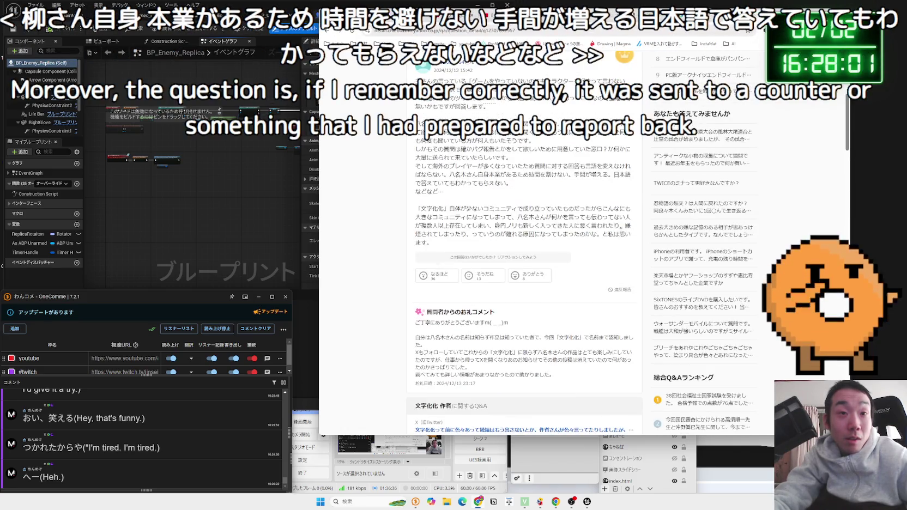
{"action": "left_click_drag", "start_coordinate": [414, 220], "coordinate": [631, 237]}
{"action": "left_click", "coordinate": [526, 207]}
{"action": "scroll", "coordinate": [526, 207], "scroll_direction": "down", "scroll_amount": 5}
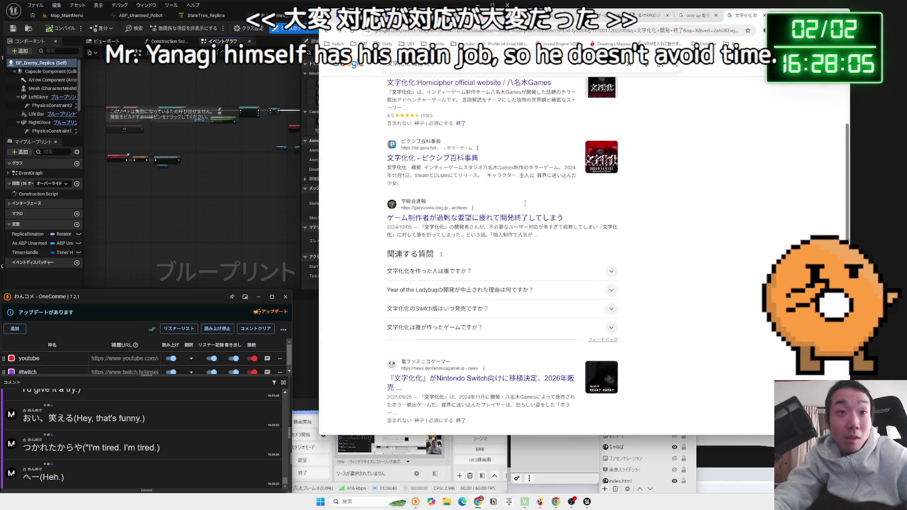
Step: Read the 学級会速報 post's embedded tweets about the overworked creator, then return to the results
{"action": "left_click", "coordinate": [537, 217]}
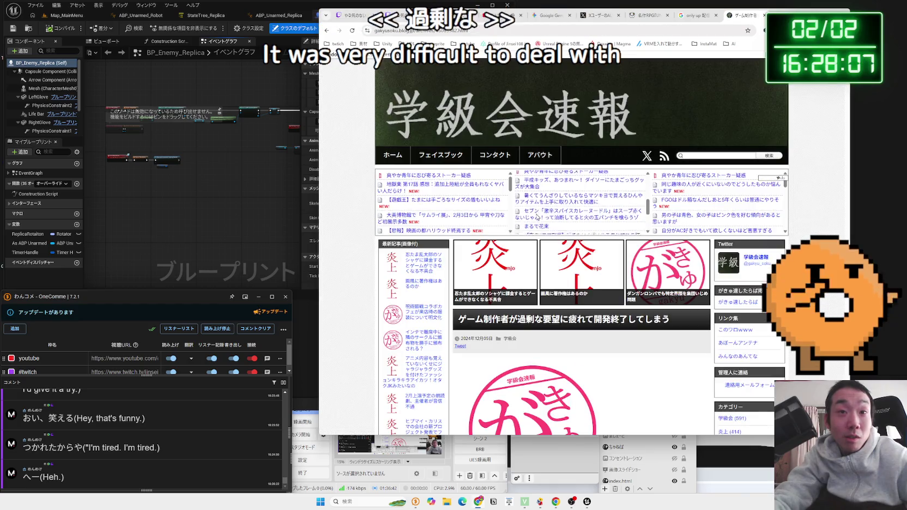
{"action": "scroll", "coordinate": [369, 216], "scroll_direction": "down", "scroll_amount": 5}
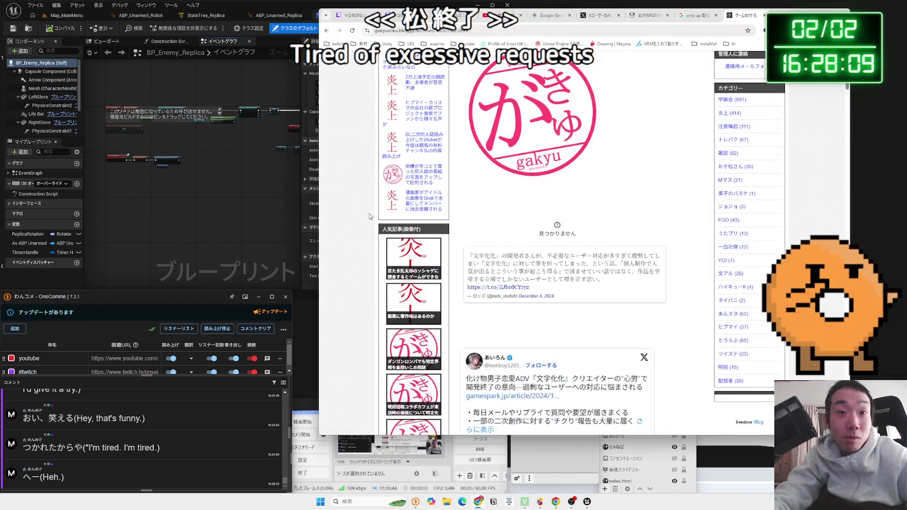
{"action": "scroll", "coordinate": [369, 216], "scroll_direction": "down", "scroll_amount": 2}
{"action": "scroll", "coordinate": [369, 216], "scroll_direction": "down", "scroll_amount": 3}
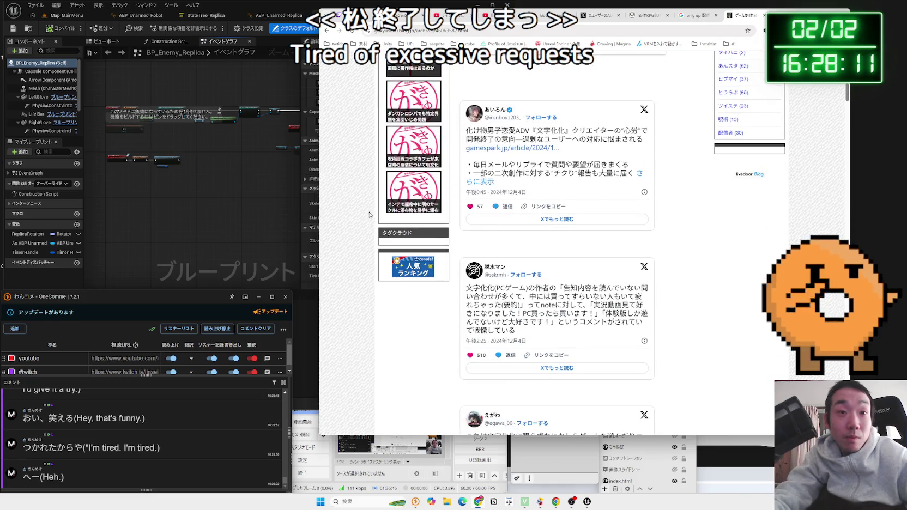
{"action": "scroll", "coordinate": [369, 215], "scroll_direction": "down", "scroll_amount": 4}
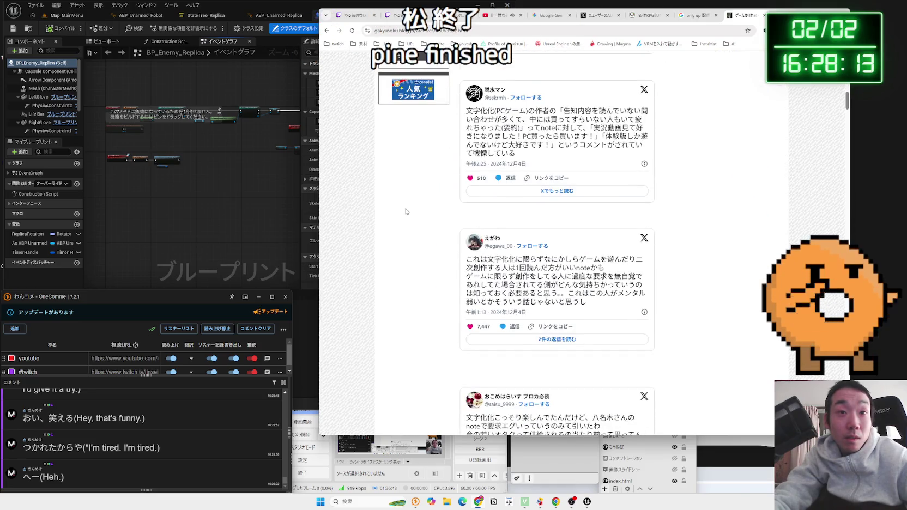
{"action": "scroll", "coordinate": [406, 211], "scroll_direction": "down", "scroll_amount": 1}
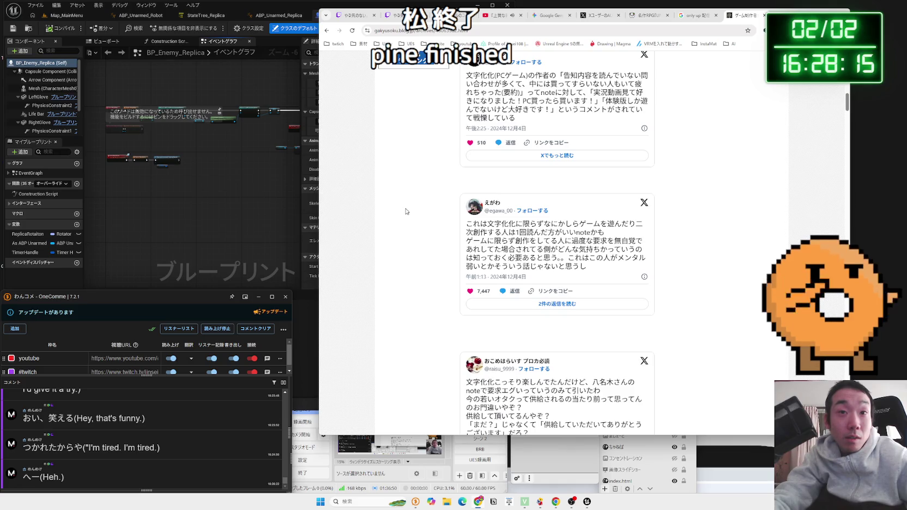
{"action": "scroll", "coordinate": [405, 211], "scroll_direction": "down", "scroll_amount": 7}
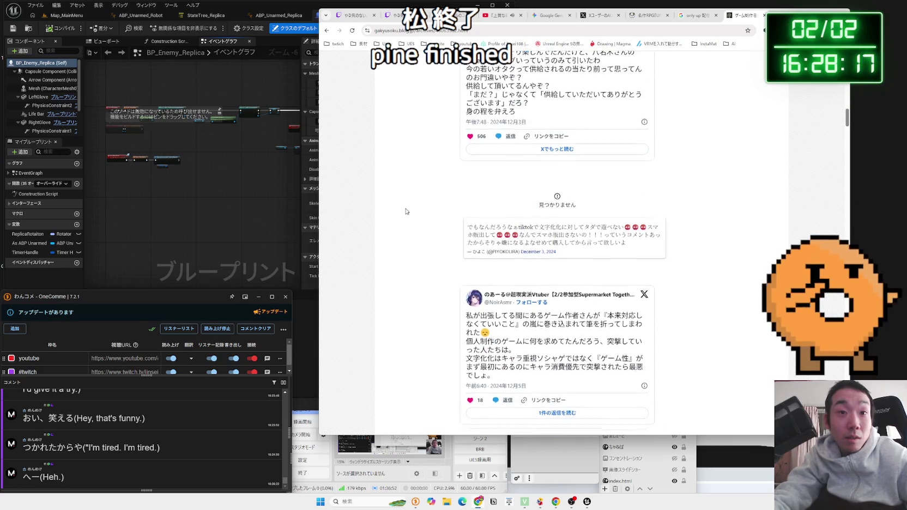
{"action": "scroll", "coordinate": [405, 211], "scroll_direction": "down", "scroll_amount": 3}
{"action": "scroll", "coordinate": [405, 212], "scroll_direction": "down", "scroll_amount": 4}
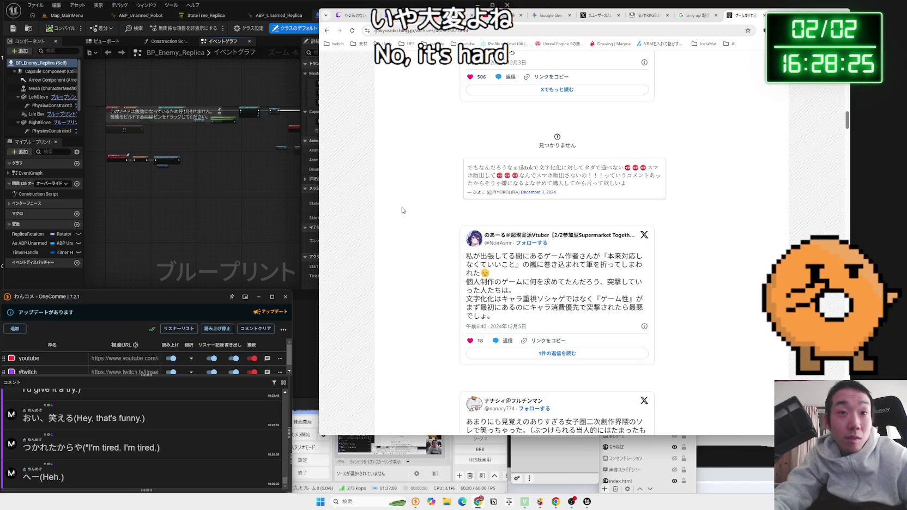
{"action": "key", "text": "alt+Left"}
{"action": "scroll", "coordinate": [402, 210], "scroll_direction": "down", "scroll_amount": 7}
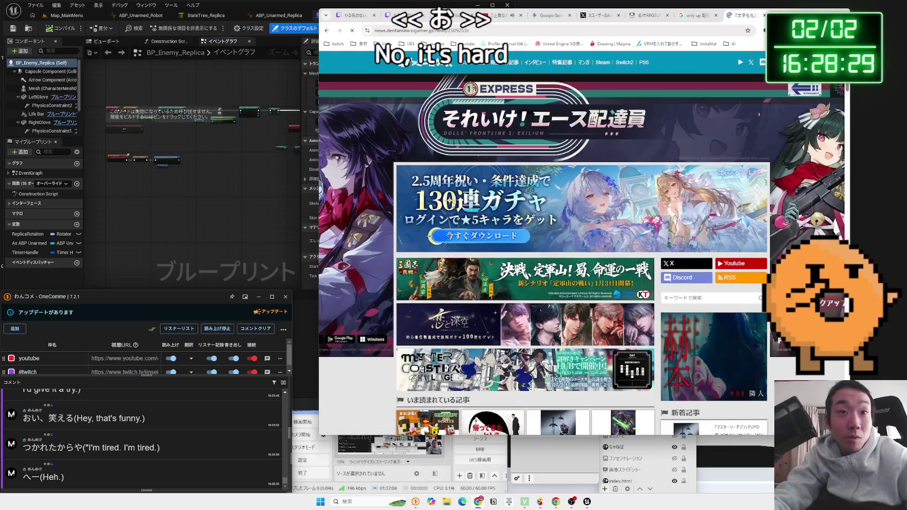
Step: Read the Dengeki Online news of 文字化化's Switch port and return to the Google results
{"action": "scroll", "coordinate": [452, 205], "scroll_direction": "down", "scroll_amount": 5}
{"action": "scroll", "coordinate": [452, 205], "scroll_direction": "down", "scroll_amount": 4}
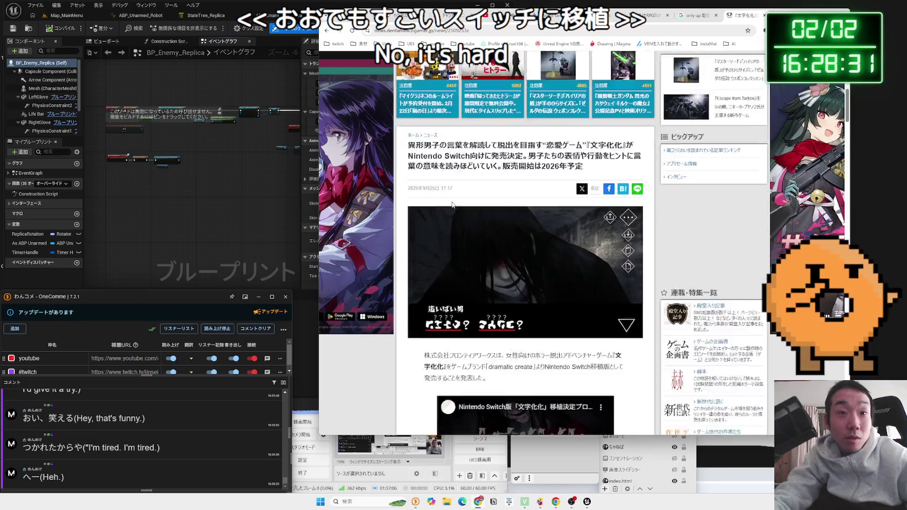
{"action": "scroll", "coordinate": [451, 205], "scroll_direction": "down", "scroll_amount": 1}
{"action": "scroll", "coordinate": [452, 205], "scroll_direction": "down", "scroll_amount": 3}
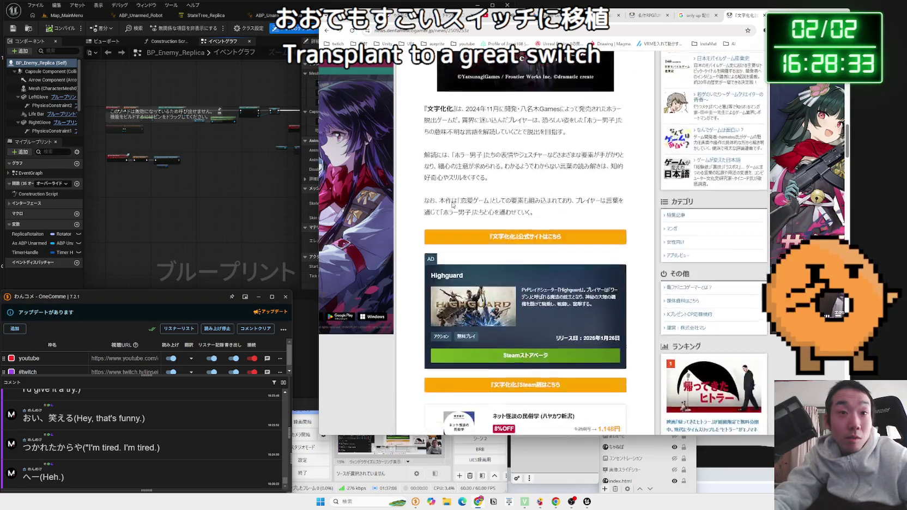
{"action": "scroll", "coordinate": [452, 205], "scroll_direction": "up", "scroll_amount": 5}
{"action": "scroll", "coordinate": [452, 205], "scroll_direction": "up", "scroll_amount": 4}
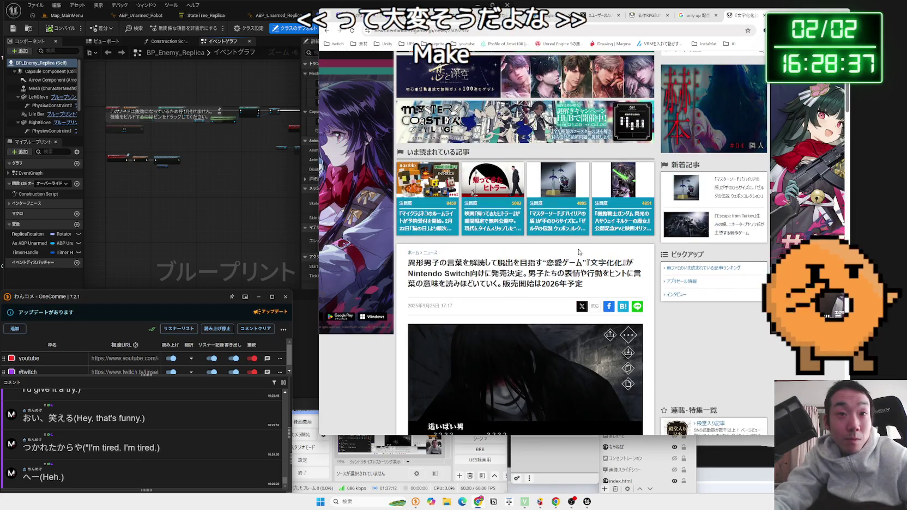
{"action": "key", "text": "alt+Left"}
{"action": "scroll", "coordinate": [654, 234], "scroll_direction": "down", "scroll_amount": 5}
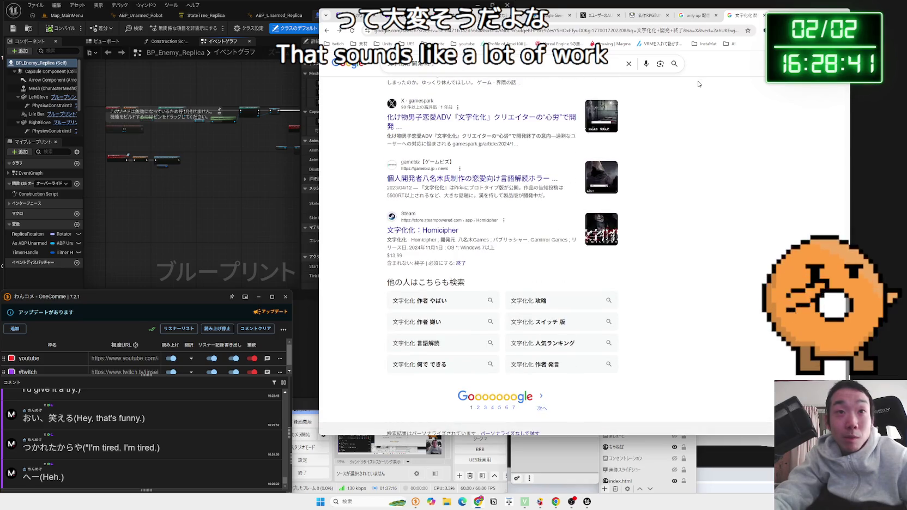
Step: Close the 文字化化 results, the other search results and the UNDERTALE news tabs
{"action": "left_click", "coordinate": [764, 15]}
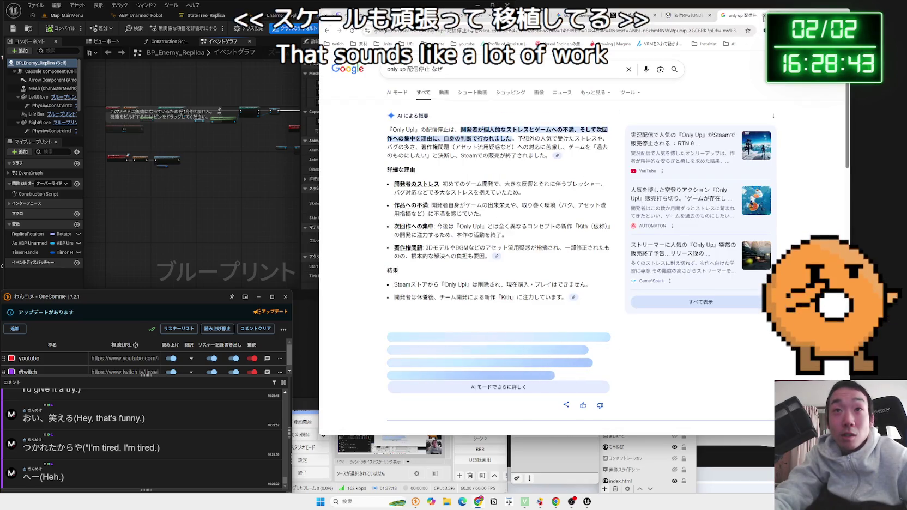
{"action": "left_click", "coordinate": [763, 15]}
{"action": "left_click", "coordinate": [764, 16]}
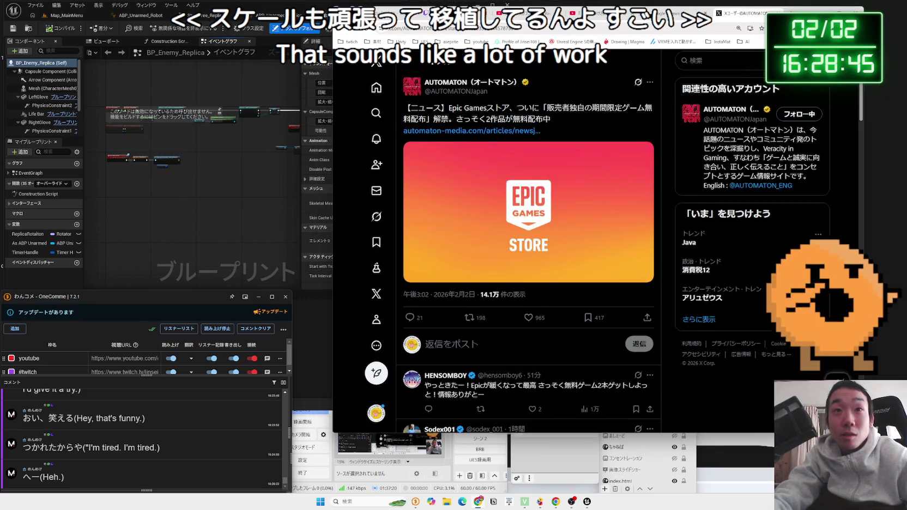
Step: Load the 34 new posts in the X home feed and search Google for サーベルタイガー
{"action": "left_click", "coordinate": [370, 90]}
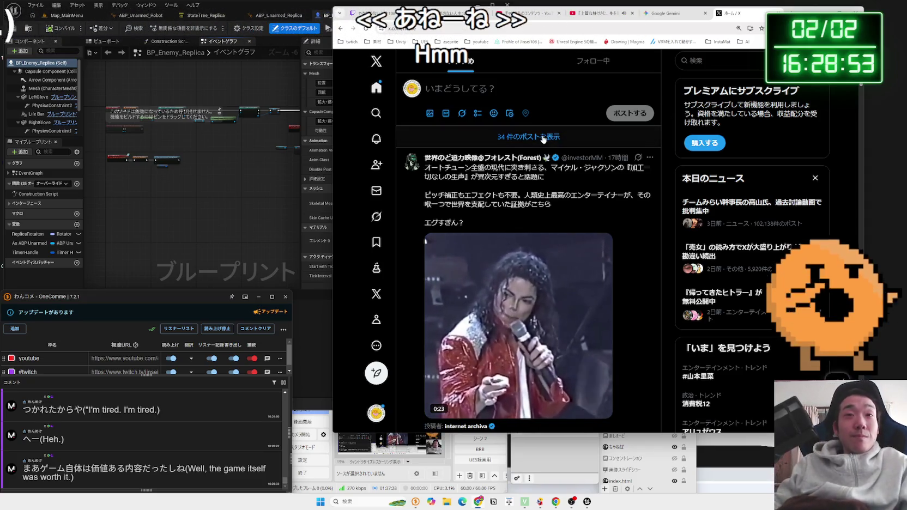
{"action": "left_click", "coordinate": [543, 137]}
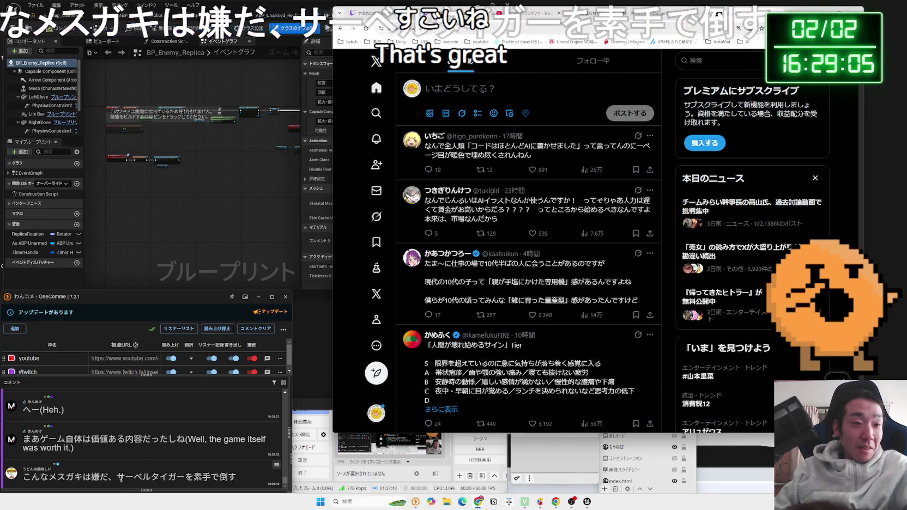
{"action": "key", "text": "Zenkaku_Hankaku"}
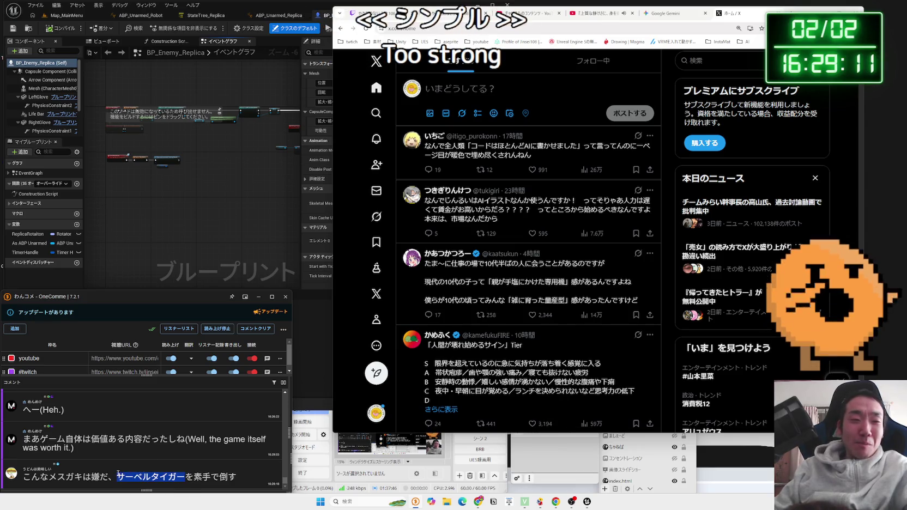
{"action": "left_click", "coordinate": [129, 460]}
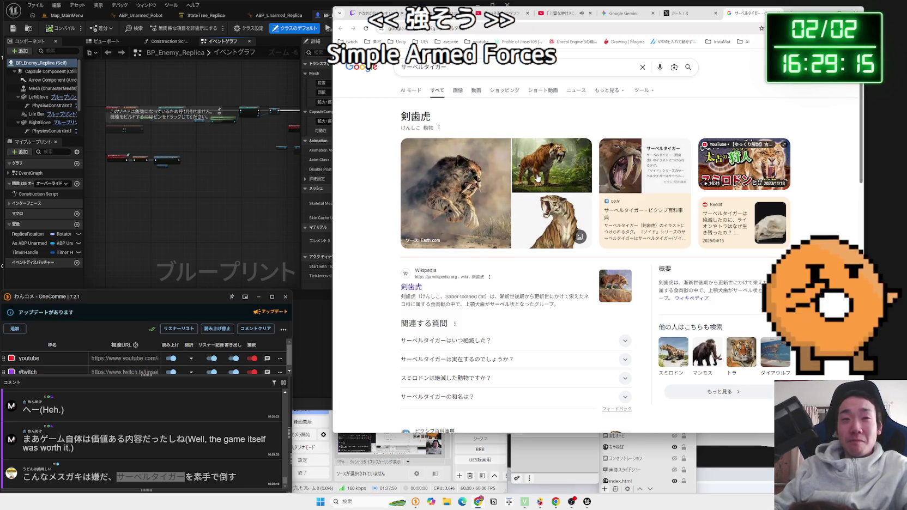
Step: Preview the sabre-toothed tiger picture, browse the サーベルタイガー image grid, then close the tab
{"action": "left_click", "coordinate": [495, 180]}
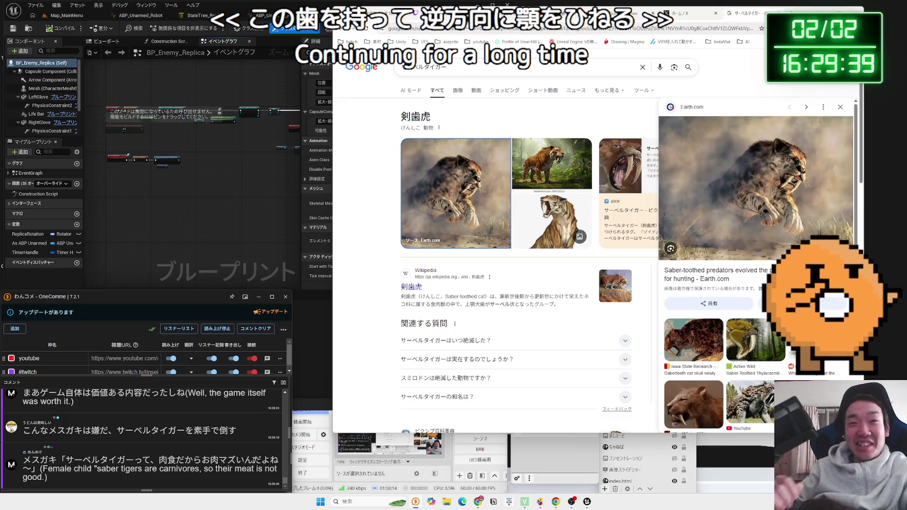
{"action": "left_click", "coordinate": [460, 94]}
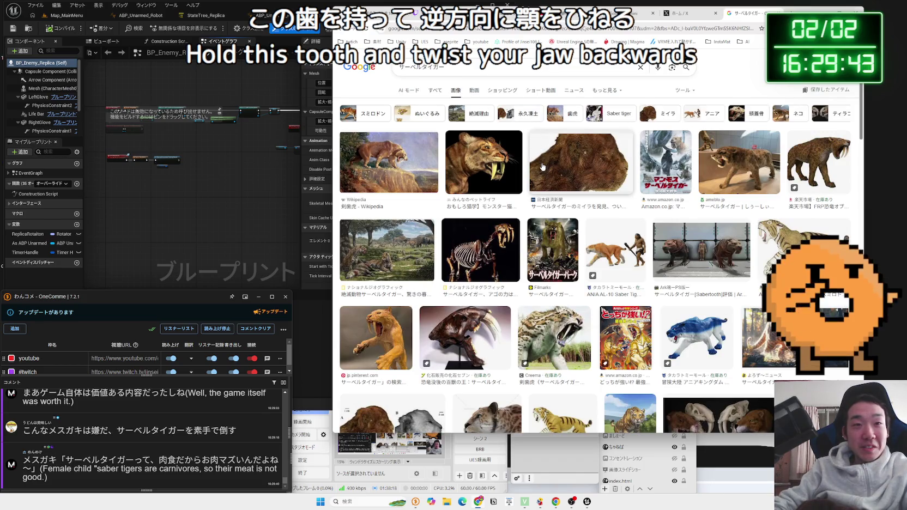
{"action": "scroll", "coordinate": [543, 167], "scroll_direction": "down", "scroll_amount": 3}
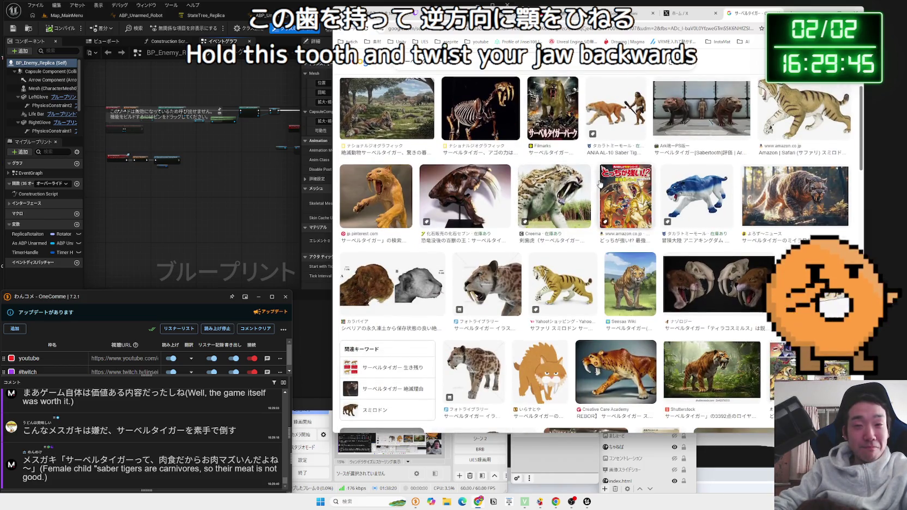
{"action": "scroll", "coordinate": [605, 180], "scroll_direction": "up", "scroll_amount": 3}
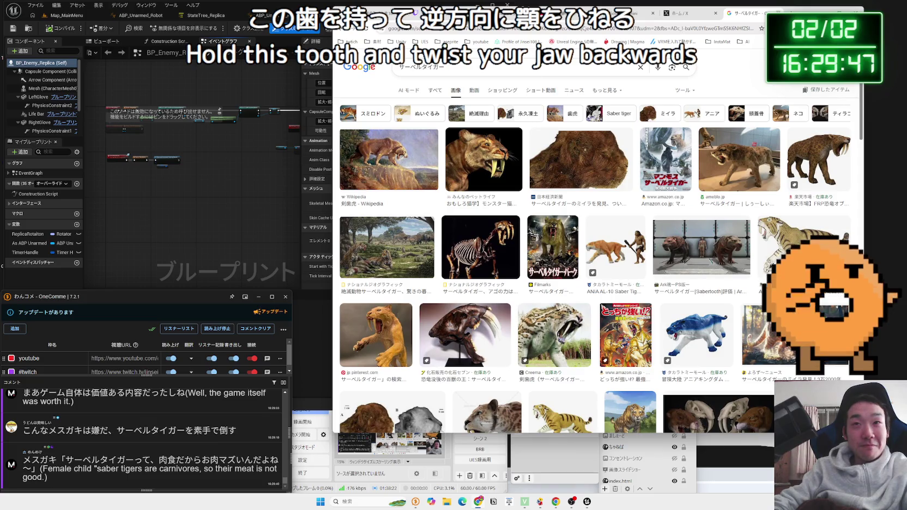
{"action": "key", "text": "ctrl+w"}
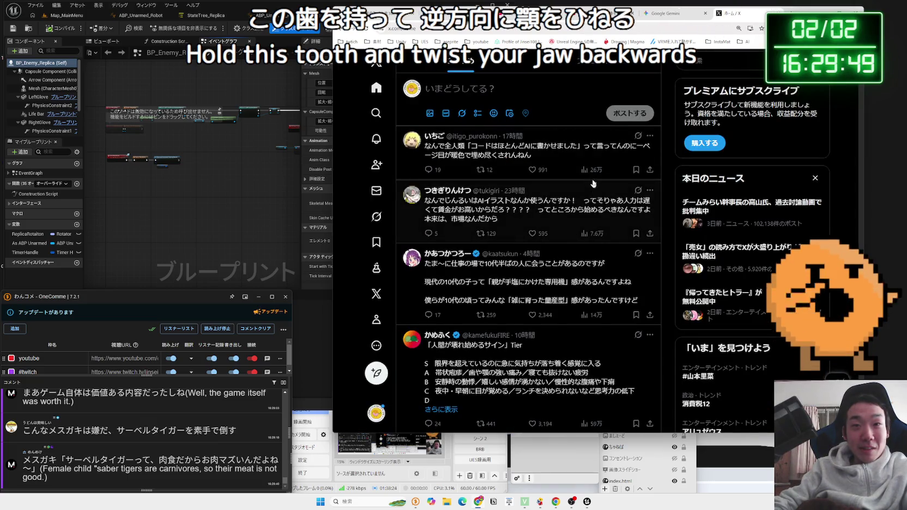
Step: Scroll the X timeline and watch the 3D shooter prototype video fullscreen
{"action": "scroll", "coordinate": [578, 175], "scroll_direction": "down", "scroll_amount": 2}
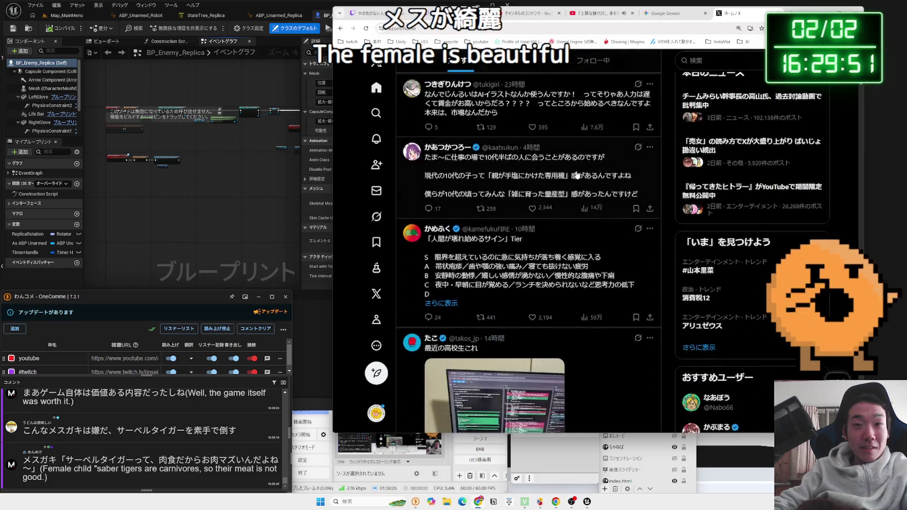
{"action": "scroll", "coordinate": [577, 175], "scroll_direction": "down", "scroll_amount": 3}
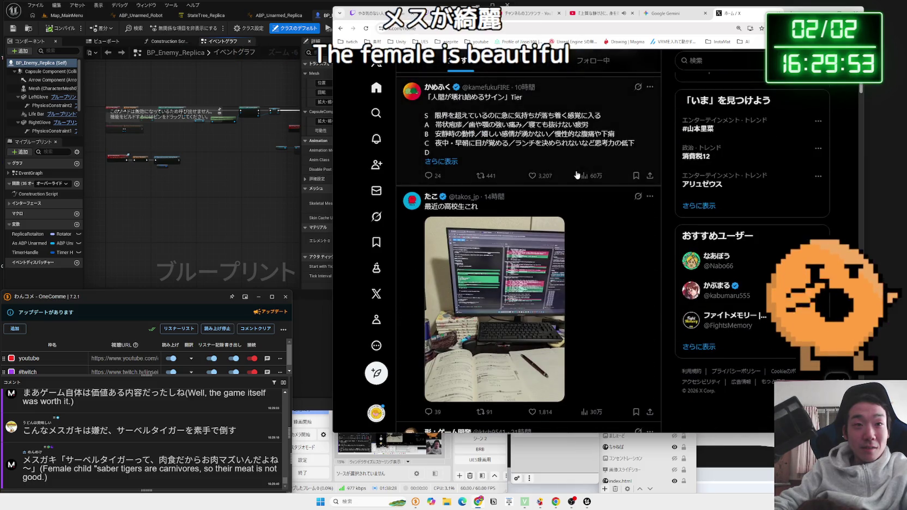
{"action": "scroll", "coordinate": [577, 174], "scroll_direction": "down", "scroll_amount": 1}
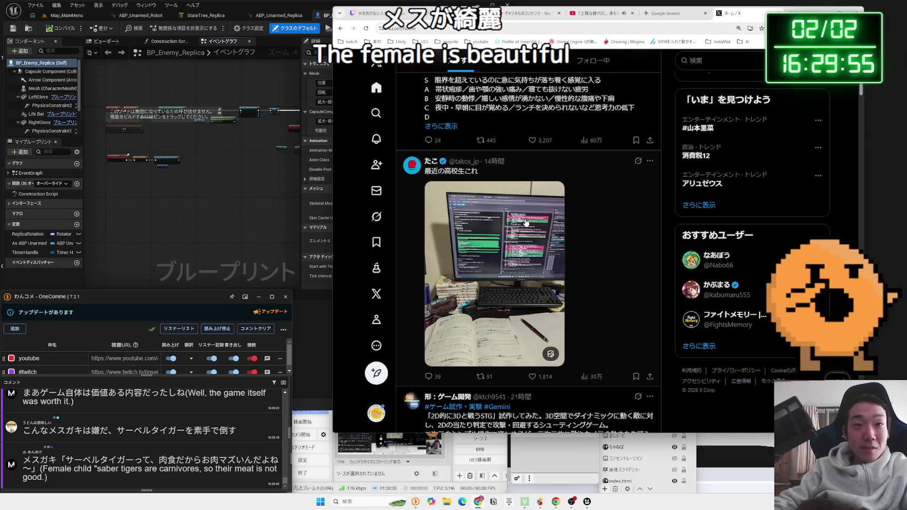
{"action": "scroll", "coordinate": [526, 223], "scroll_direction": "down", "scroll_amount": 5}
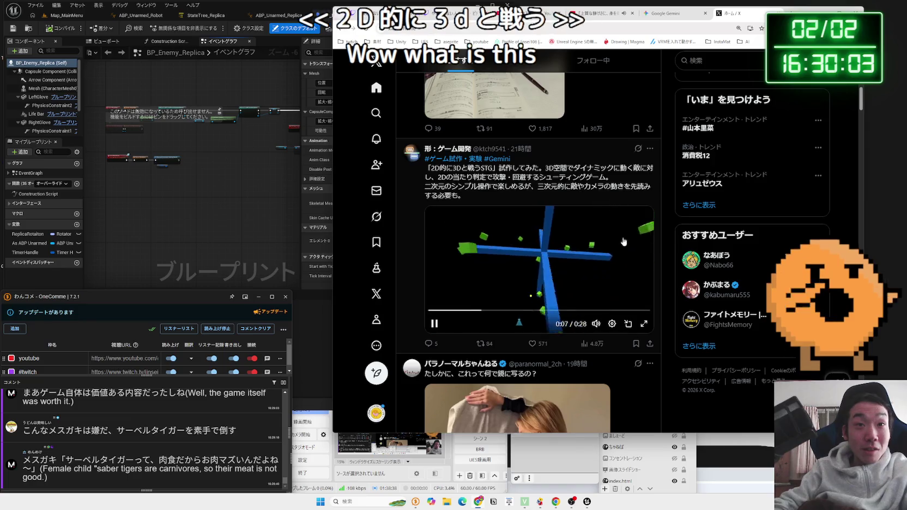
{"action": "left_click", "coordinate": [644, 324]}
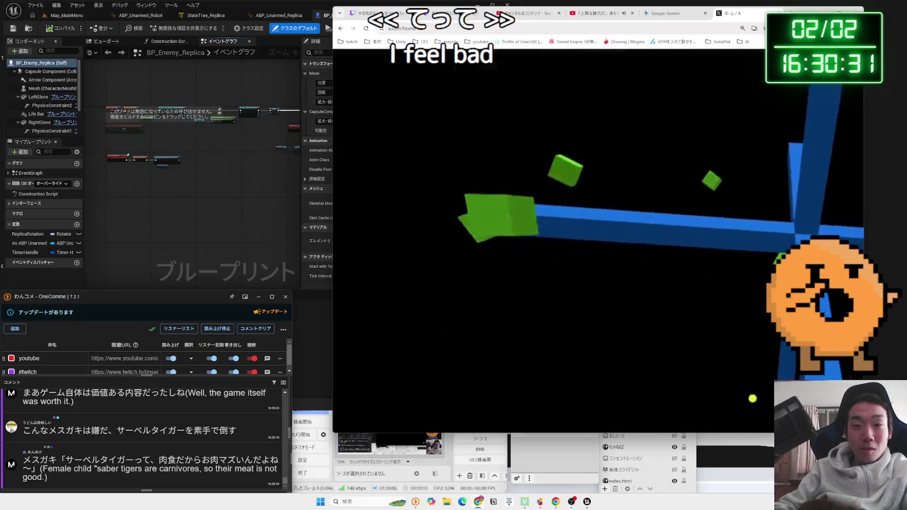
{"action": "key", "text": "Escape"}
Step: Read further down the timeline, then bring the Unreal editor back to the front
{"action": "scroll", "coordinate": [573, 239], "scroll_direction": "down", "scroll_amount": 5}
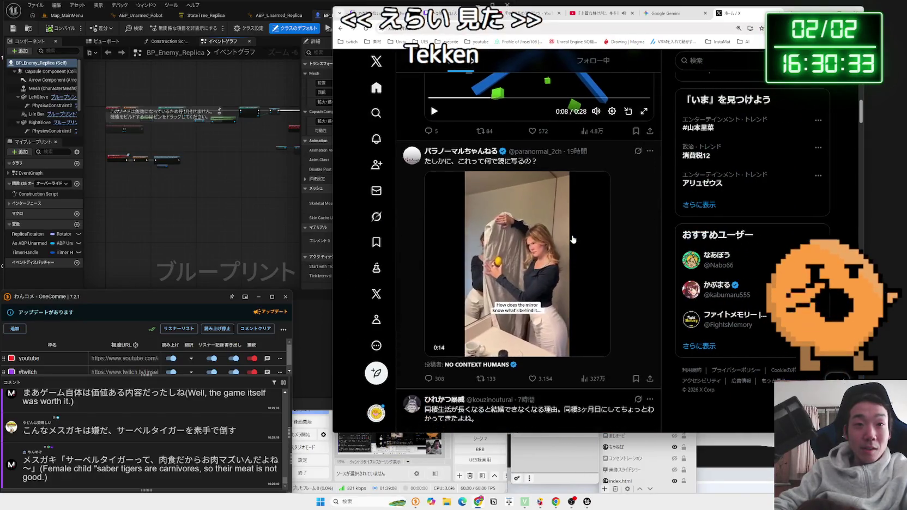
{"action": "scroll", "coordinate": [573, 239], "scroll_direction": "down", "scroll_amount": 4}
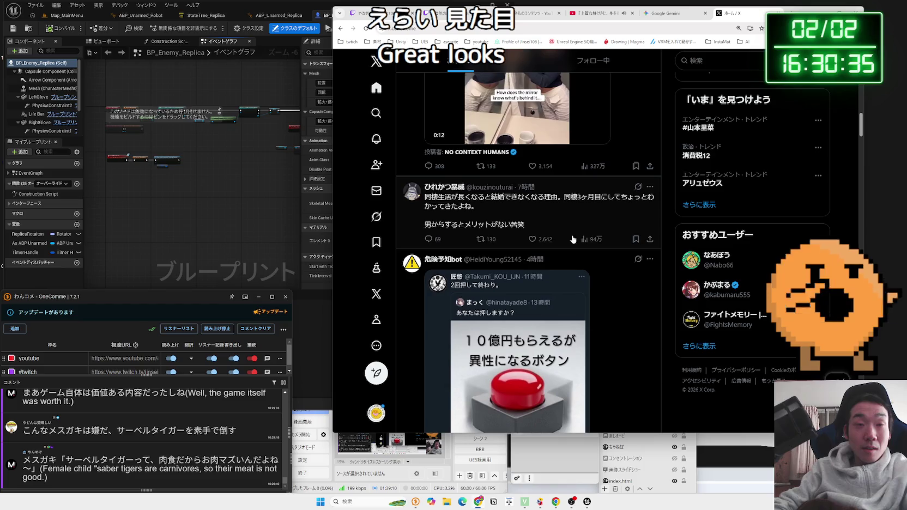
{"action": "scroll", "coordinate": [598, 228], "scroll_direction": "down", "scroll_amount": 2}
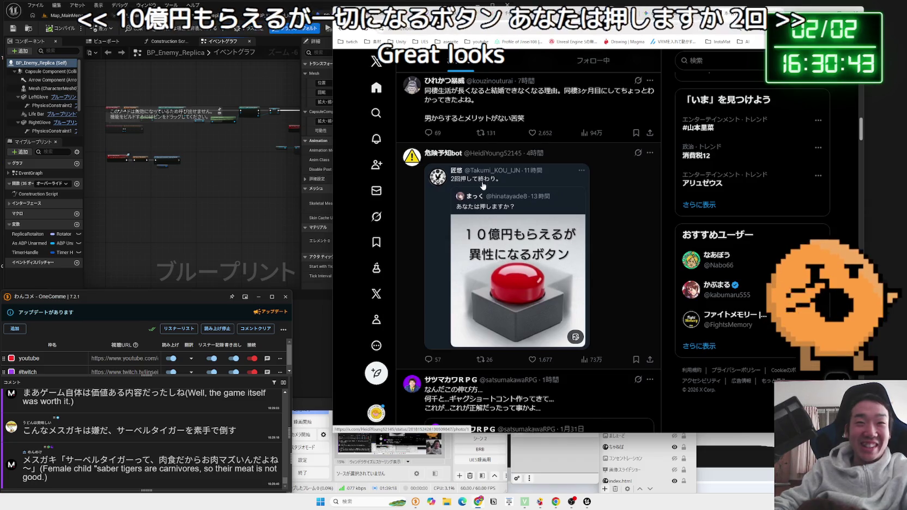
{"action": "scroll", "coordinate": [589, 229], "scroll_direction": "down", "scroll_amount": 3}
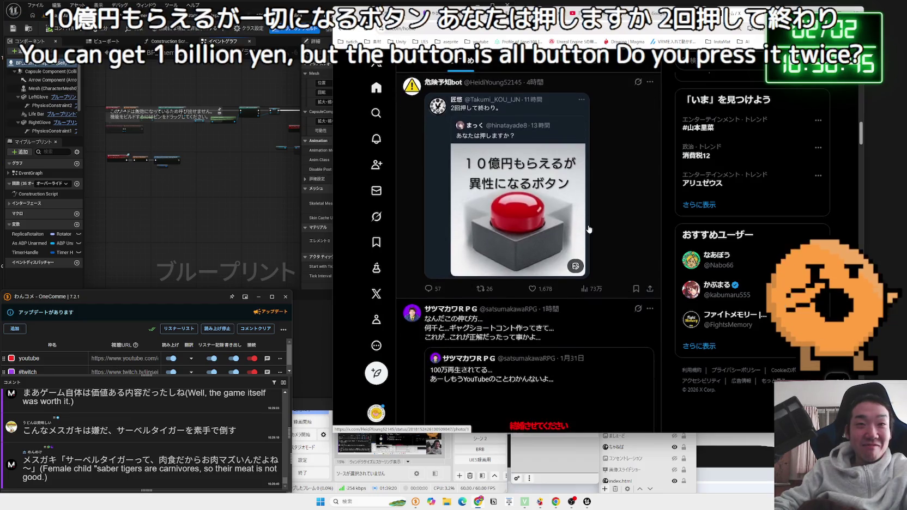
{"action": "scroll", "coordinate": [589, 229], "scroll_direction": "down", "scroll_amount": 4}
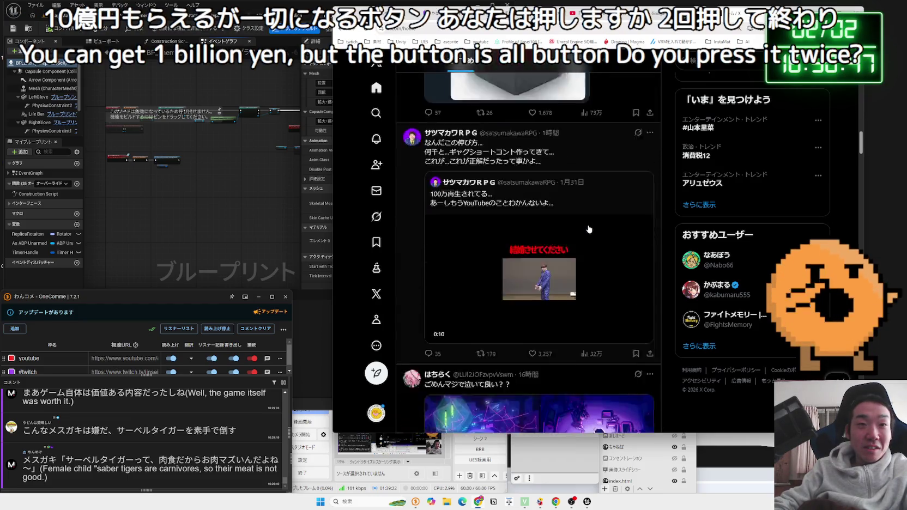
{"action": "scroll", "coordinate": [589, 229], "scroll_direction": "down", "scroll_amount": 2}
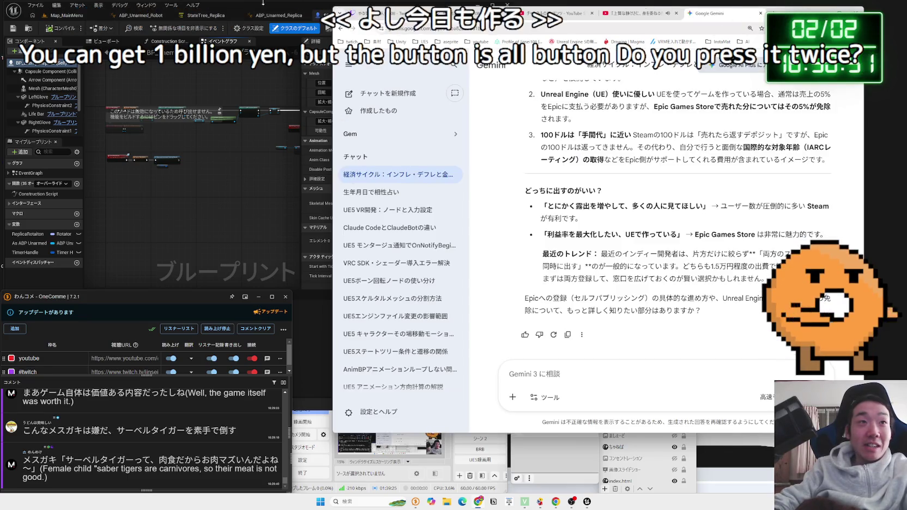
{"action": "left_click", "coordinate": [283, 193]}
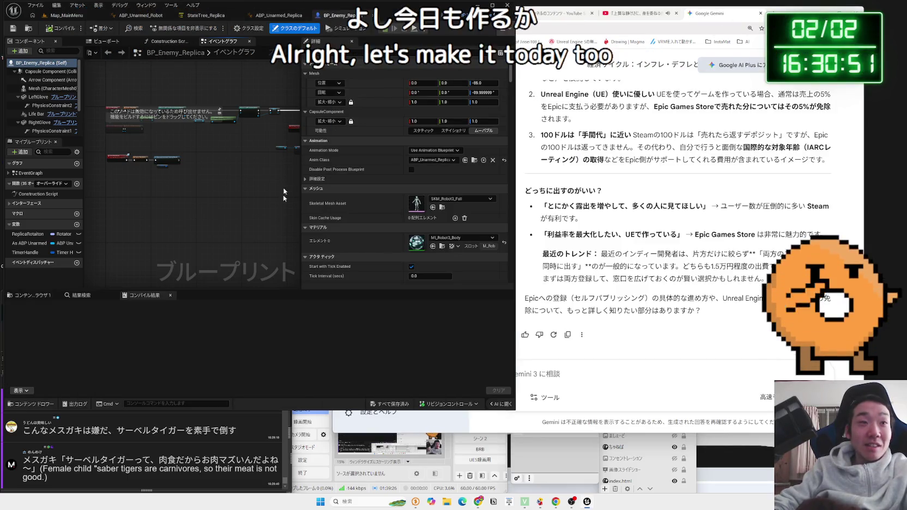
Step: Widen Unreal, switch to the Map_MainMenu level with a taller viewport, then bring Gemini forward
{"action": "left_click_drag", "start_coordinate": [514, 296], "coordinate": [687, 297]}
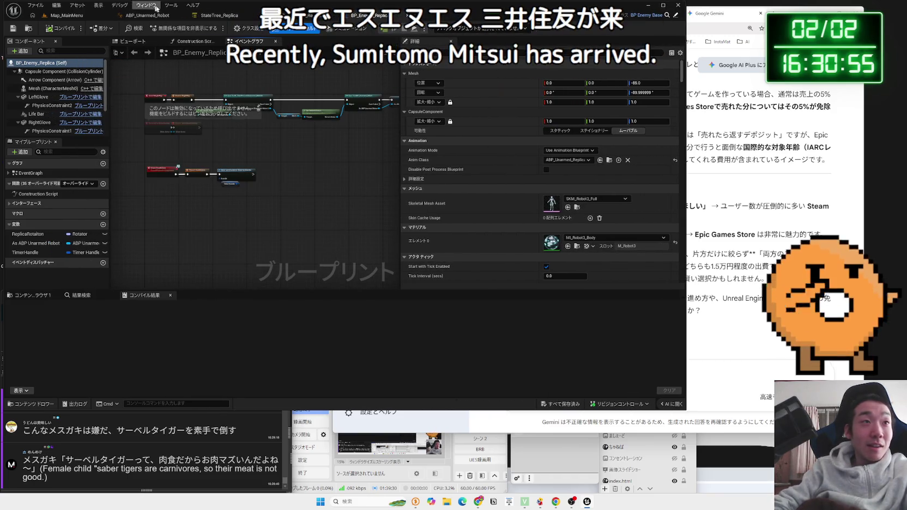
{"action": "left_click", "coordinate": [218, 15]}
{"action": "left_click", "coordinate": [147, 16]}
{"action": "left_click", "coordinate": [67, 15]}
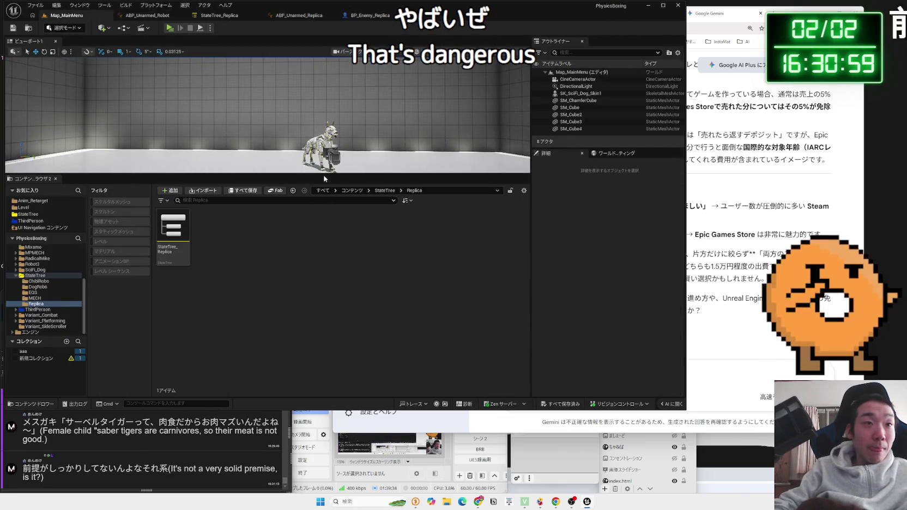
{"action": "left_click_drag", "start_coordinate": [324, 176], "coordinate": [320, 227]}
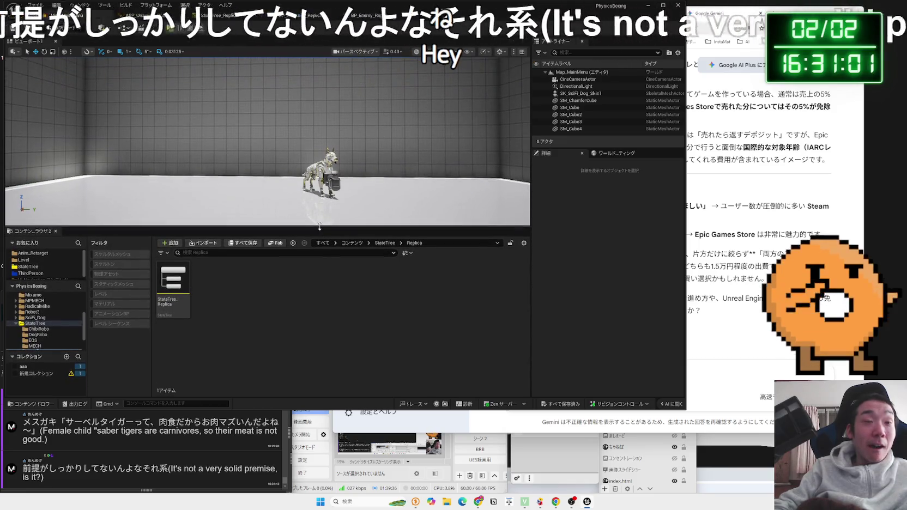
{"action": "key", "text": "alt+Tab"}
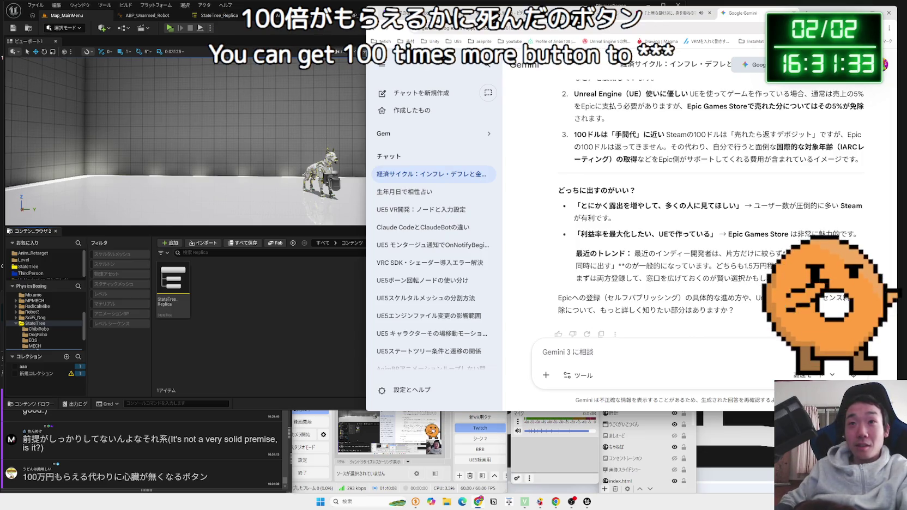
Step: Nudge the browser window left and return to Unreal, showing the Level folder's contents
{"action": "left_click_drag", "start_coordinate": [807, 11], "coordinate": [768, 11]}
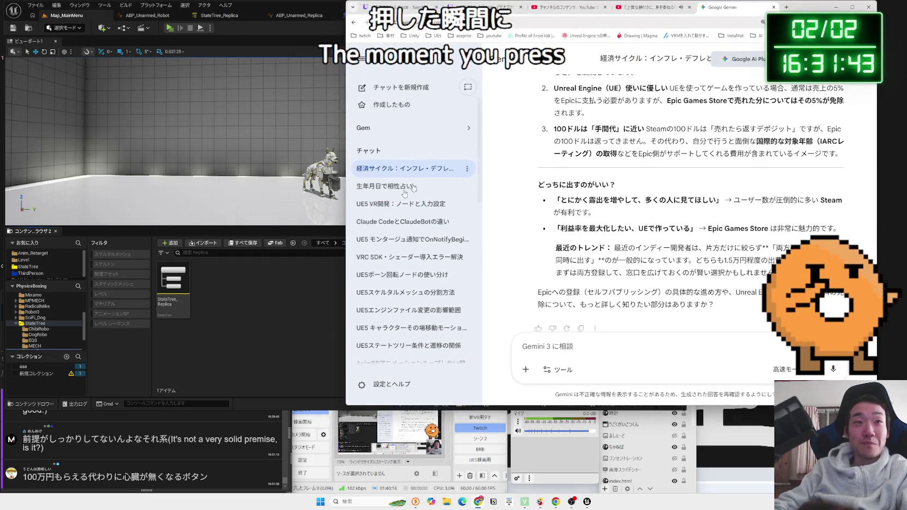
{"action": "left_click", "coordinate": [144, 193]}
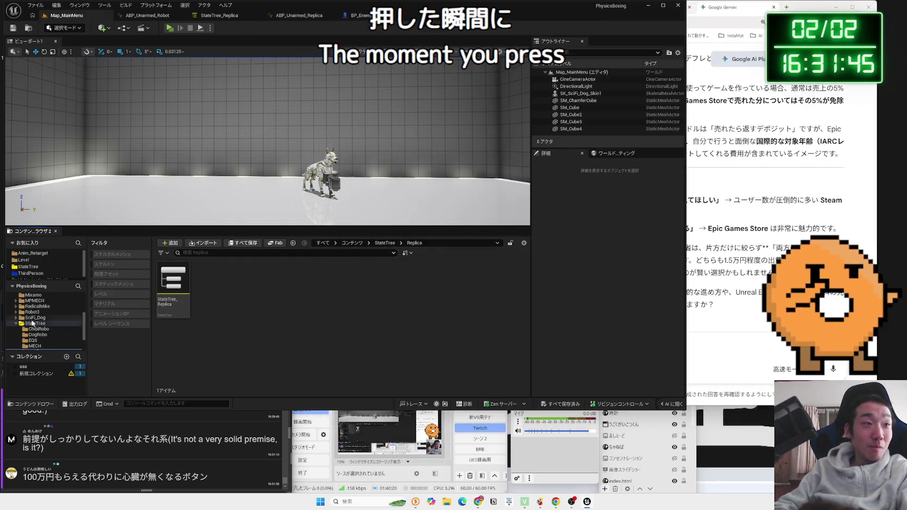
{"action": "left_click", "coordinate": [17, 329]}
Step: Browse the Level and ThirdPerson folders in the Content Browser, then open Map_StageSelect
{"action": "left_click", "coordinate": [25, 256]}
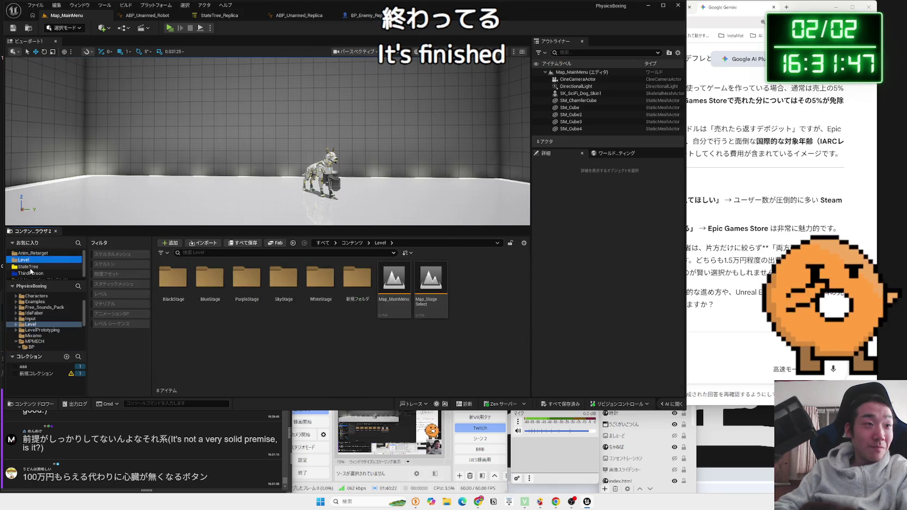
{"action": "left_click", "coordinate": [38, 271]}
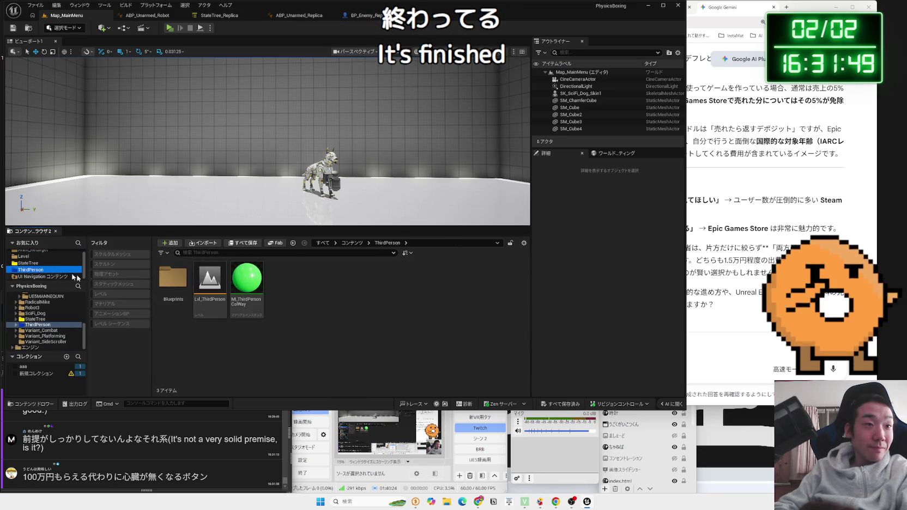
{"action": "double_click", "coordinate": [173, 278]}
{"action": "key", "text": "alt+Left"}
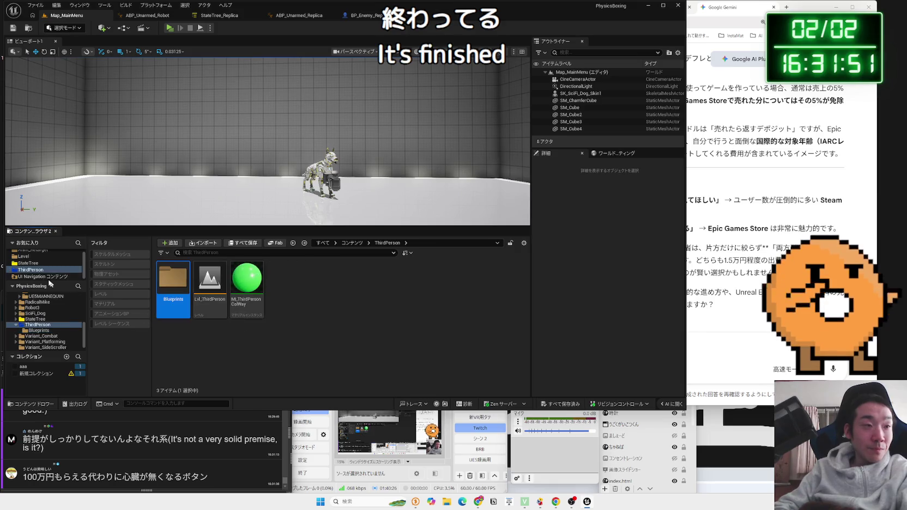
{"action": "left_click", "coordinate": [44, 276]}
{"action": "left_click", "coordinate": [27, 259]}
{"action": "scroll", "coordinate": [32, 259], "scroll_direction": "up", "scroll_amount": 1}
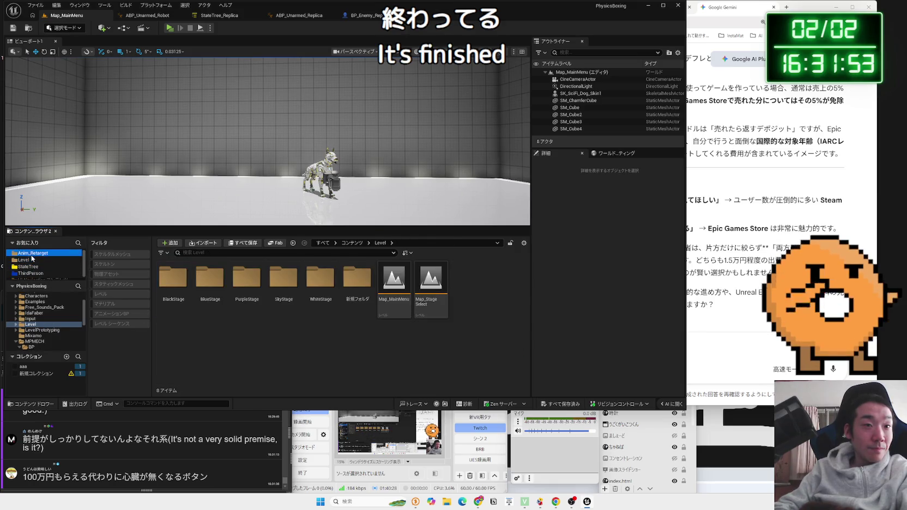
{"action": "left_click", "coordinate": [27, 259]}
{"action": "double_click", "coordinate": [431, 289]}
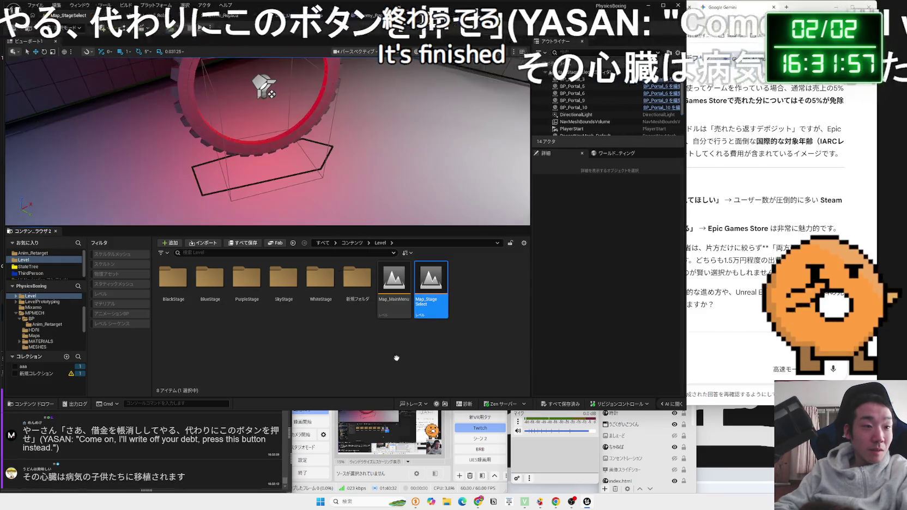
{"action": "left_click", "coordinate": [433, 383]}
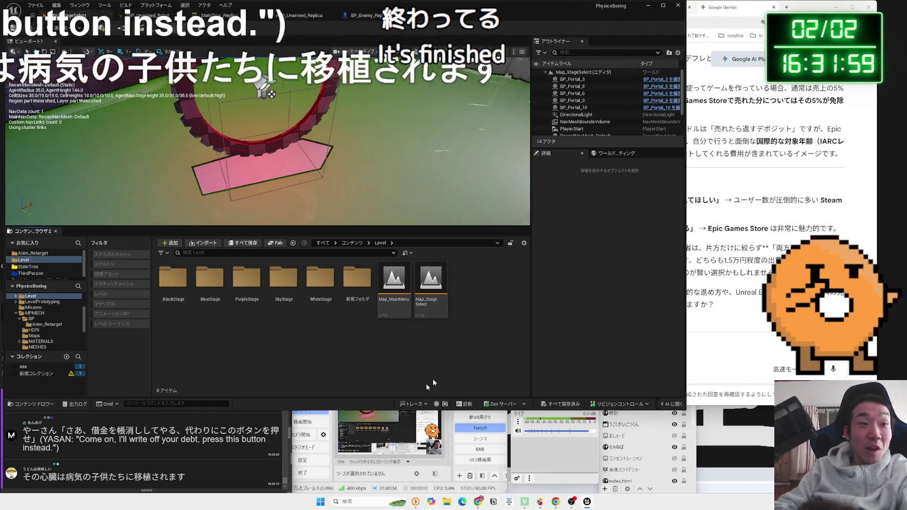
{"action": "left_click", "coordinate": [159, 445]}
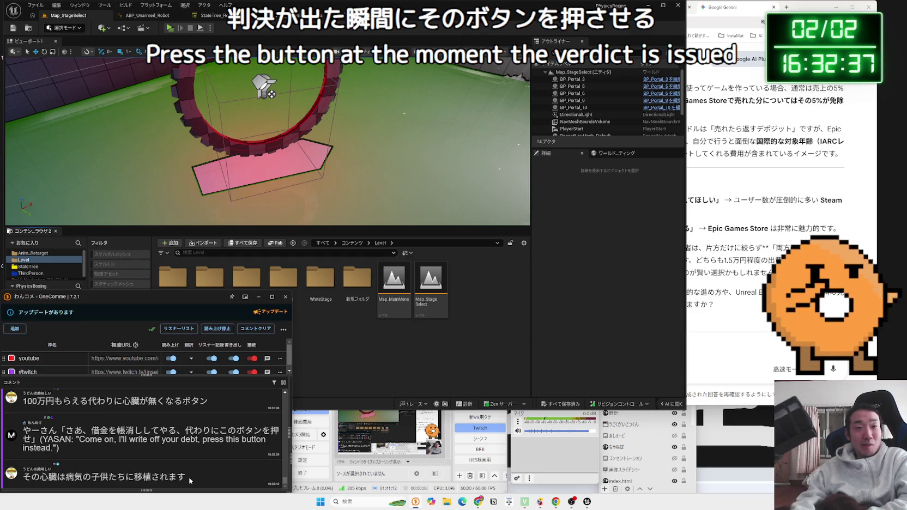
Step: Search Google for 判決 死刑 in a new tab and filter to video results
{"action": "left_click", "coordinate": [784, 5]}
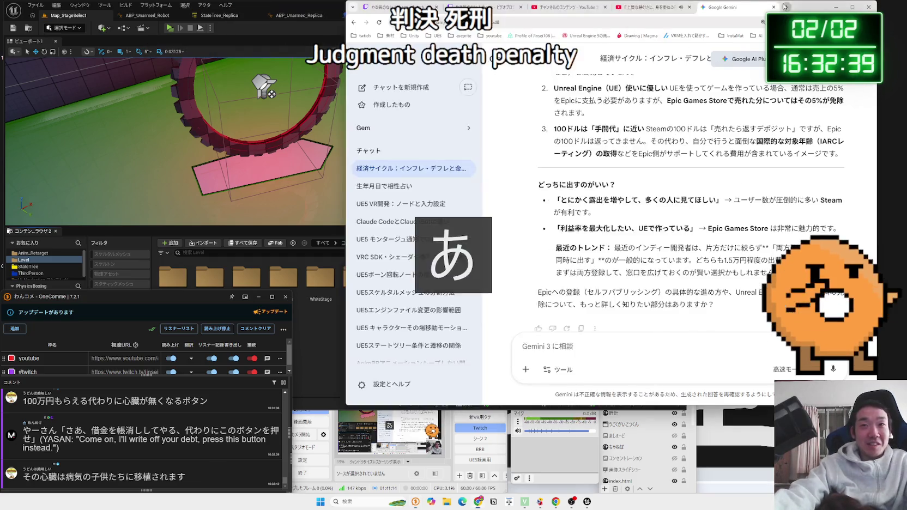
{"action": "left_click", "coordinate": [783, 7]}
{"action": "type", "text": "はんけつしけ"}
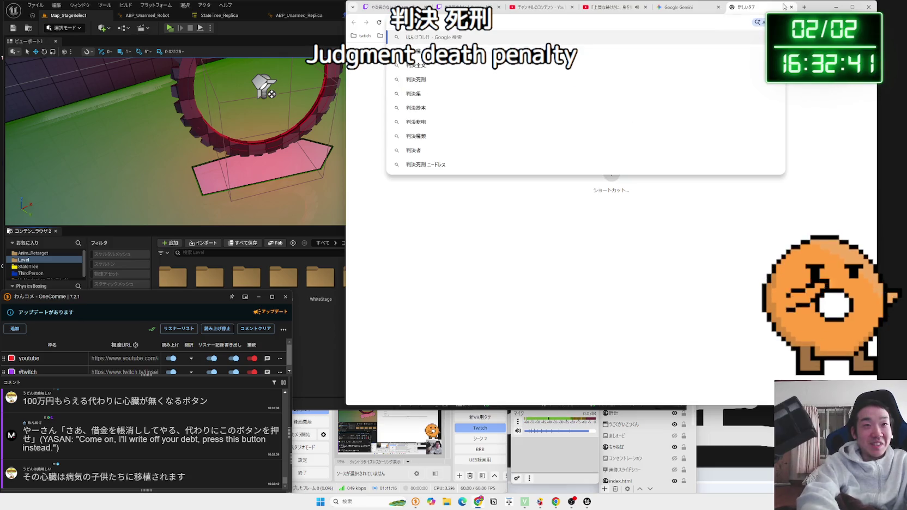
{"action": "key", "text": "space"}
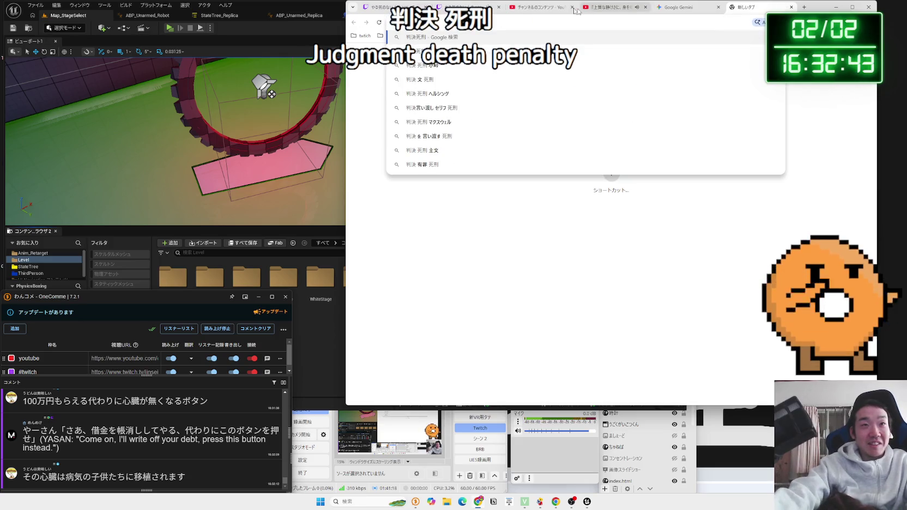
{"action": "left_click", "coordinate": [450, 93]}
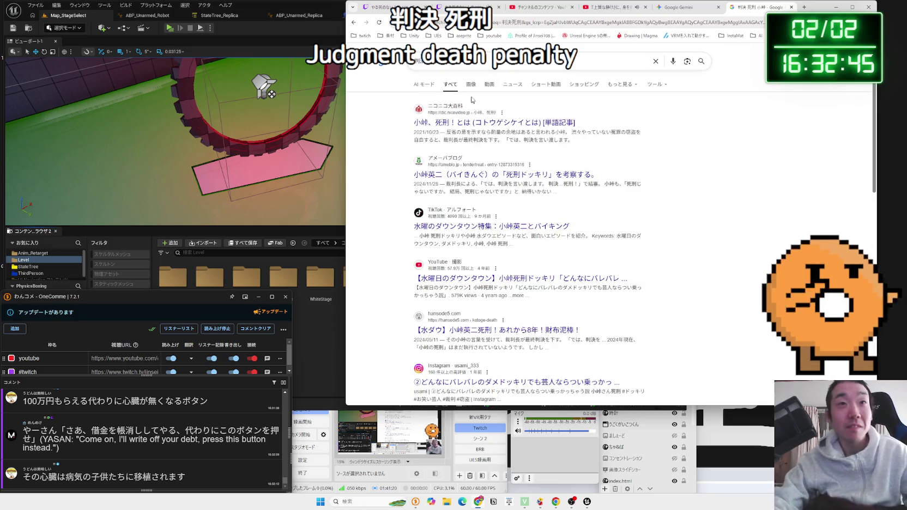
{"action": "left_click", "coordinate": [490, 85]}
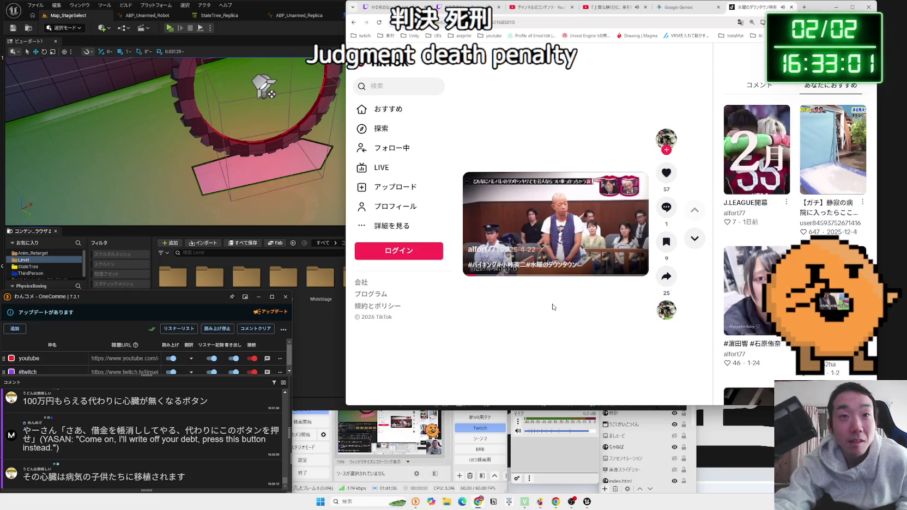
Step: Move the browser window slightly left while the TikTok courtroom clip plays
{"action": "left_click_drag", "start_coordinate": [813, 14], "coordinate": [748, 21]}
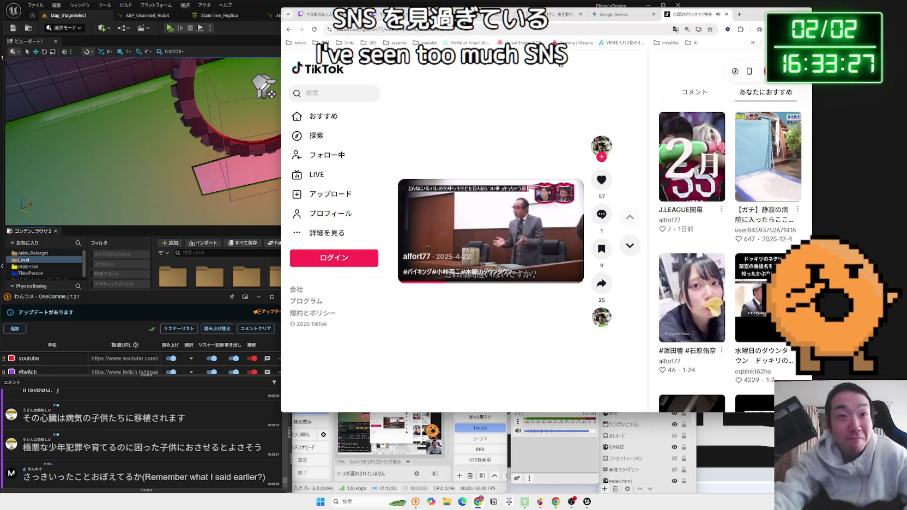
Step: Close the TikTok tab and bring the Lo-Fi Jazz YouTube video to the front beside Unreal
{"action": "left_click", "coordinate": [728, 15]}
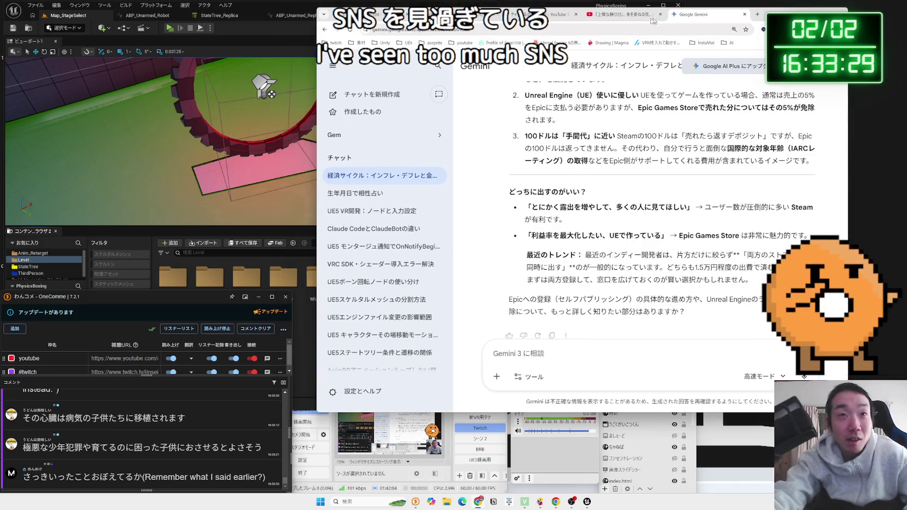
{"action": "left_click", "coordinate": [622, 14]}
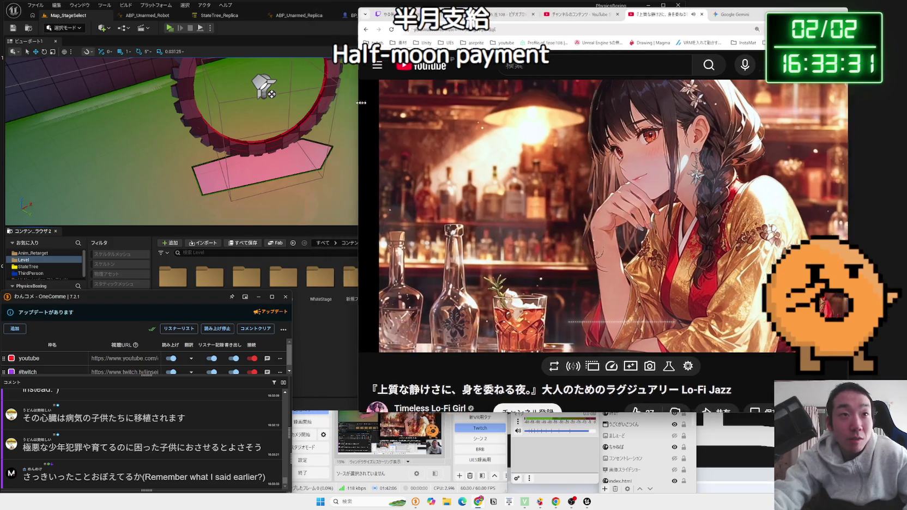
{"action": "left_click", "coordinate": [287, 9]}
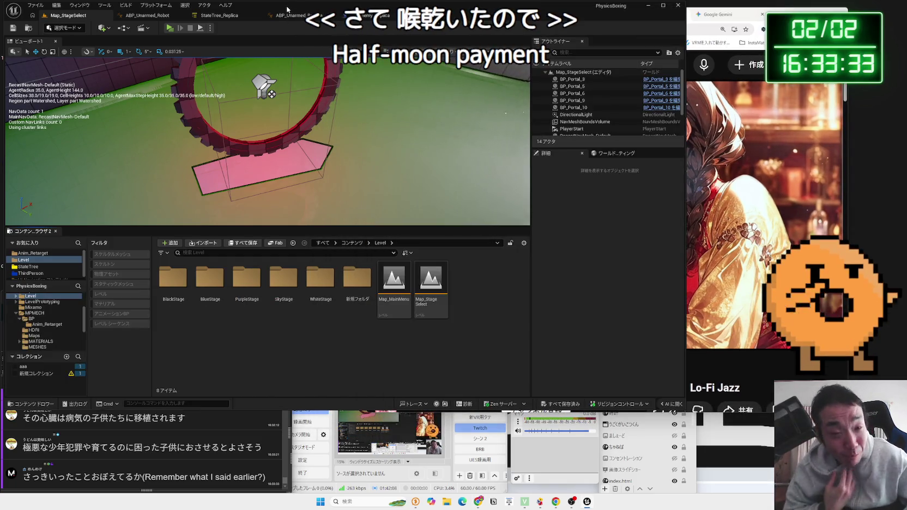
{"action": "left_click", "coordinate": [728, 356]}
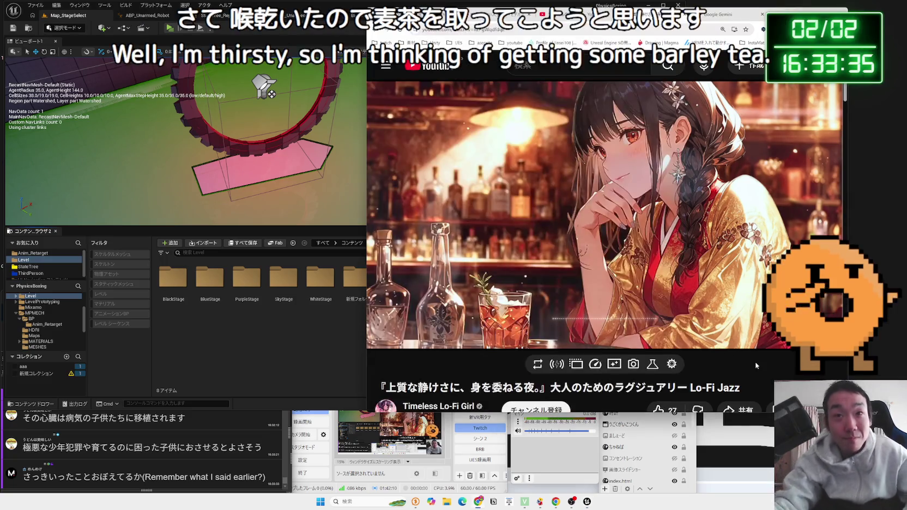
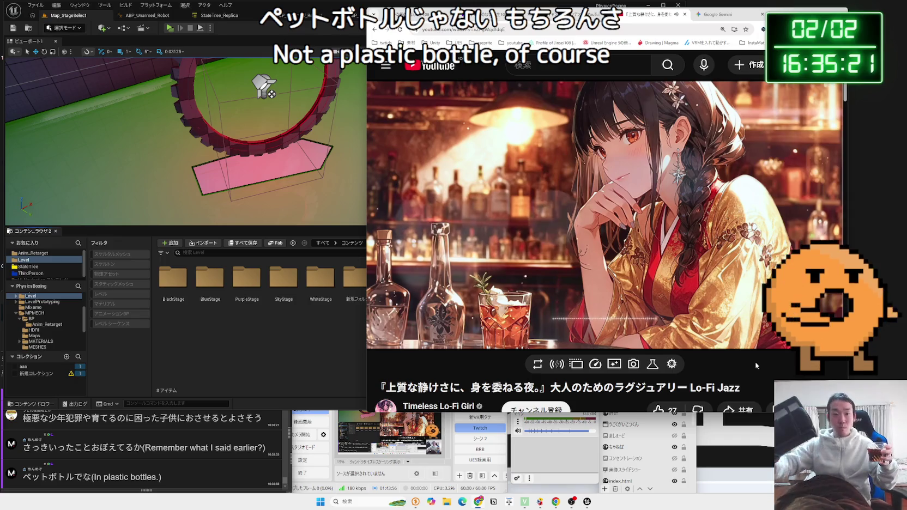
Step: Toggle the stream to webcam and back, then open the Level/BlackStage folder
{"action": "left_click", "coordinate": [469, 443]}
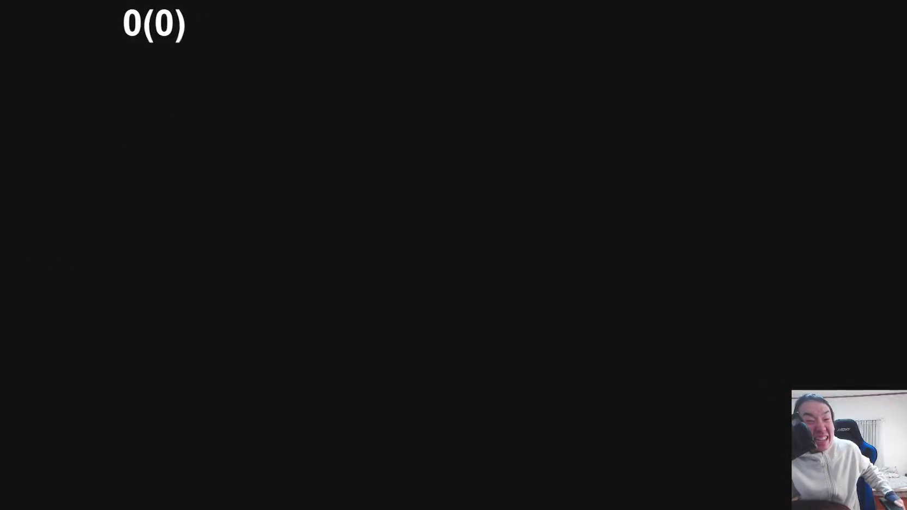
{"action": "left_click", "coordinate": [480, 428]}
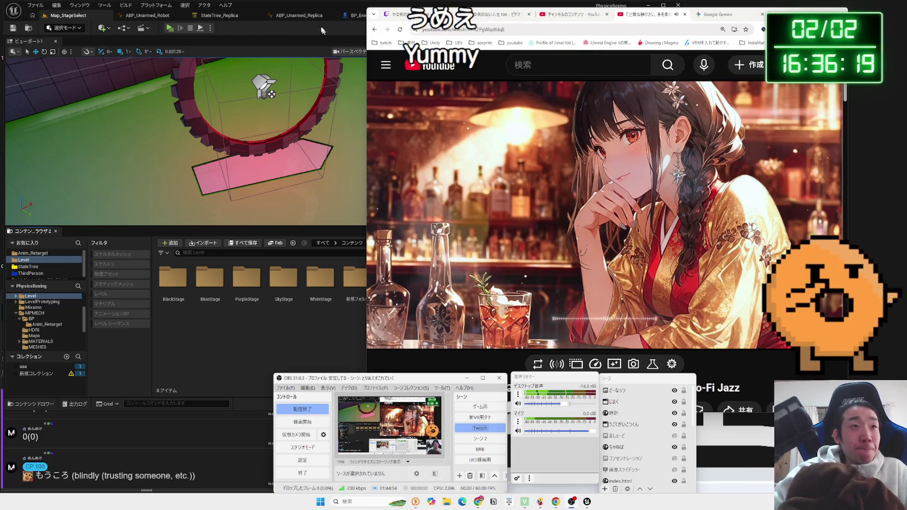
{"action": "left_click", "coordinate": [312, 139]}
{"action": "scroll", "coordinate": [311, 139], "scroll_direction": "up", "scroll_amount": 3}
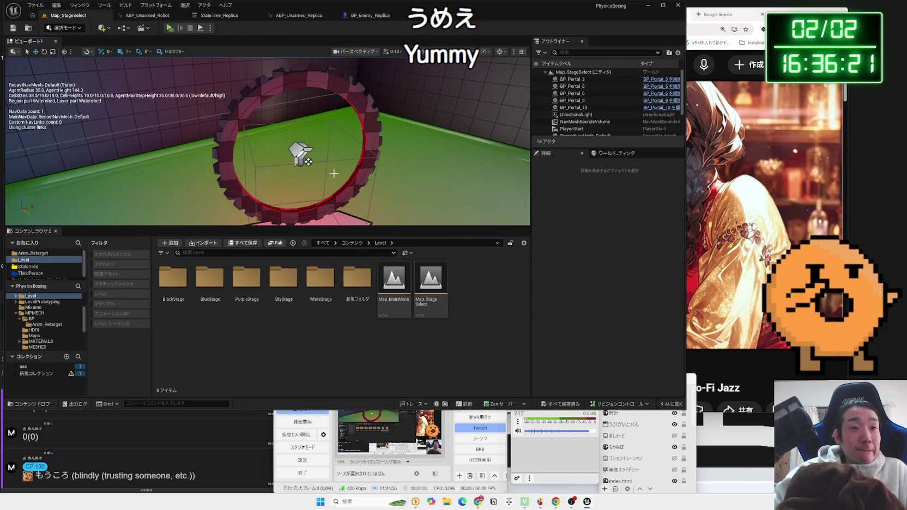
{"action": "double_click", "coordinate": [247, 280]}
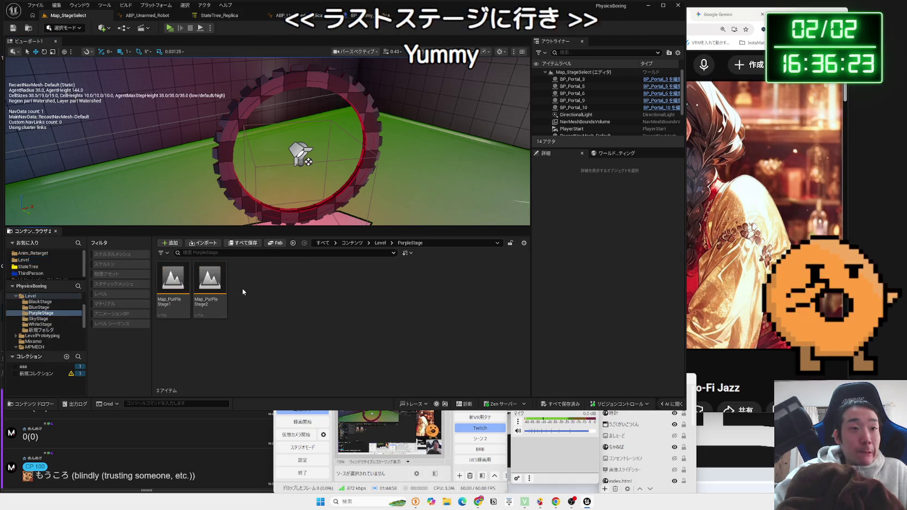
{"action": "key", "text": "alt+Left"}
{"action": "double_click", "coordinate": [173, 280]}
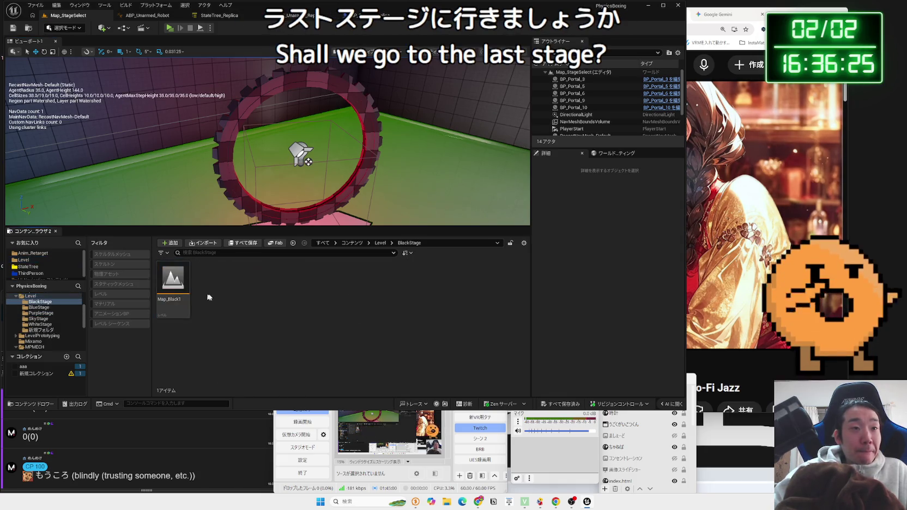
Step: Duplicate Map_Black1 as Map_Black2 and open the new copy
{"action": "right_click", "coordinate": [184, 290]}
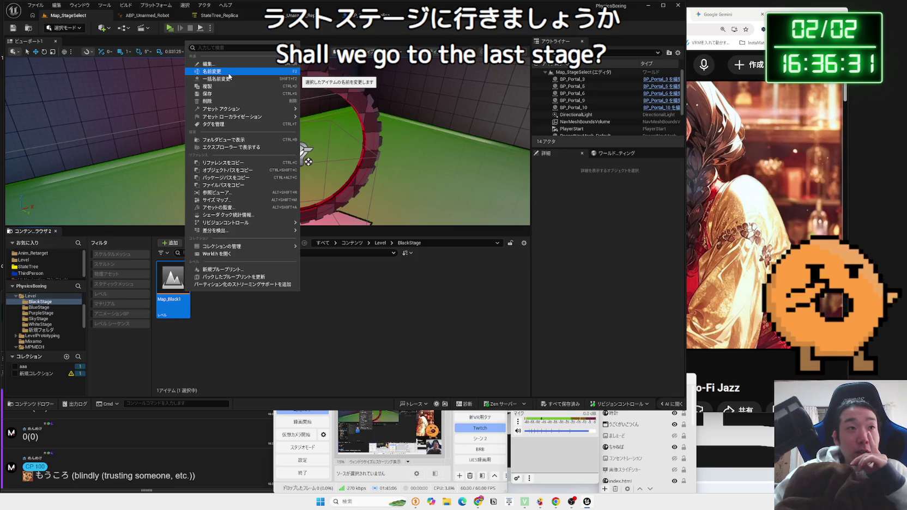
{"action": "left_click", "coordinate": [225, 86]}
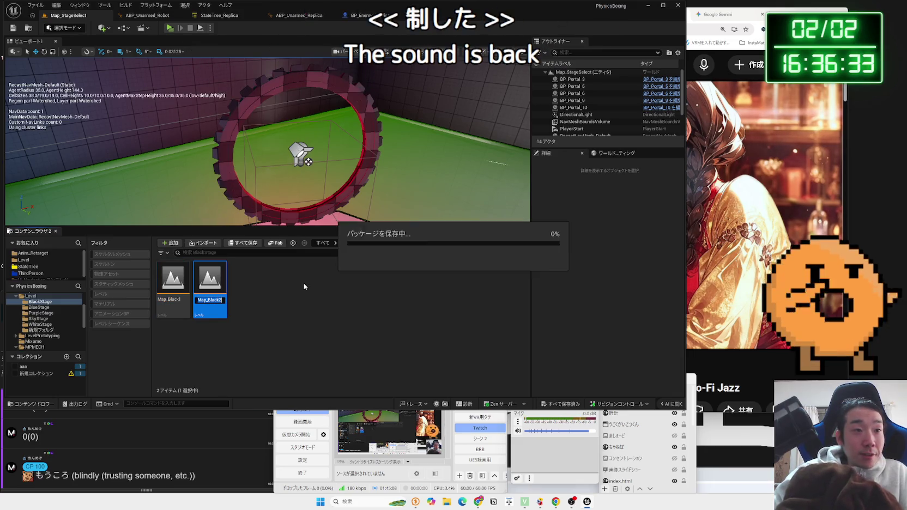
{"action": "double_click", "coordinate": [216, 278]}
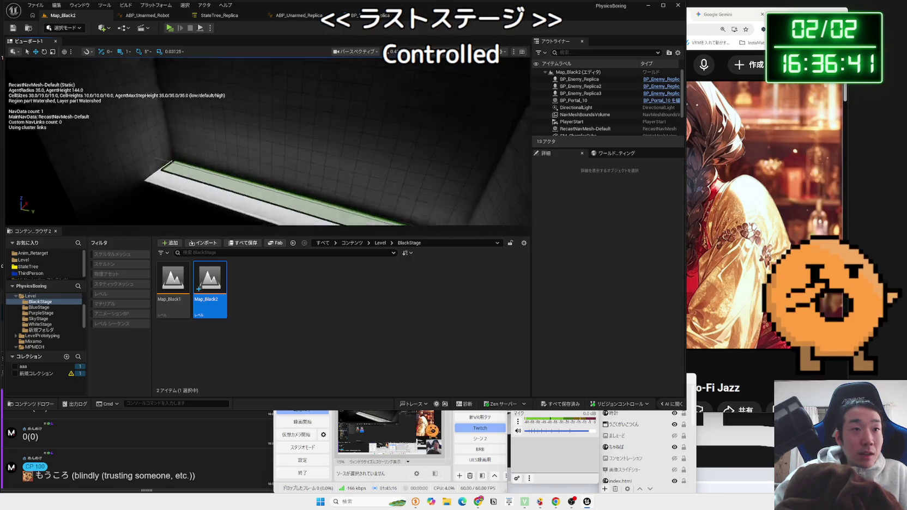
Step: Delete the front, left and remaining wall cubes around the floor
{"action": "left_click", "coordinate": [314, 154]}
{"action": "key", "text": "Delete"}
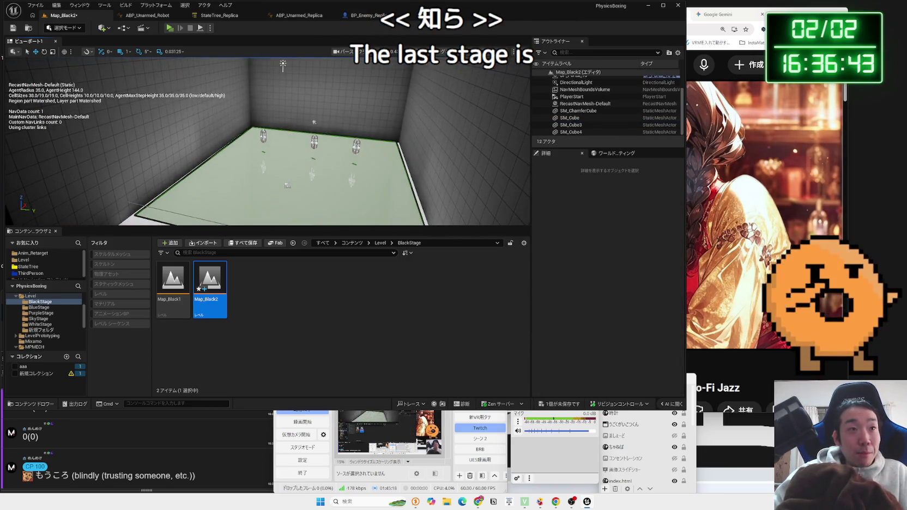
{"action": "left_click", "coordinate": [166, 104]}
{"action": "key", "text": "Delete"}
{"action": "left_click", "coordinate": [469, 136]}
{"action": "key", "text": "Delete"}
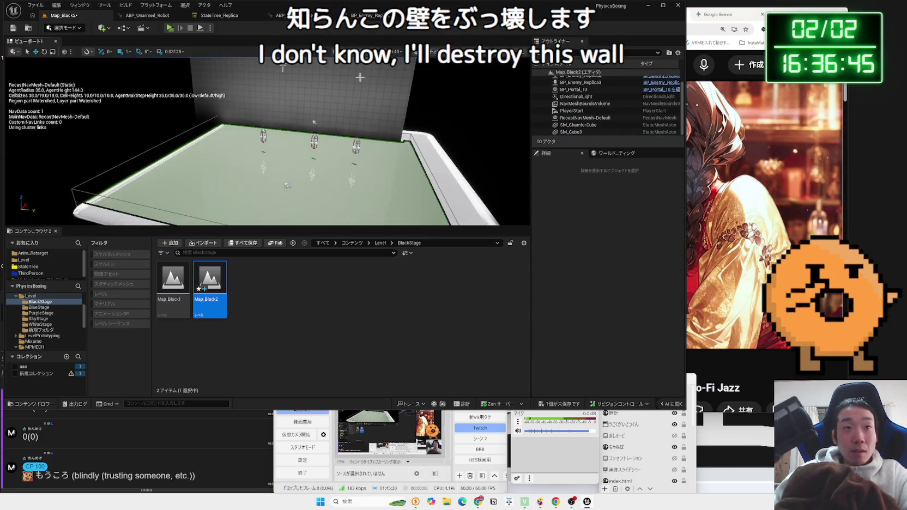
{"action": "scroll", "coordinate": [283, 66], "scroll_direction": "up", "scroll_amount": 8}
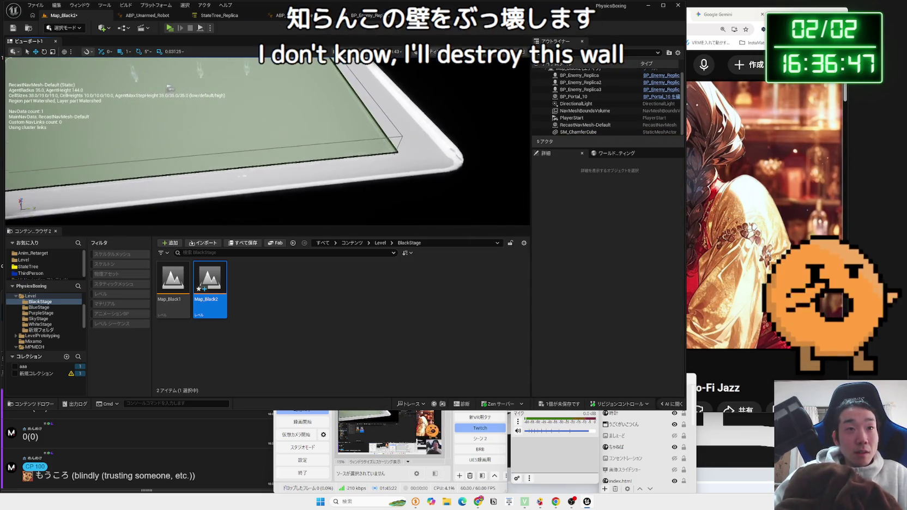
{"action": "scroll", "coordinate": [390, 126], "scroll_direction": "down", "scroll_amount": 10}
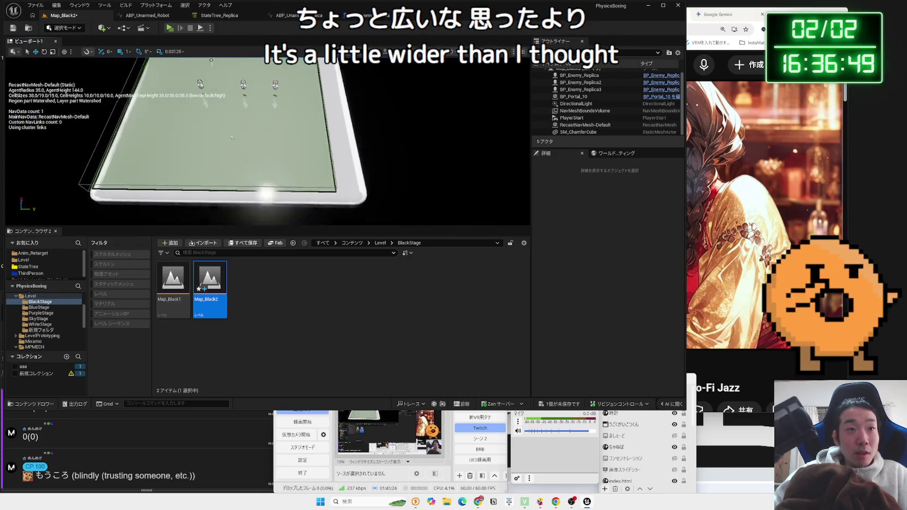
Step: Shrink the floor SM_ChamferCube to about 26.3 by 26.3 in X and Y
{"action": "left_click", "coordinate": [338, 146]}
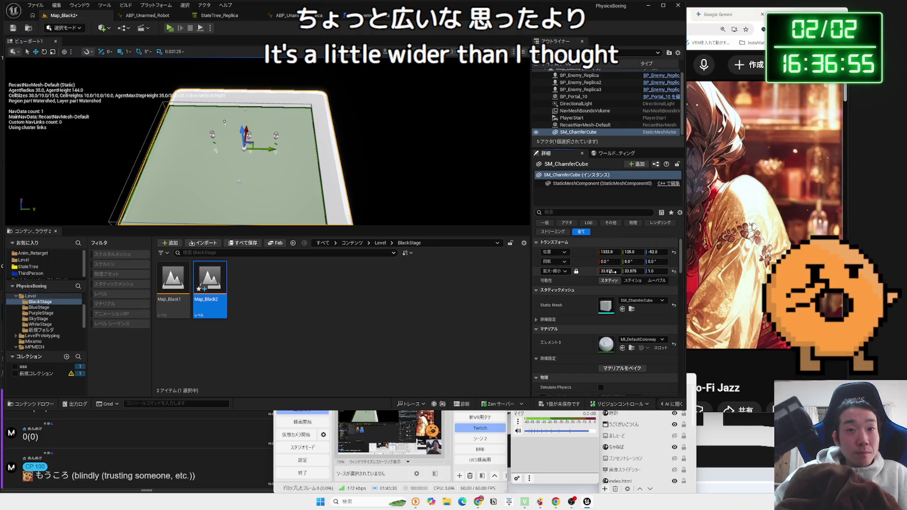
{"action": "left_click_drag", "start_coordinate": [615, 270], "coordinate": [615, 271]}
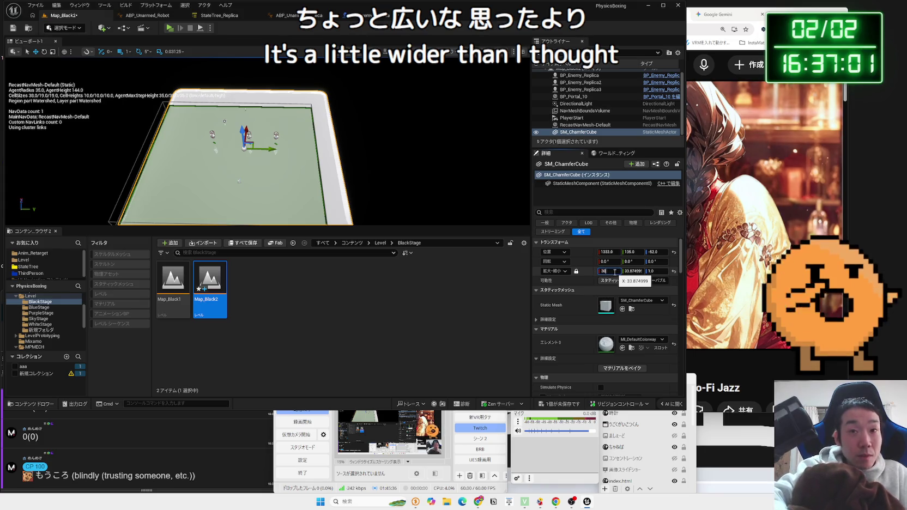
{"action": "type", "text": "30"}
{"action": "key", "text": "Return"}
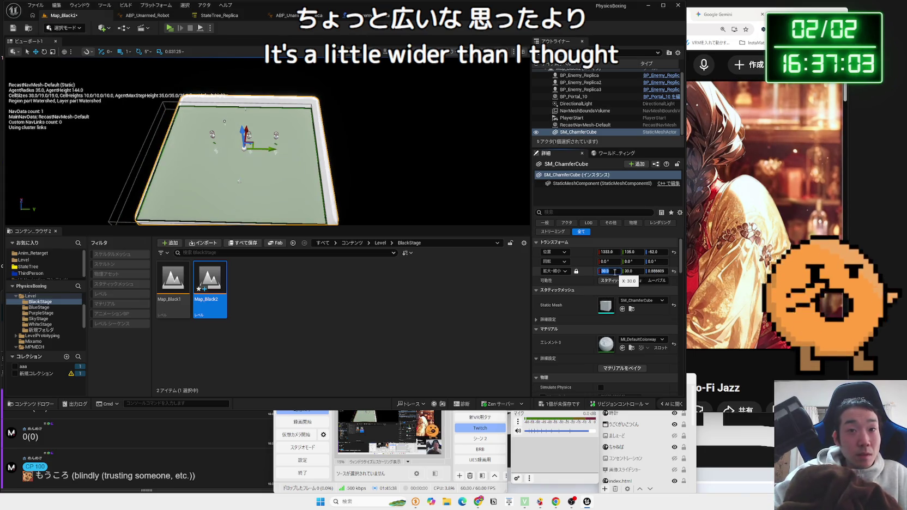
{"action": "left_click", "coordinate": [674, 272]}
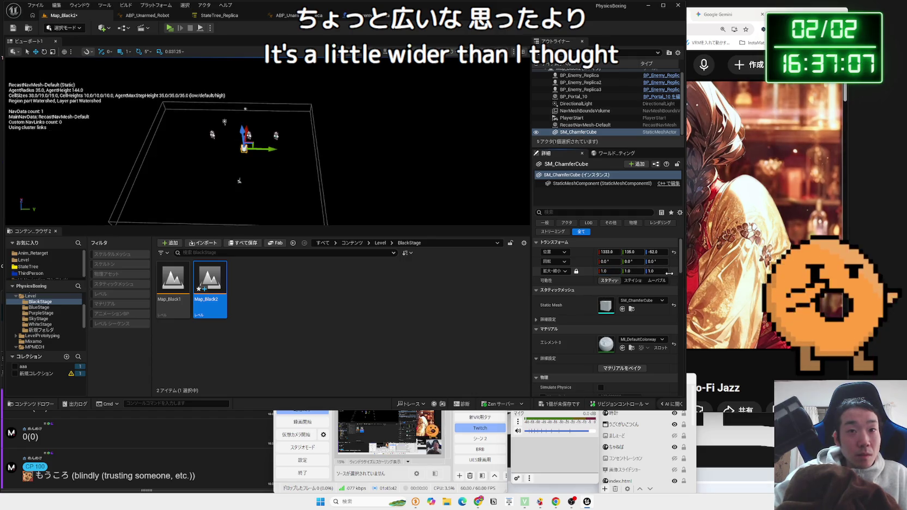
{"action": "key", "text": "ctrl+z"}
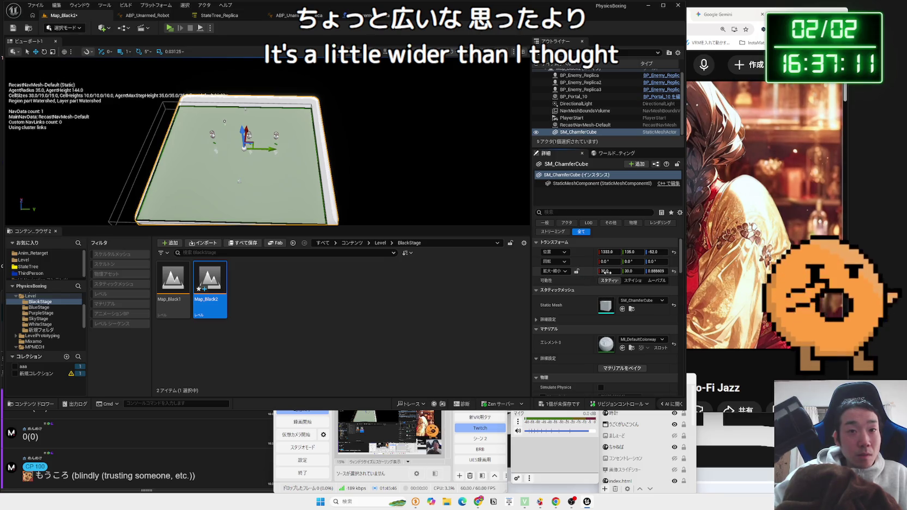
{"action": "mouse_move", "coordinate": [609, 271]}
{"action": "left_mouse_down"}
{"action": "mouse_move", "coordinate": [598, 271]}
{"action": "mouse_move", "coordinate": [624, 272]}
{"action": "left_mouse_up"}
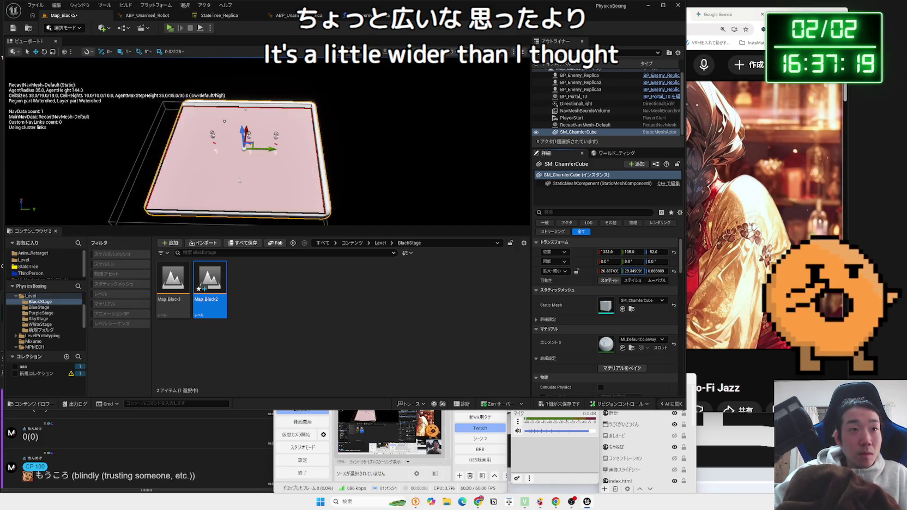
Step: Move the NavMeshBoundsVolume along Y to 1168, 63, 38 over the floor
{"action": "left_click", "coordinate": [124, 187]}
{"action": "mouse_move", "coordinate": [253, 158]}
{"action": "left_mouse_down"}
{"action": "mouse_move", "coordinate": [290, 158]}
{"action": "mouse_move", "coordinate": [265, 138]}
{"action": "left_mouse_up"}
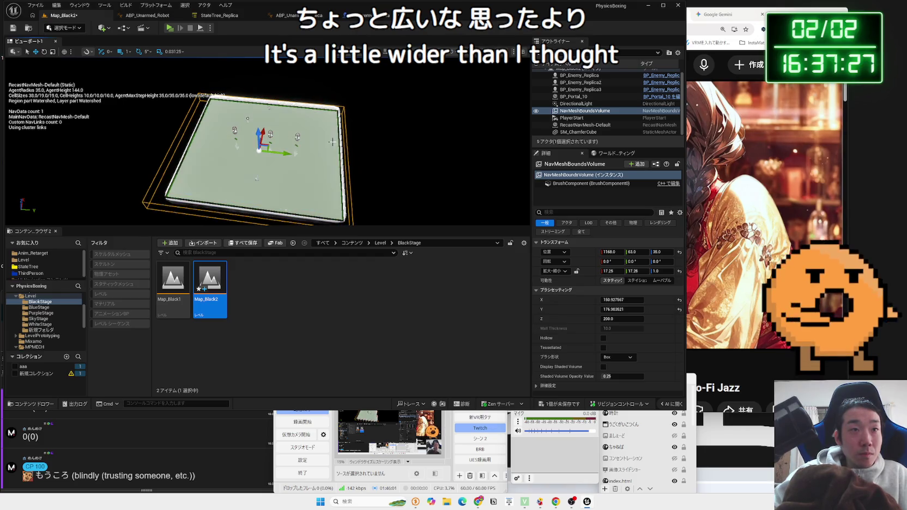
{"action": "left_click", "coordinate": [377, 149]}
{"action": "mouse_move", "coordinate": [377, 149]}
{"action": "left_mouse_down"}
{"action": "mouse_move", "coordinate": [203, 98]}
{"action": "mouse_move", "coordinate": [265, 112]}
{"action": "mouse_move", "coordinate": [277, 137]}
{"action": "left_mouse_up"}
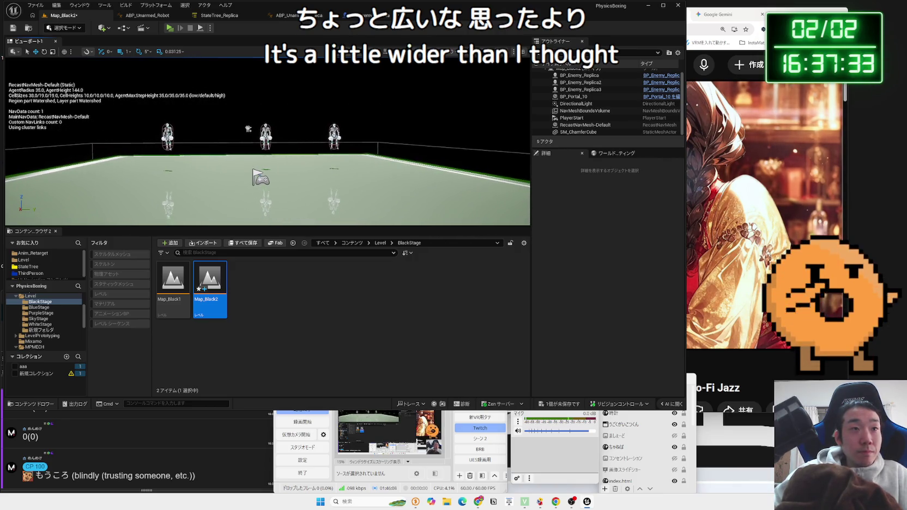
Step: Select the middle BP_Enemy_Replica and browse the top-level content folders to Characters
{"action": "left_click", "coordinate": [266, 137]}
{"action": "key", "text": "alt+Left"}
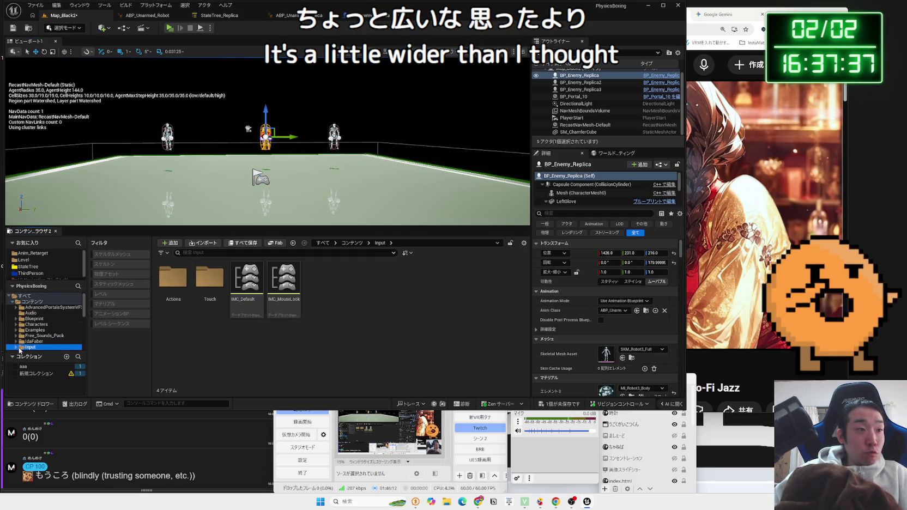
{"action": "left_click", "coordinate": [27, 313]}
{"action": "left_click", "coordinate": [33, 319]}
{"action": "left_click", "coordinate": [38, 324]}
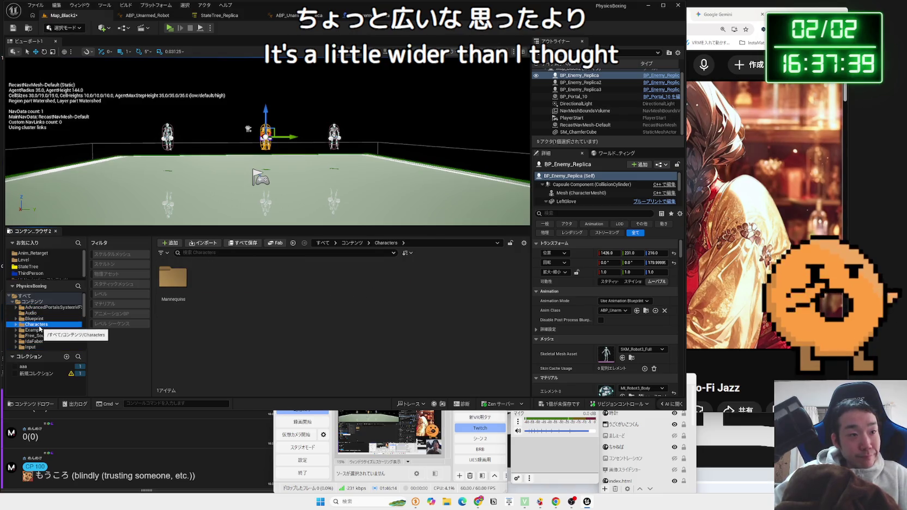
{"action": "left_click", "coordinate": [39, 318]}
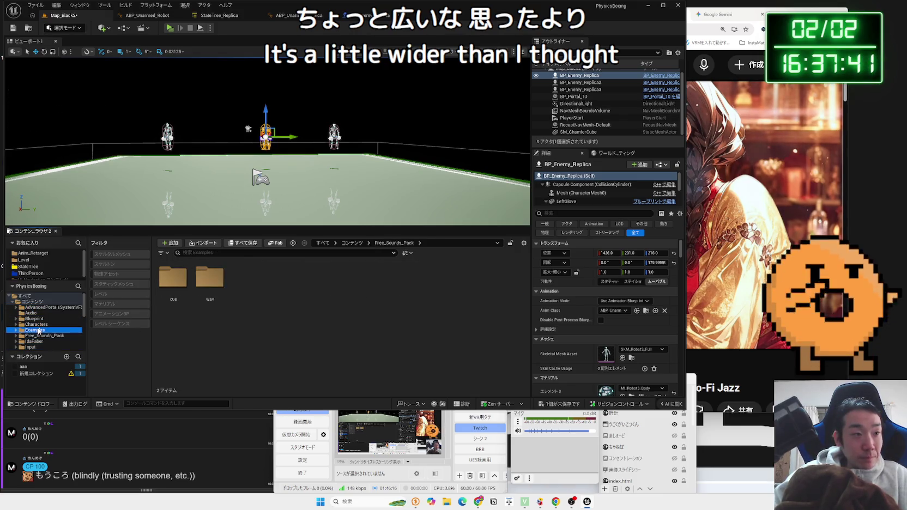
{"action": "left_click", "coordinate": [39, 325]}
Step: Browse Mannequins/Anims, then open Blueprint/Enemy and select BP_Robo_Okimono and BP_Enemy_Machine
{"action": "double_click", "coordinate": [169, 274]}
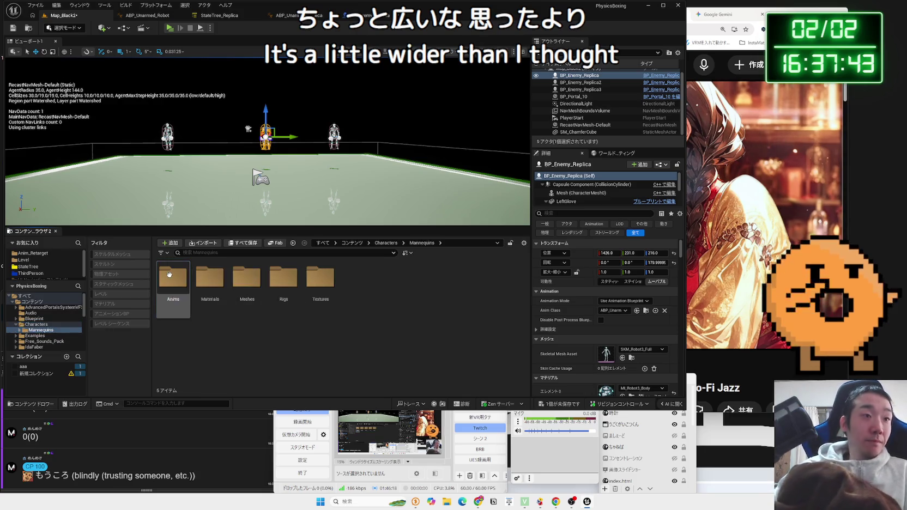
{"action": "double_click", "coordinate": [173, 277]}
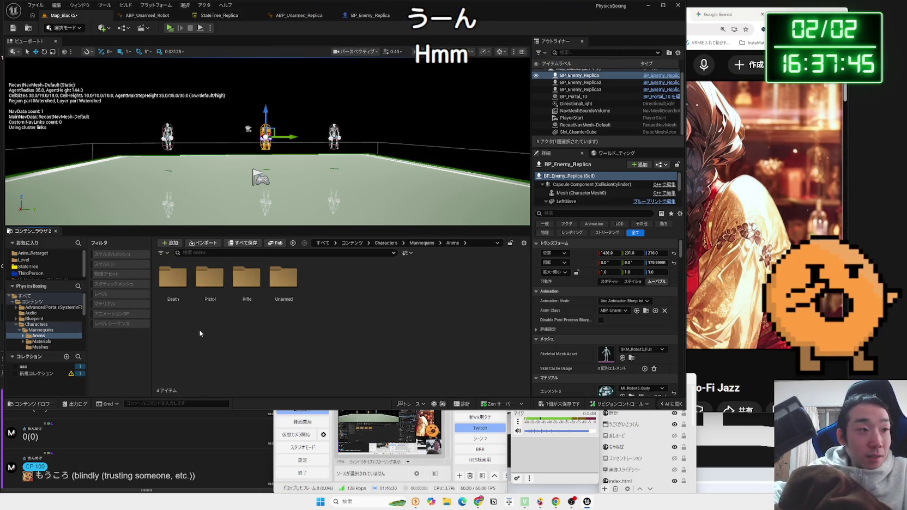
{"action": "left_click", "coordinate": [34, 318]}
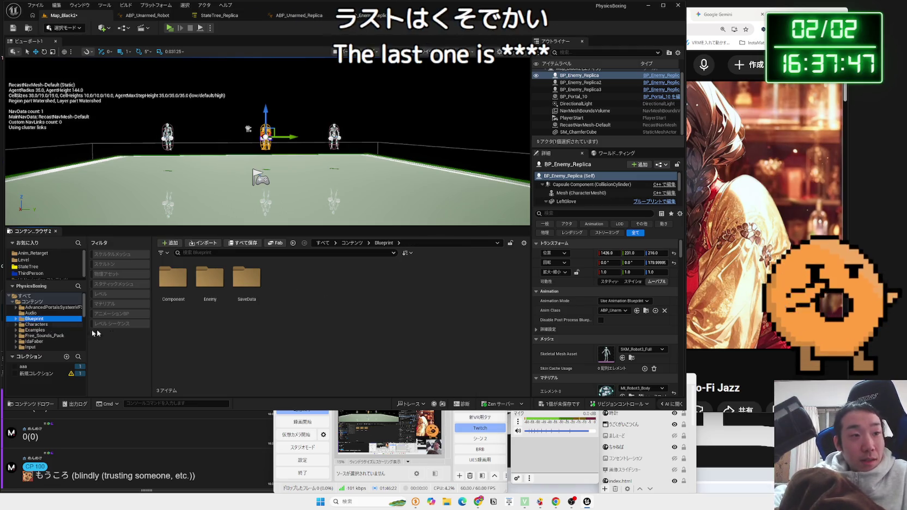
{"action": "double_click", "coordinate": [209, 277]}
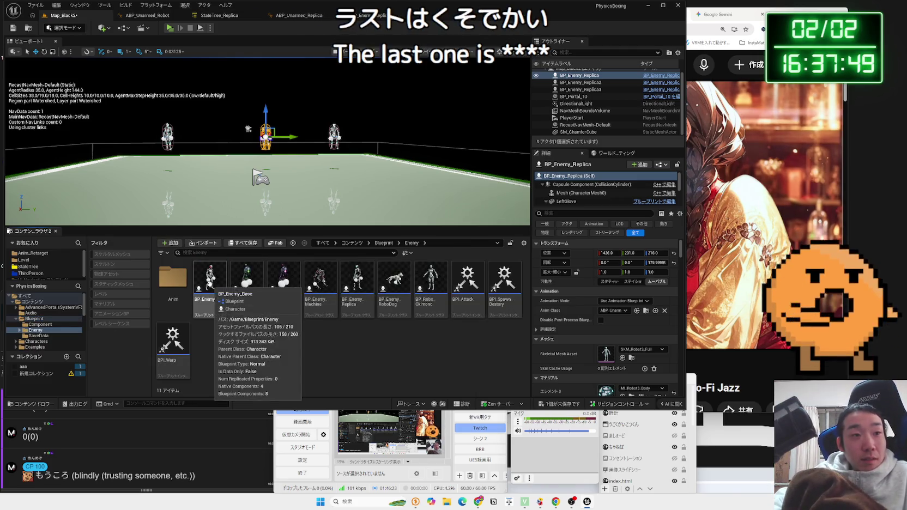
{"action": "left_click", "coordinate": [430, 300]}
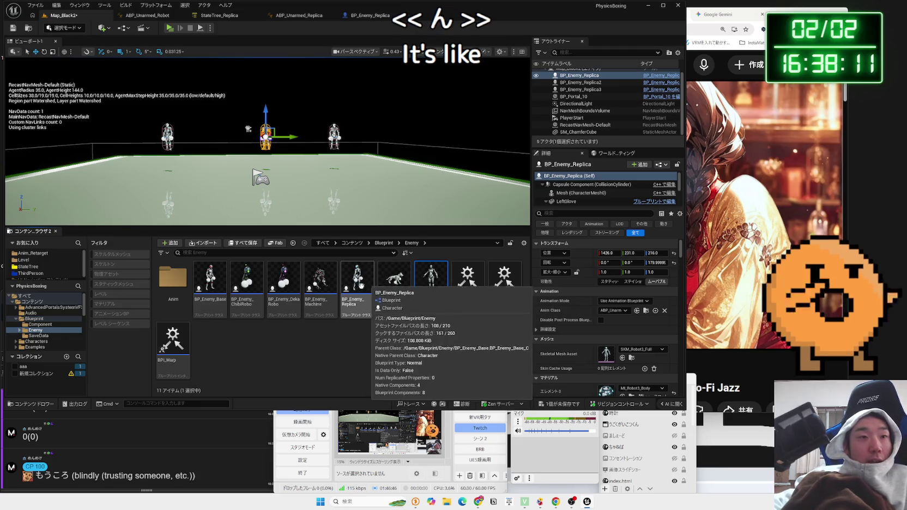
{"action": "left_click", "coordinate": [325, 290]}
Step: Save Map_Black2 via Save Content, playtest with the enemy robots, and stop with Esc
{"action": "key", "text": "Left"}
{"action": "key", "text": "Left"}
{"action": "key", "text": "Left"}
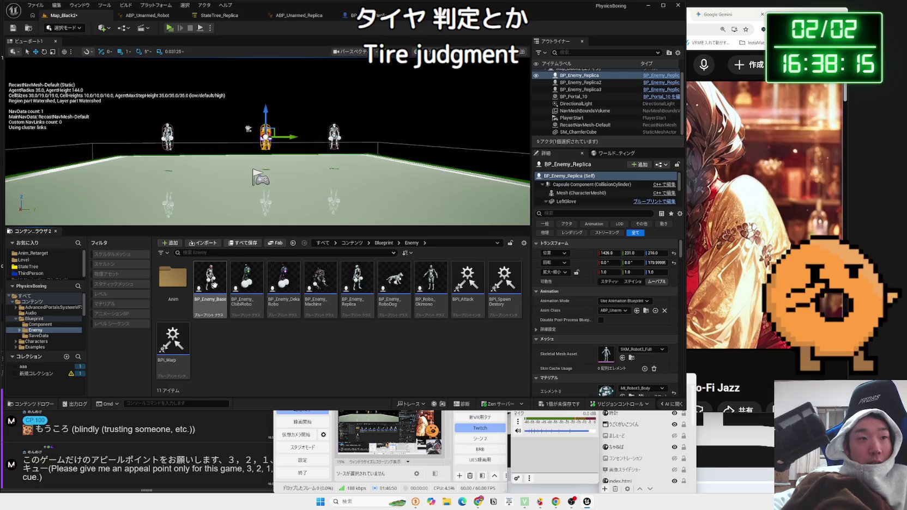
{"action": "right_click", "coordinate": [224, 307]}
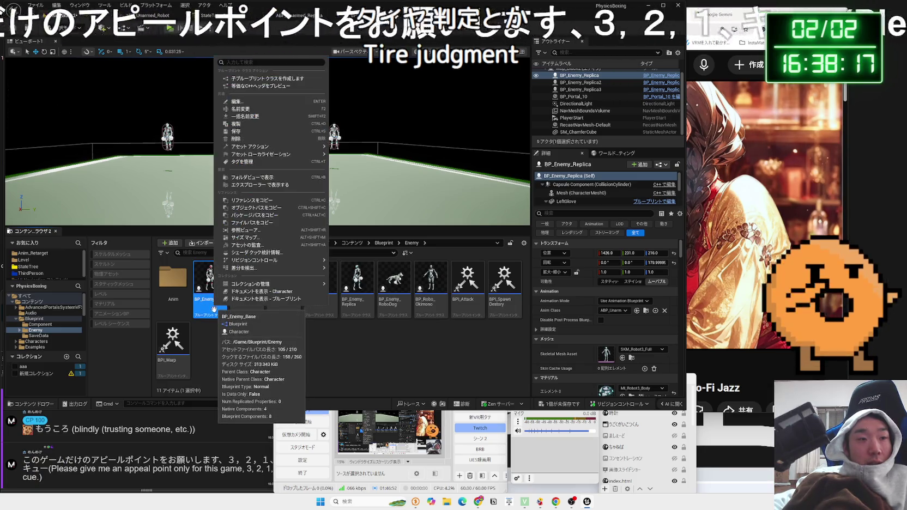
{"action": "left_click", "coordinate": [276, 208]}
{"action": "key", "text": "ctrl+s"}
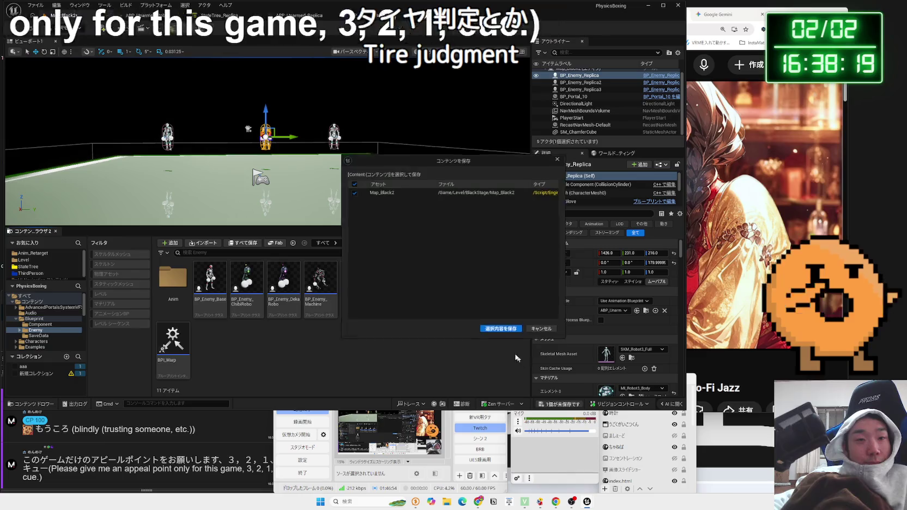
{"action": "left_click", "coordinate": [496, 327]}
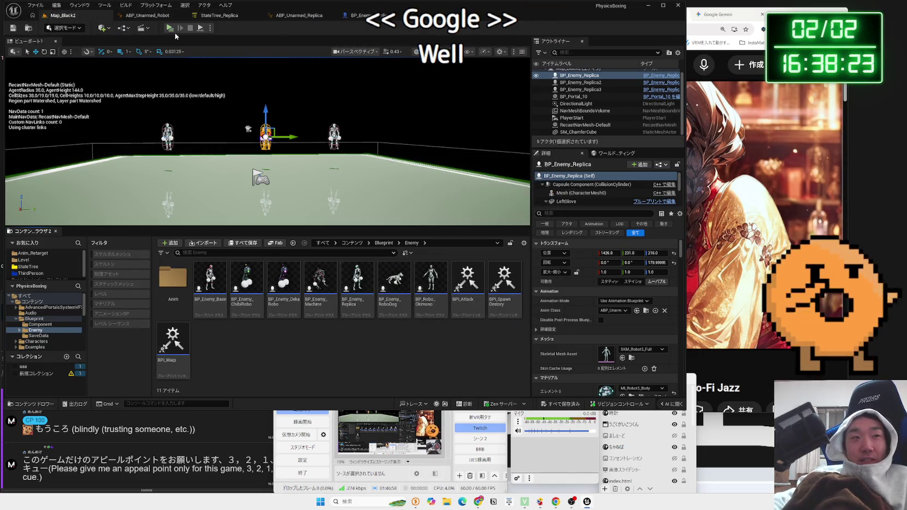
{"action": "left_click", "coordinate": [171, 28]}
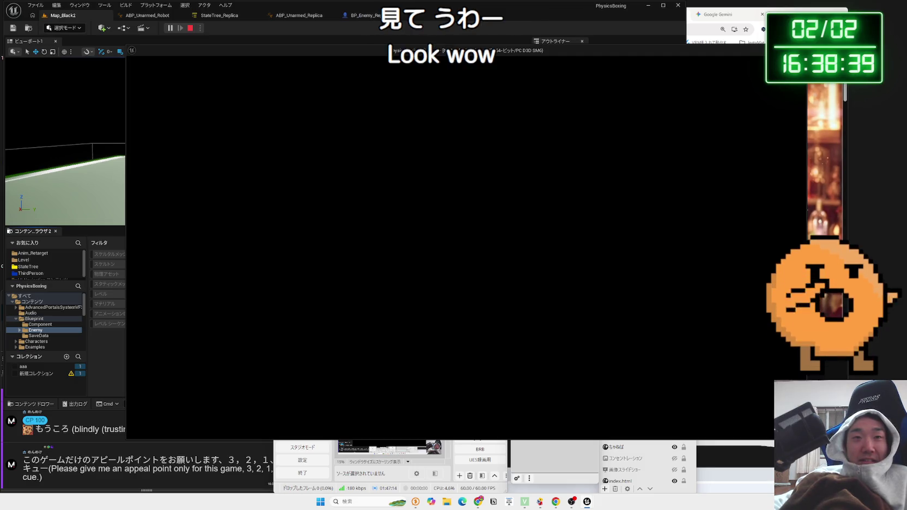
{"action": "key", "text": "Escape"}
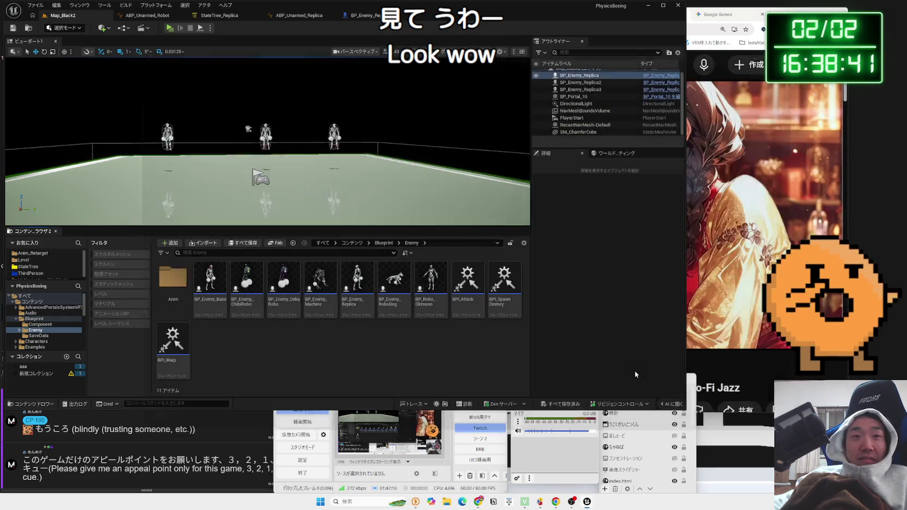
{"action": "right_click", "coordinate": [213, 281]}
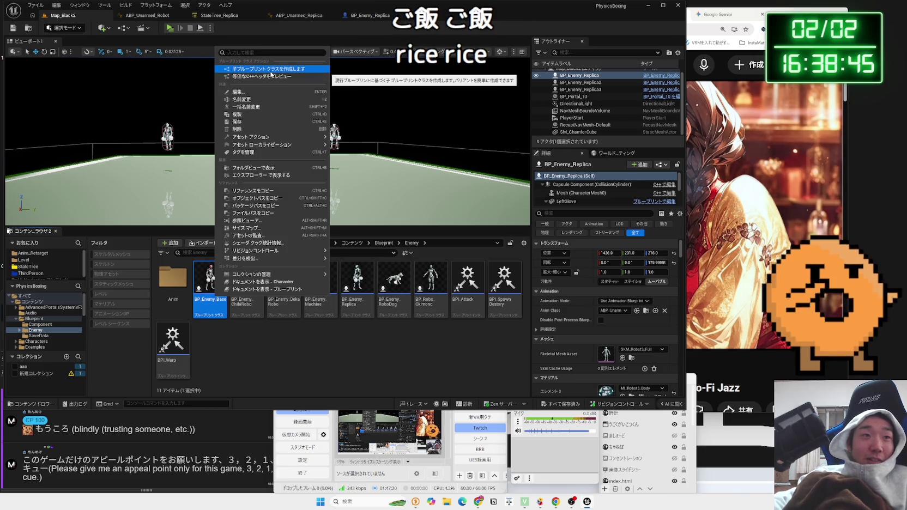
{"action": "left_click", "coordinate": [264, 69]}
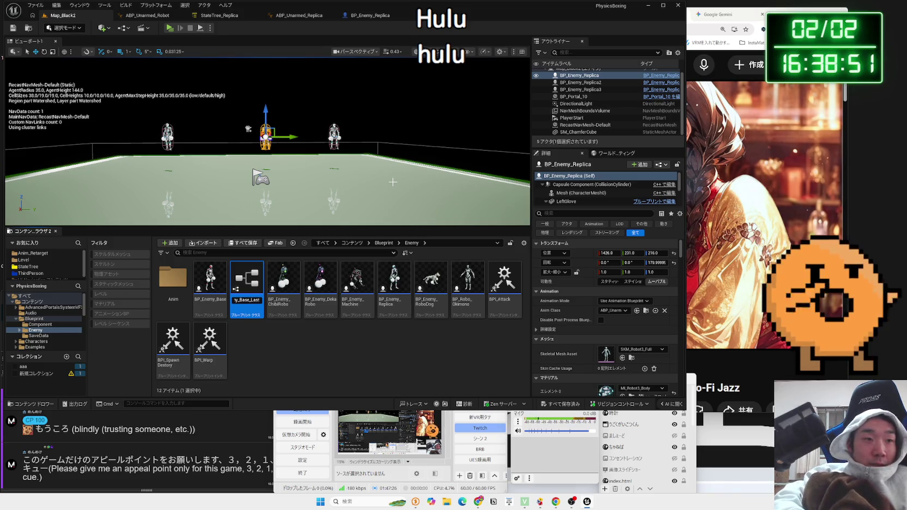
{"action": "key", "text": "Return"}
{"action": "right_click", "coordinate": [256, 284]}
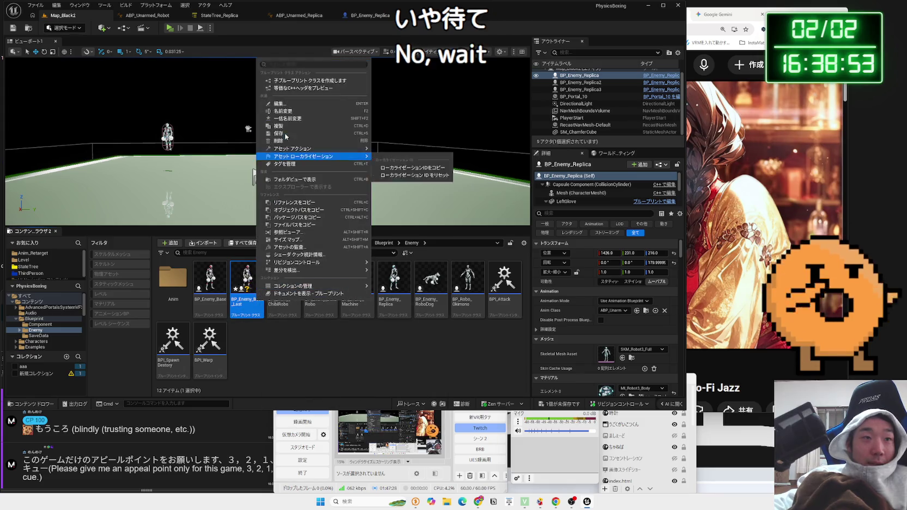
{"action": "left_click", "coordinate": [283, 141]}
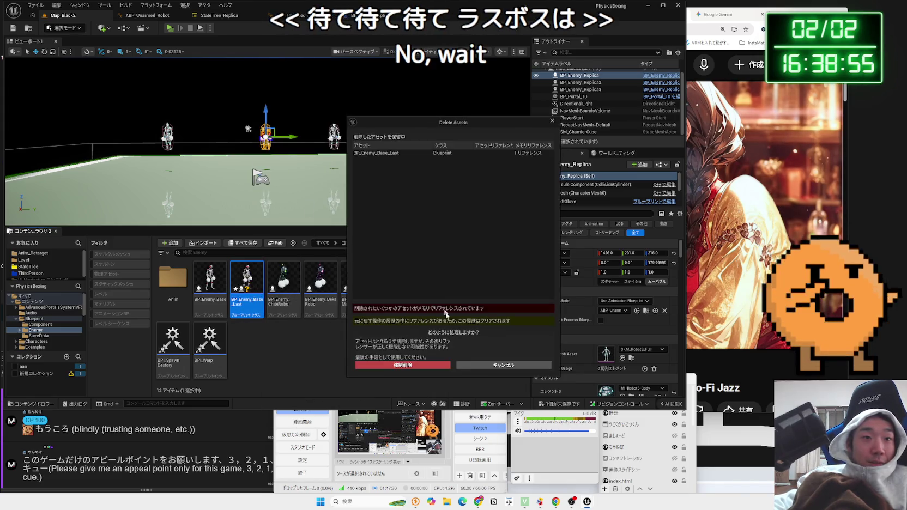
{"action": "left_click", "coordinate": [425, 365]}
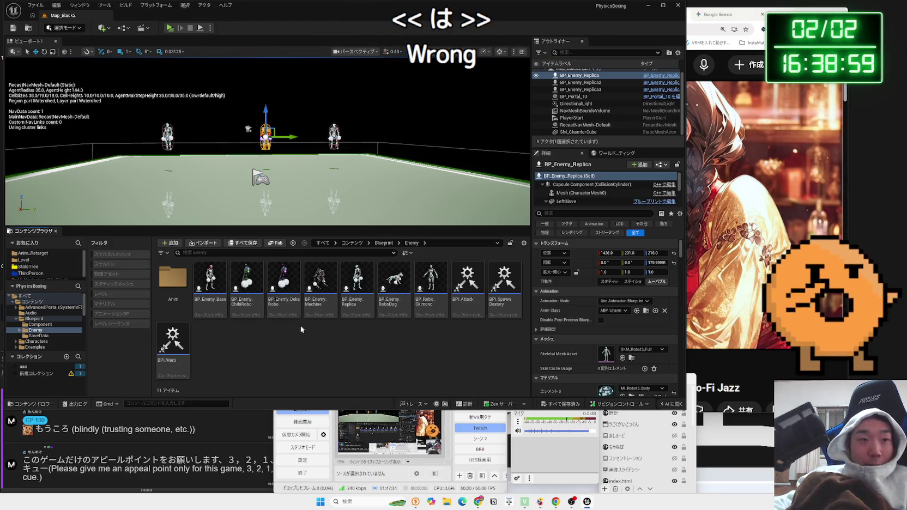
{"action": "double_click", "coordinate": [210, 280]}
Step: Review BP_Enemy_Base's Collision Attack, Apply Damage, Event Any Damage and Set Collision nodes
{"action": "left_click_drag", "start_coordinate": [277, 166], "coordinate": [253, 186]}
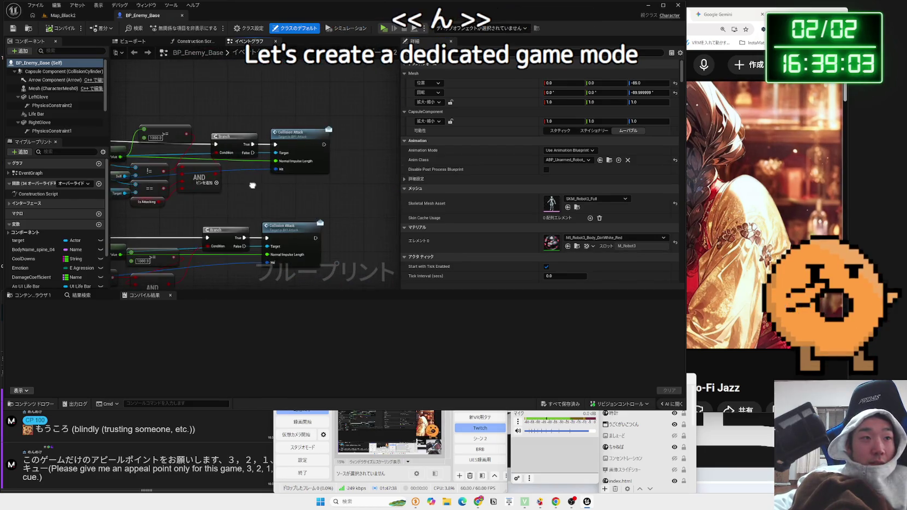
{"action": "scroll", "coordinate": [338, 185], "scroll_direction": "down", "scroll_amount": 3}
{"action": "scroll", "coordinate": [284, 231], "scroll_direction": "up", "scroll_amount": 3}
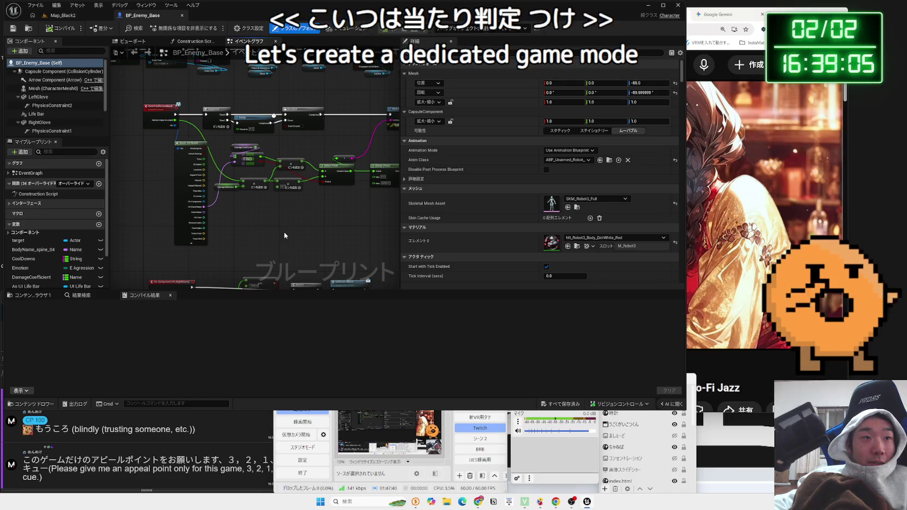
{"action": "left_click_drag", "start_coordinate": [354, 218], "coordinate": [230, 232]}
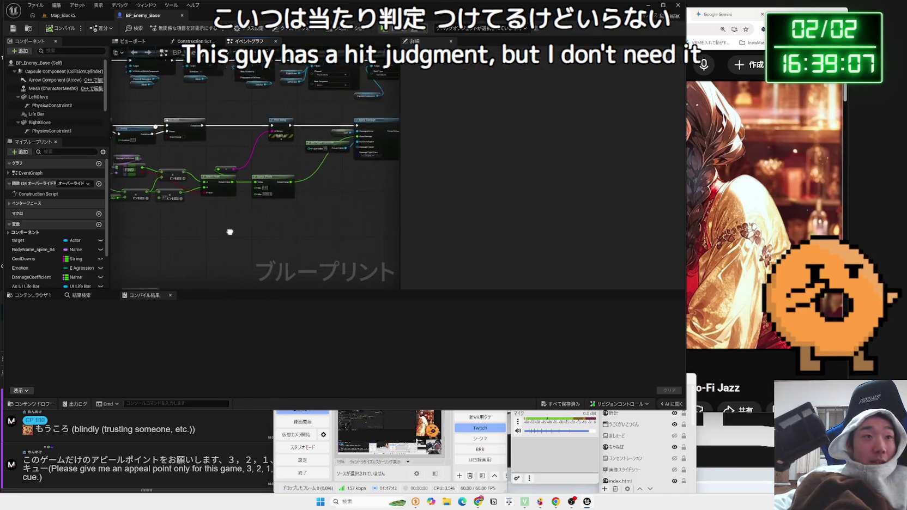
{"action": "scroll", "coordinate": [258, 231], "scroll_direction": "down", "scroll_amount": 2}
{"action": "scroll", "coordinate": [132, 139], "scroll_direction": "up", "scroll_amount": 1}
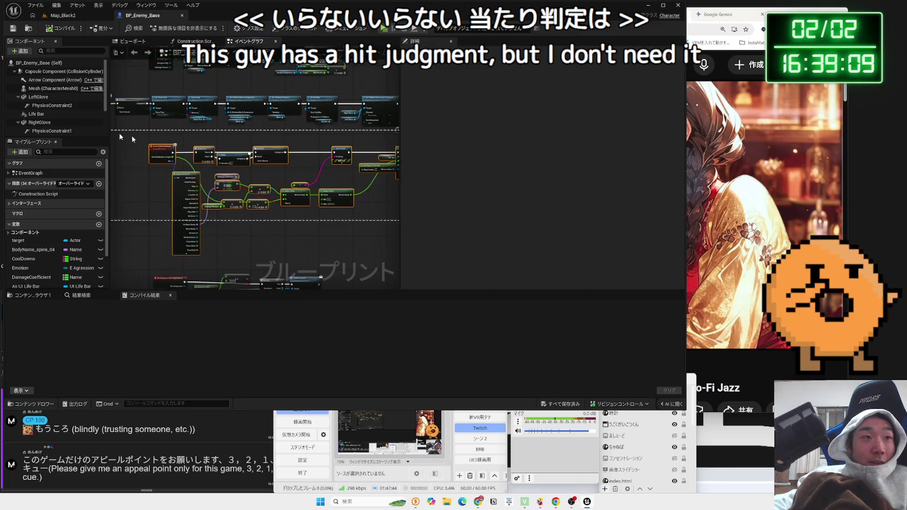
{"action": "left_click_drag", "start_coordinate": [133, 139], "coordinate": [153, 196]}
{"action": "left_click_drag", "start_coordinate": [328, 241], "coordinate": [220, 182]}
{"action": "left_click", "coordinate": [71, 16]}
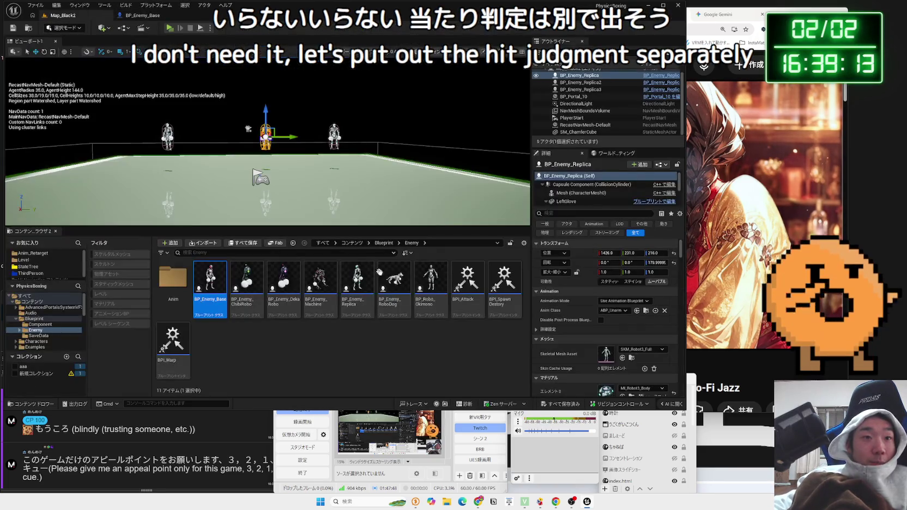
Step: Check BP_Robo_Okimono's Branch and Print String nodes, then return to Map_Black2
{"action": "left_click", "coordinate": [431, 283]}
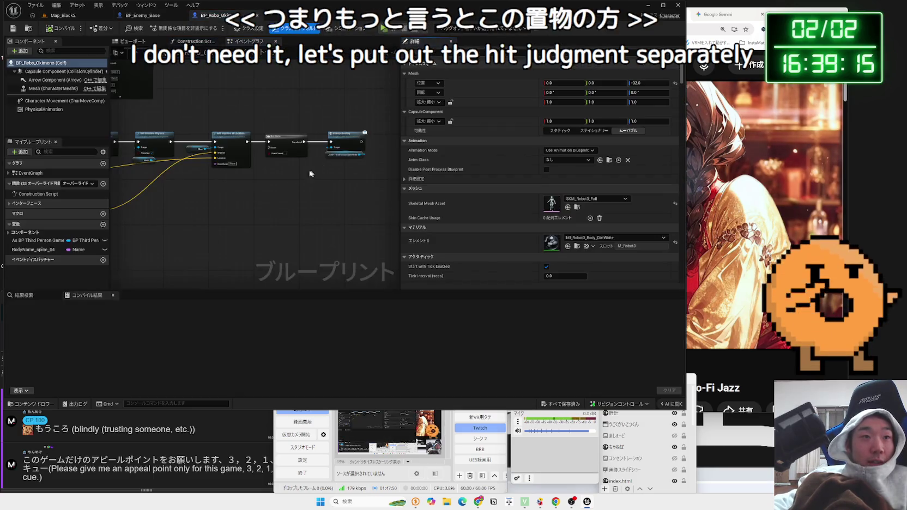
{"action": "left_click_drag", "start_coordinate": [298, 193], "coordinate": [311, 238]}
{"action": "scroll", "coordinate": [311, 238], "scroll_direction": "down", "scroll_amount": 2}
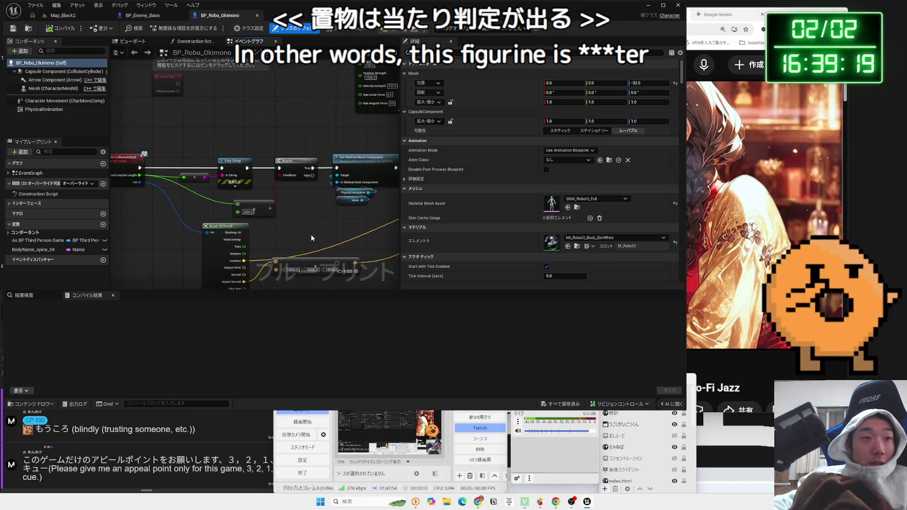
{"action": "left_click", "coordinate": [84, 15]}
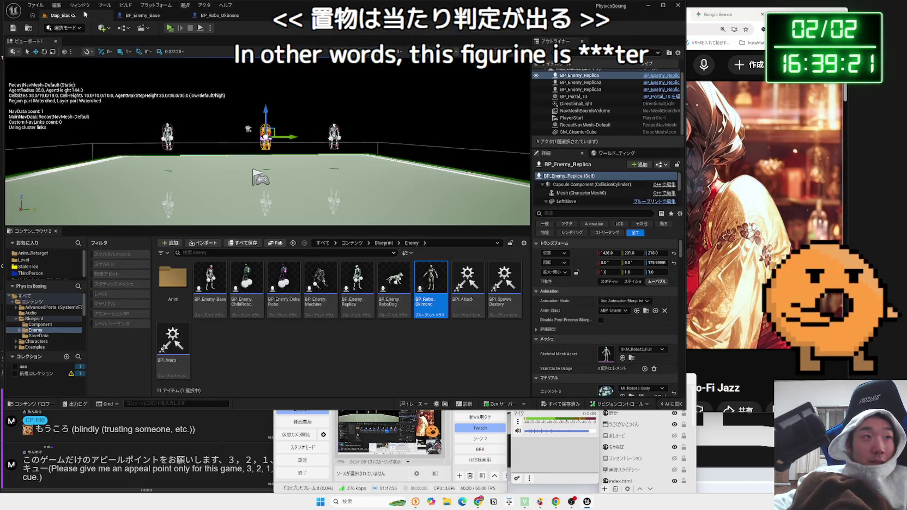
Step: Create a Character-based Blueprint Class in the Enemy folder named BP_Last_Boss
{"action": "left_click", "coordinate": [323, 326]}
{"action": "right_click", "coordinate": [279, 327]}
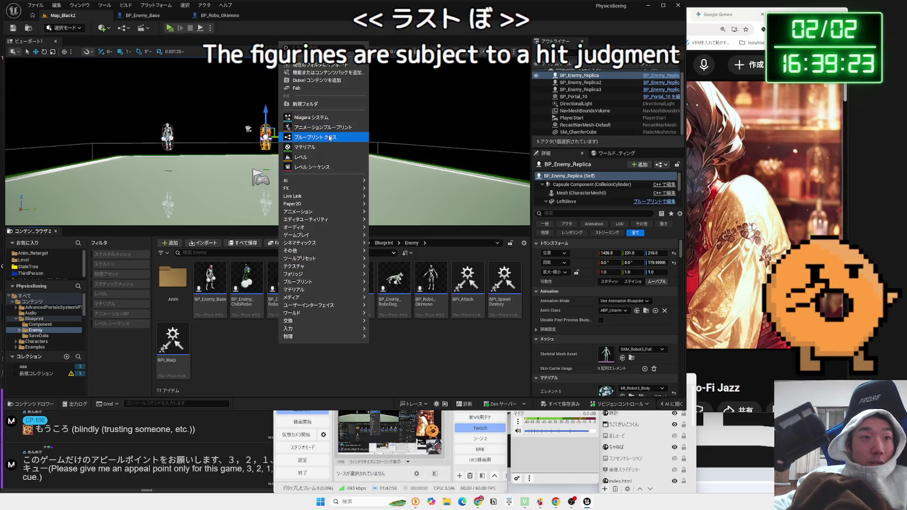
{"action": "left_click", "coordinate": [330, 138]}
{"action": "left_click", "coordinate": [396, 217]}
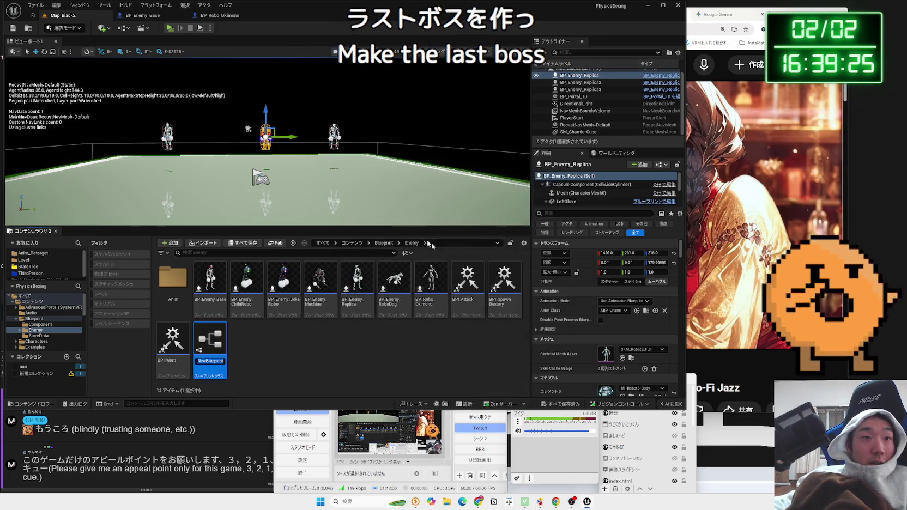
{"action": "type", "text": "BP_Last_Boss"}
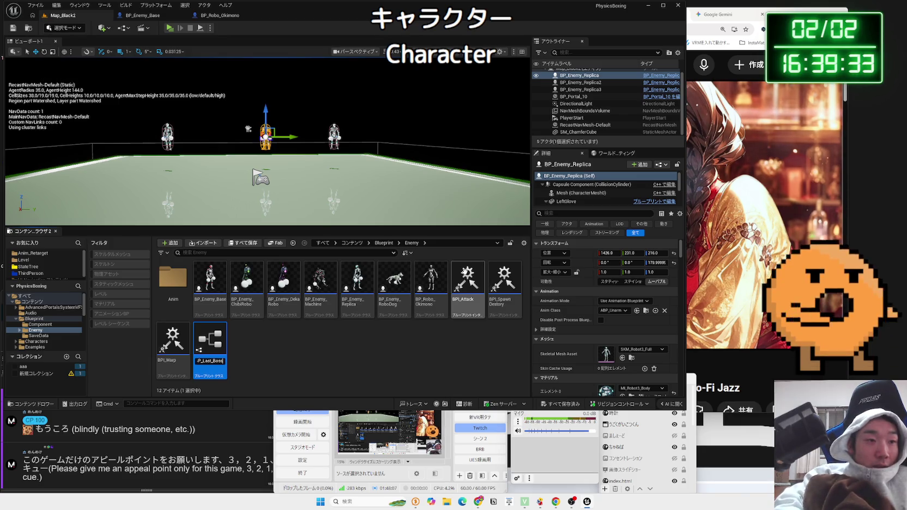
{"action": "key", "text": "Return"}
Step: Save the BP_Last_Boss blueprint and select it in the Enemy folder
{"action": "right_click", "coordinate": [464, 271]}
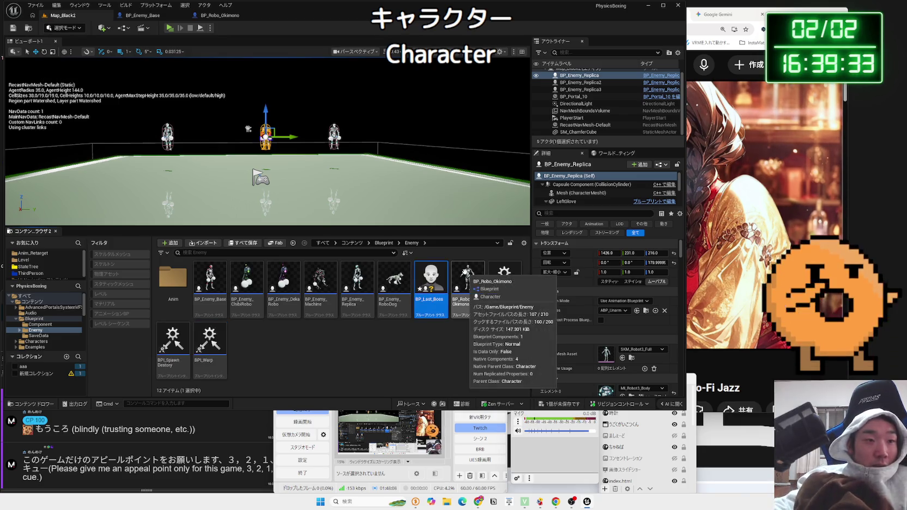
{"action": "key", "text": "Escape"}
{"action": "left_click", "coordinate": [545, 404]}
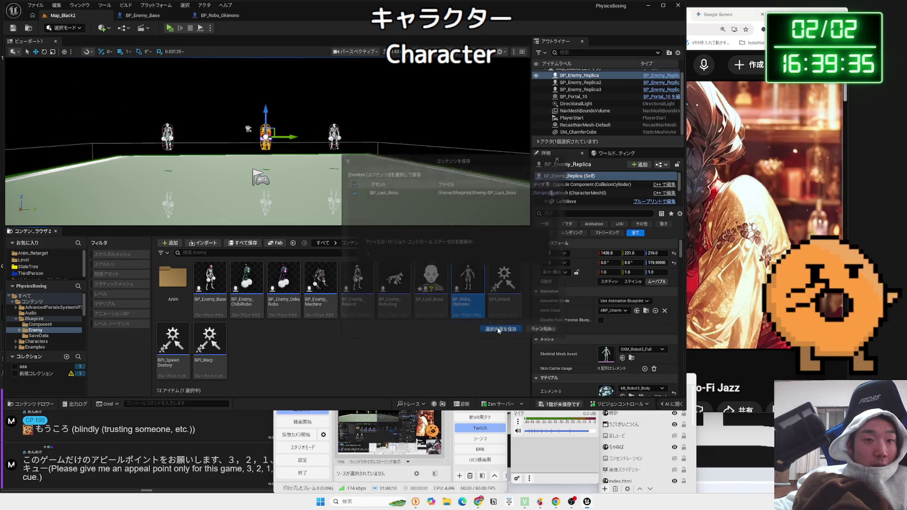
{"action": "left_click", "coordinate": [479, 339]}
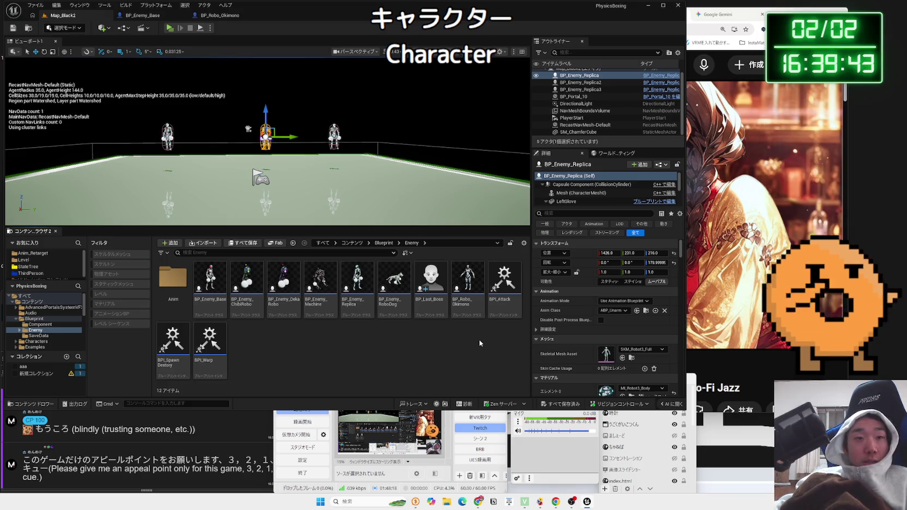
{"action": "left_click", "coordinate": [444, 283]}
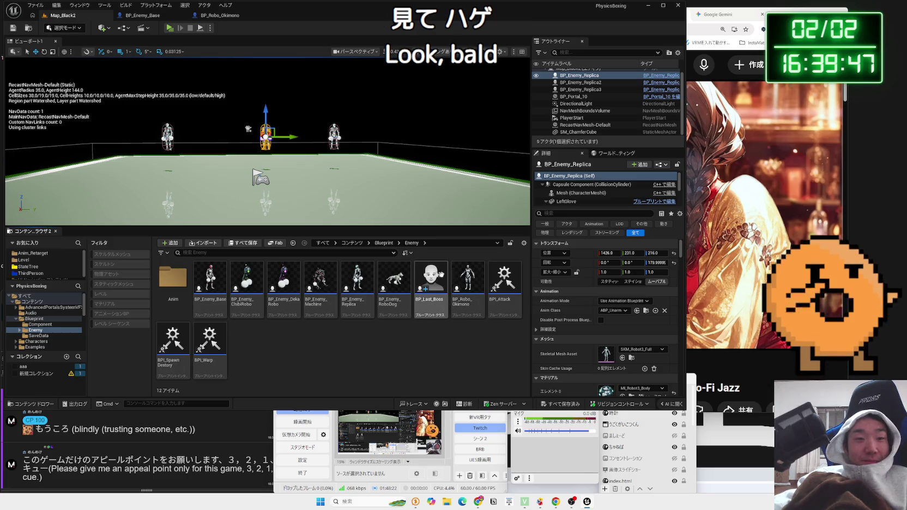
{"action": "left_click", "coordinate": [441, 291]}
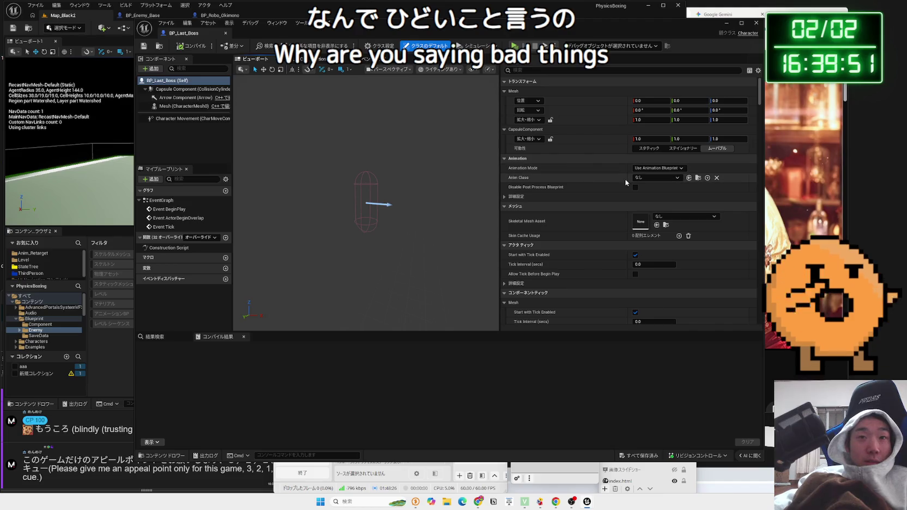
Step: Inspect the mesh's Anim Class options, capsule settings and skeletal mesh list
{"action": "left_click", "coordinate": [177, 106]}
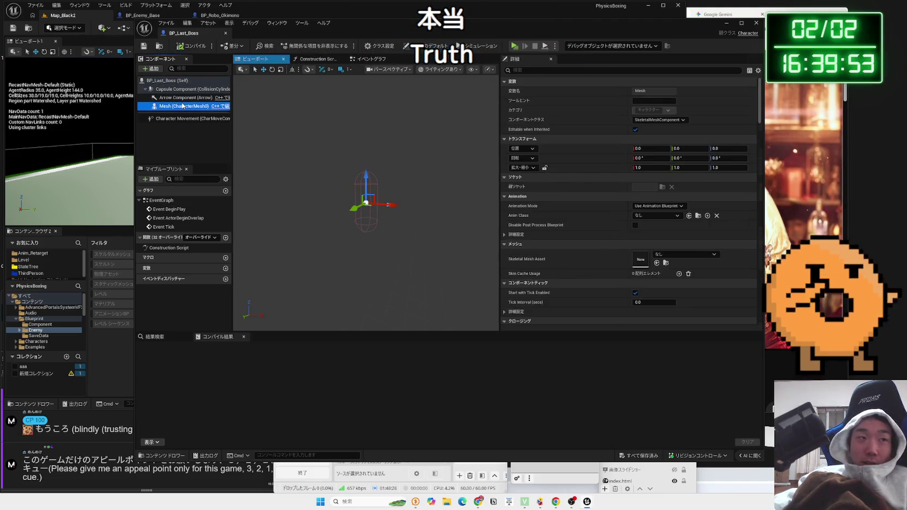
{"action": "left_click", "coordinate": [657, 217]}
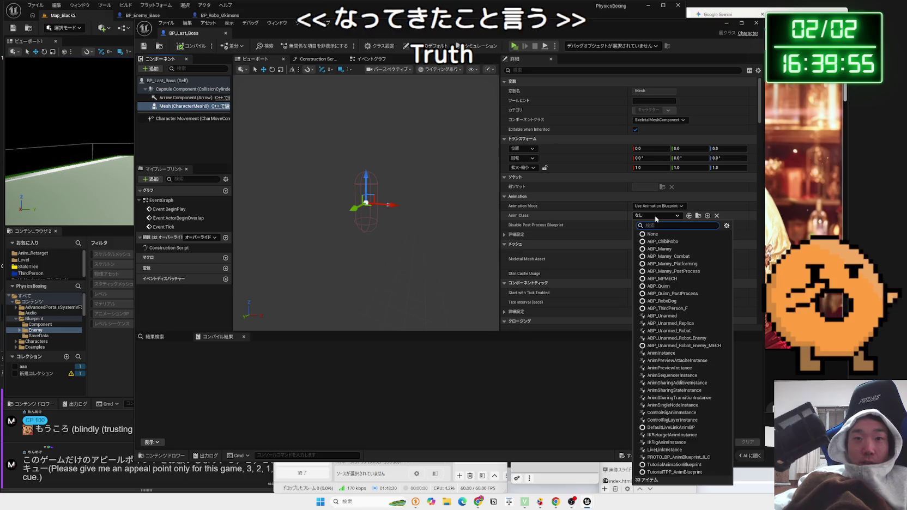
{"action": "key", "text": "Escape"}
{"action": "left_click", "coordinate": [378, 182]}
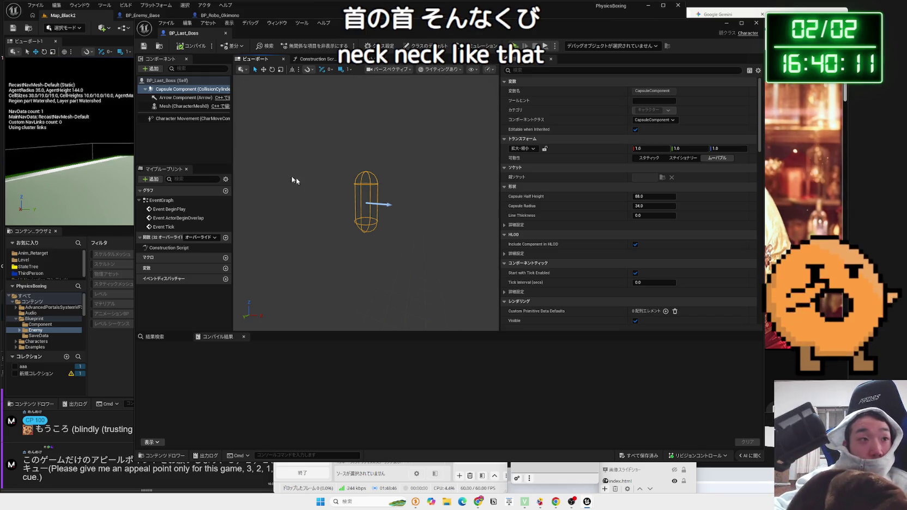
{"action": "left_click", "coordinate": [180, 107]}
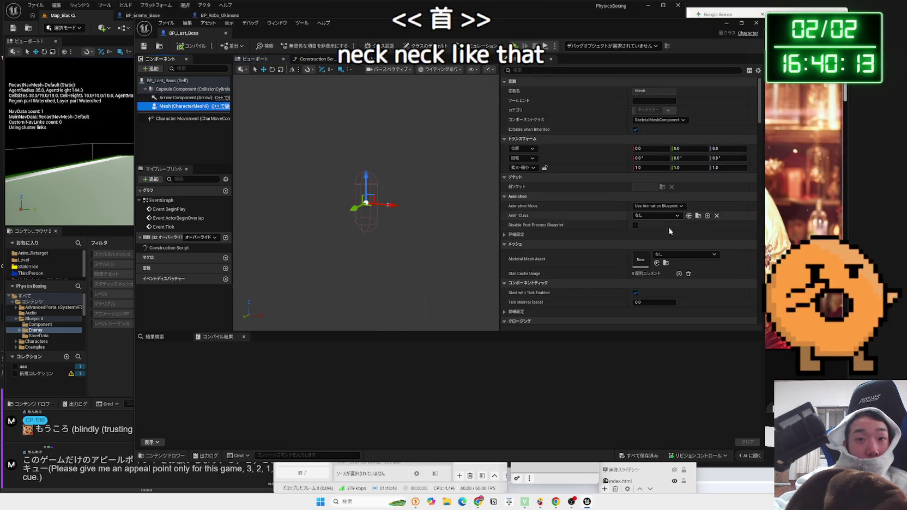
{"action": "left_click", "coordinate": [679, 256]}
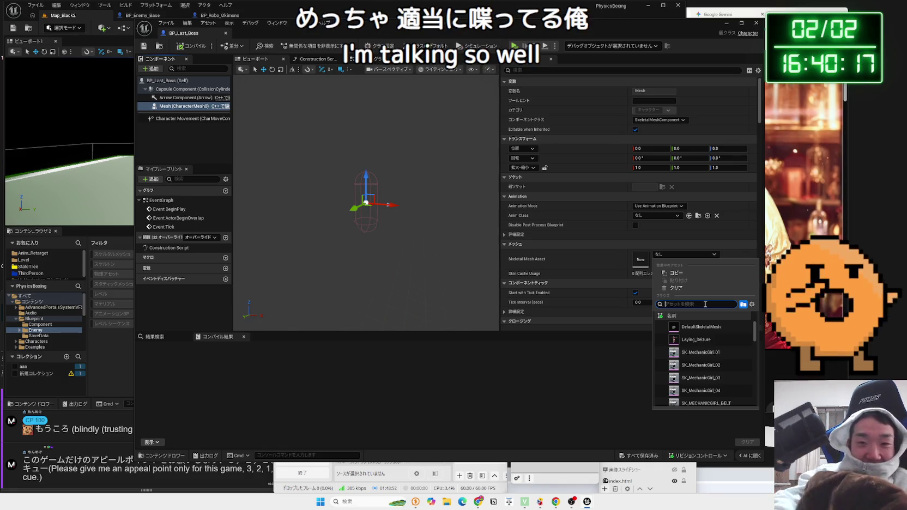
{"action": "left_click", "coordinate": [656, 315]}
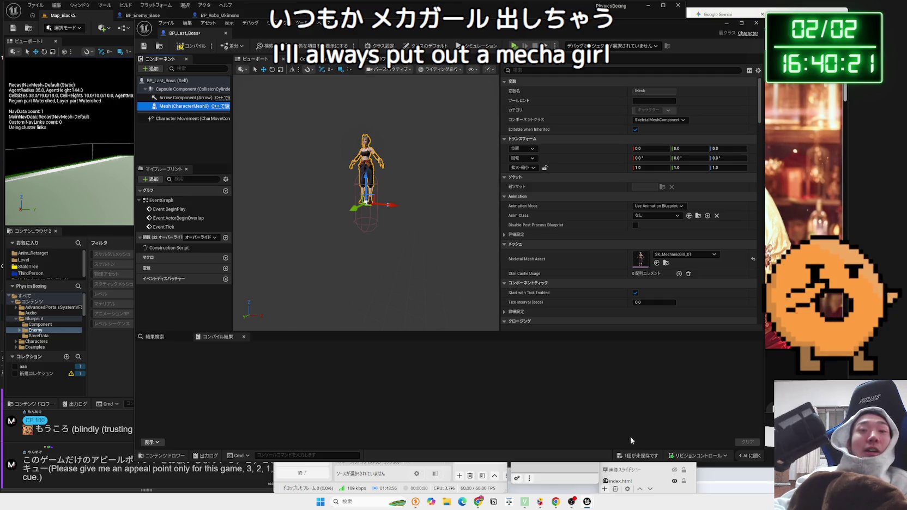
Step: Lower the mesh to Z -83, set Anim Class ABP_ThirdPerson_F_C, compile and close
{"action": "mouse_move", "coordinate": [365, 256]}
{"action": "left_mouse_down"}
{"action": "mouse_move", "coordinate": [332, 256]}
{"action": "mouse_move", "coordinate": [349, 256]}
{"action": "left_mouse_up"}
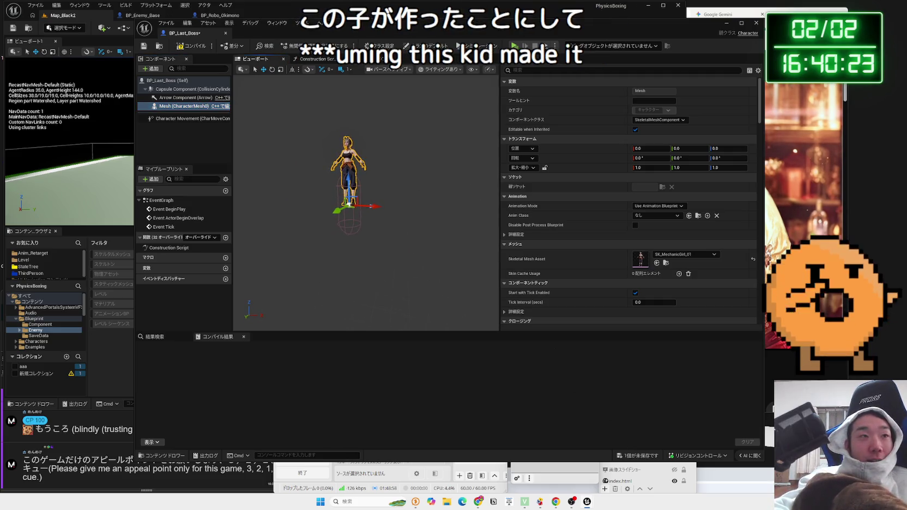
{"action": "key", "text": "f"}
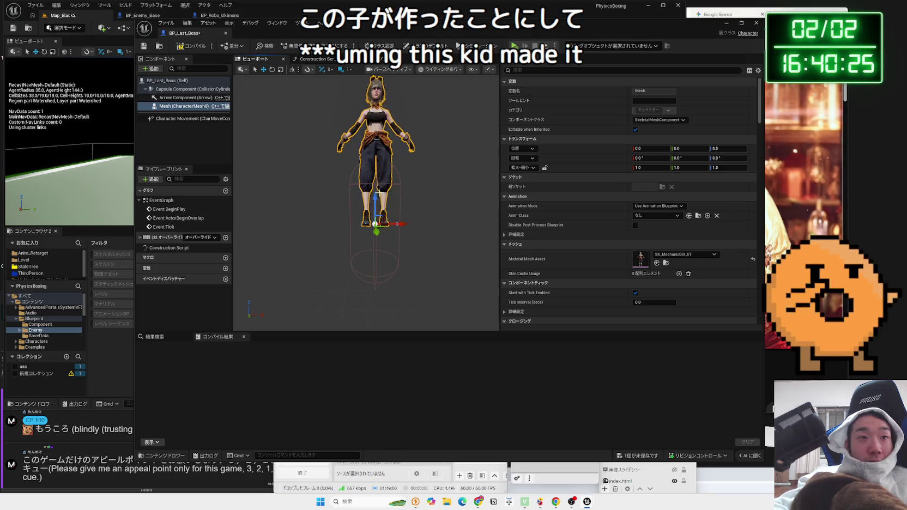
{"action": "left_click_drag", "start_coordinate": [376, 207], "coordinate": [425, 251]}
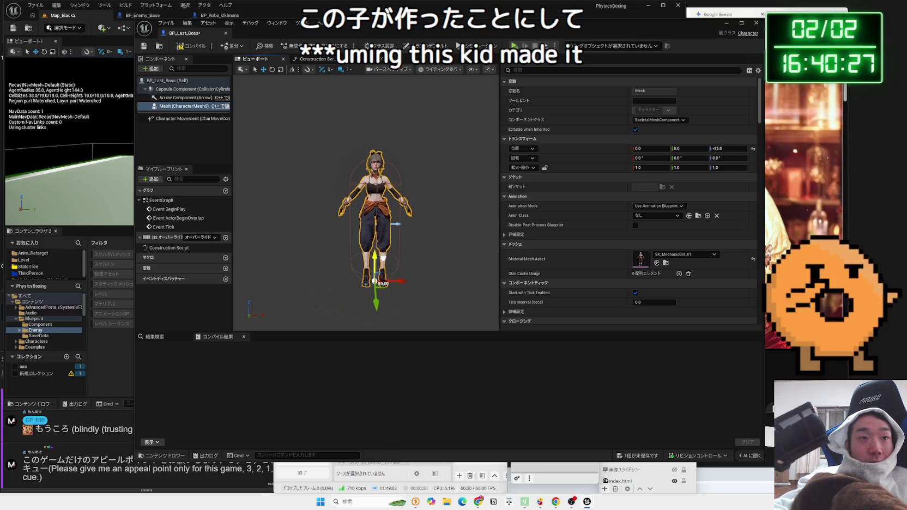
{"action": "left_click", "coordinate": [678, 216]}
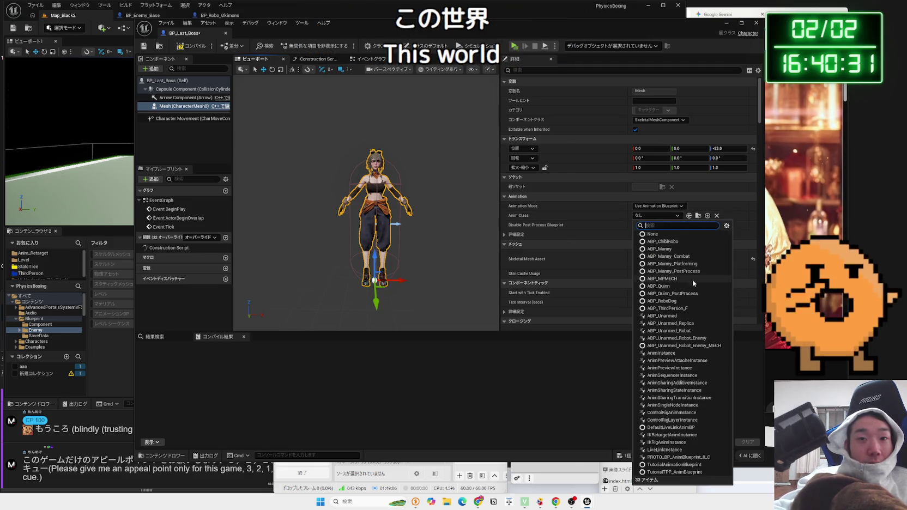
{"action": "left_click", "coordinate": [692, 307]}
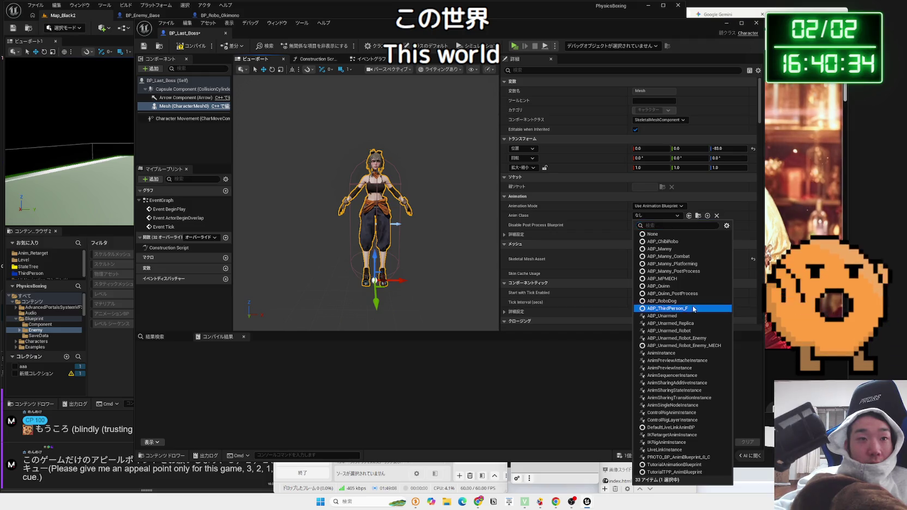
{"action": "left_click", "coordinate": [190, 47]}
{"action": "left_click", "coordinate": [227, 34]}
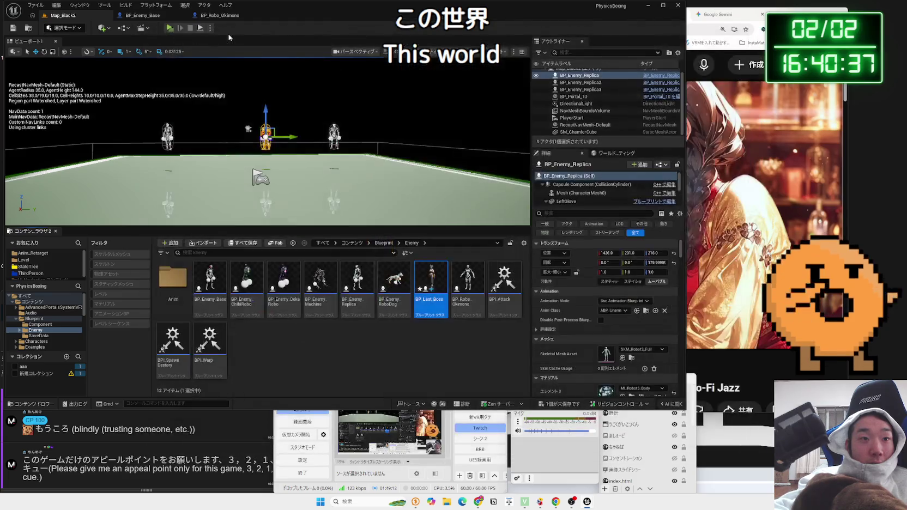
Step: Undo the enemy's enlargement, place BP_Last_Boss, move it along X and rotate it 90 degrees
{"action": "mouse_move", "coordinate": [267, 163]}
{"action": "left_mouse_down"}
{"action": "mouse_move", "coordinate": [267, 141]}
{"action": "mouse_move", "coordinate": [284, 156]}
{"action": "mouse_move", "coordinate": [297, 139]}
{"action": "mouse_move", "coordinate": [286, 156]}
{"action": "left_mouse_up"}
{"action": "key", "text": "ctrl+z"}
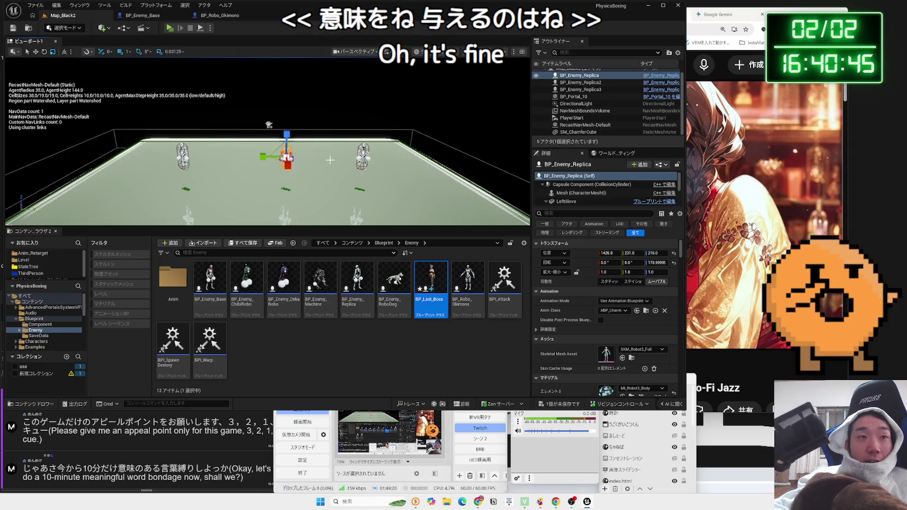
{"action": "mouse_move", "coordinate": [438, 294]}
{"action": "left_mouse_down"}
{"action": "mouse_move", "coordinate": [436, 272]}
{"action": "mouse_move", "coordinate": [280, 101]}
{"action": "mouse_move", "coordinate": [308, 88]}
{"action": "mouse_move", "coordinate": [307, 60]}
{"action": "mouse_move", "coordinate": [49, 28]}
{"action": "left_mouse_up"}
{"action": "scroll", "coordinate": [268, 142], "scroll_direction": "down", "scroll_amount": 10}
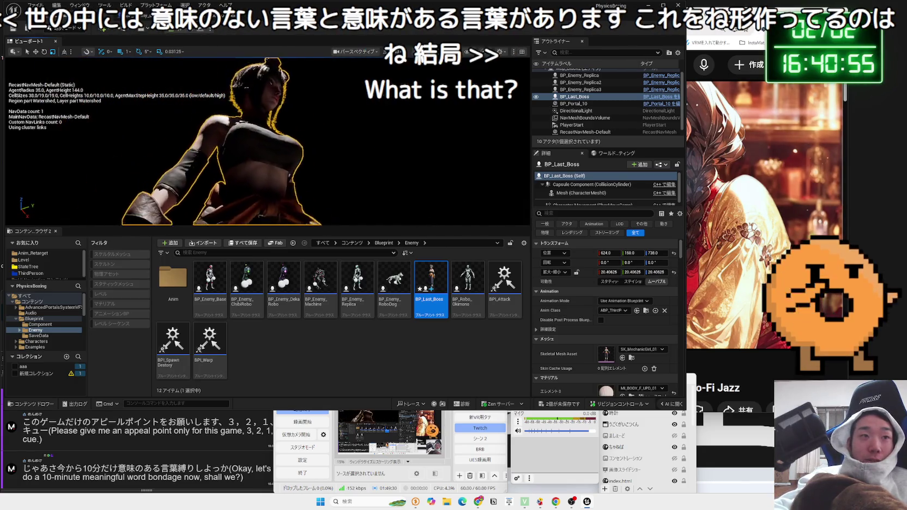
{"action": "mouse_move", "coordinate": [295, 121]}
{"action": "left_mouse_down"}
{"action": "mouse_move", "coordinate": [507, 109]}
{"action": "mouse_move", "coordinate": [589, 82]}
{"action": "left_mouse_up"}
{"action": "key", "text": "e"}
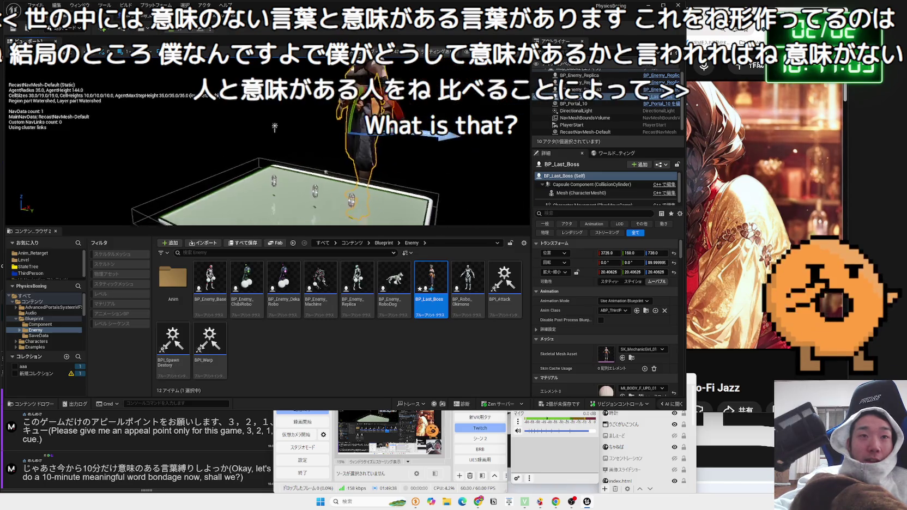
{"action": "key", "text": "f"}
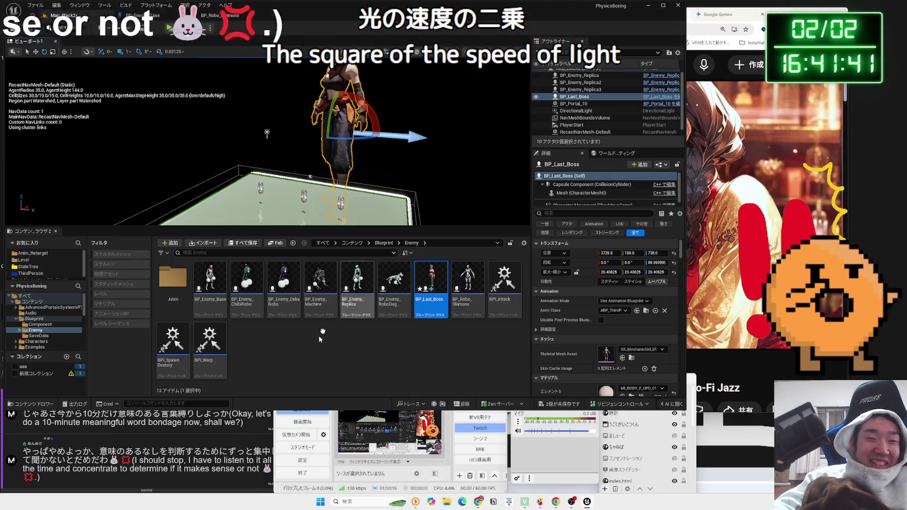
Step: Check the live chat, then return to the editor and orbit around the boss
{"action": "left_click", "coordinate": [213, 448]}
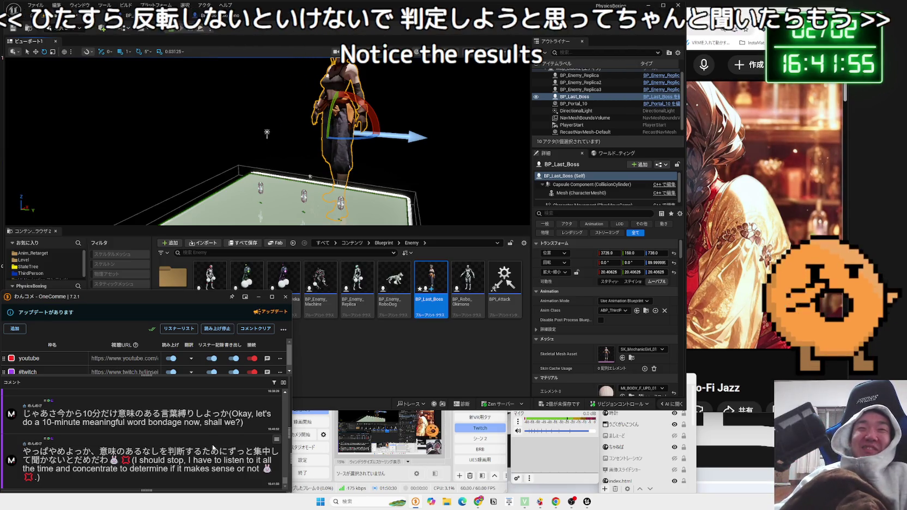
{"action": "left_click", "coordinate": [373, 112]}
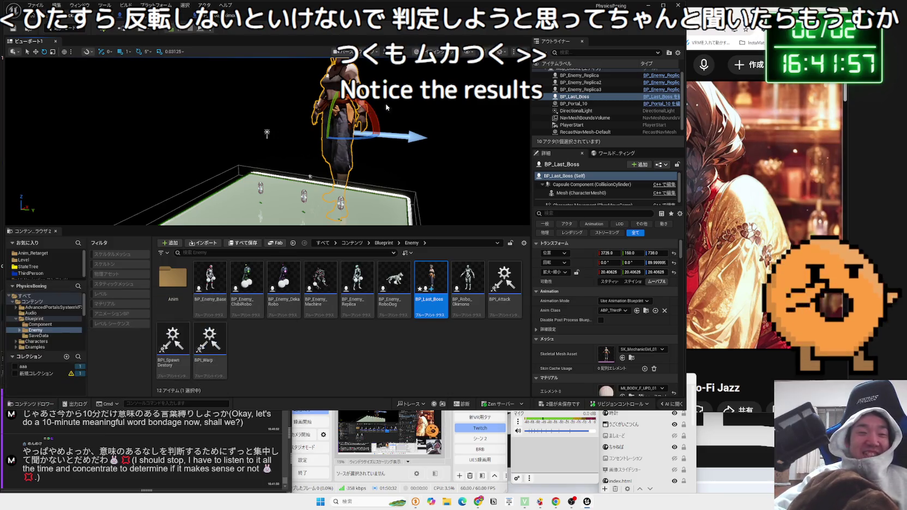
{"action": "mouse_move", "coordinate": [295, 120]}
{"action": "left_mouse_down"}
{"action": "mouse_move", "coordinate": [305, 120]}
{"action": "mouse_move", "coordinate": [275, 115]}
{"action": "mouse_move", "coordinate": [308, 121]}
{"action": "mouse_move", "coordinate": [308, 134]}
{"action": "left_mouse_up"}
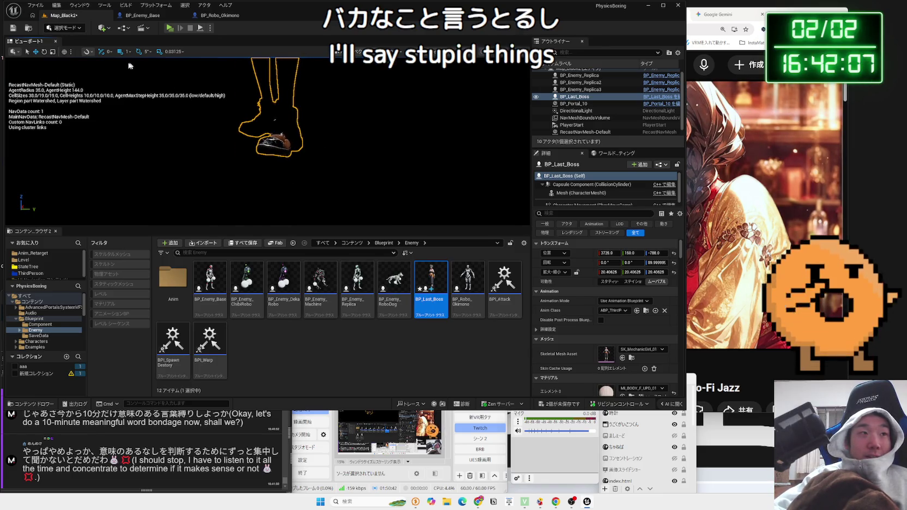
{"action": "left_click", "coordinate": [102, 29]}
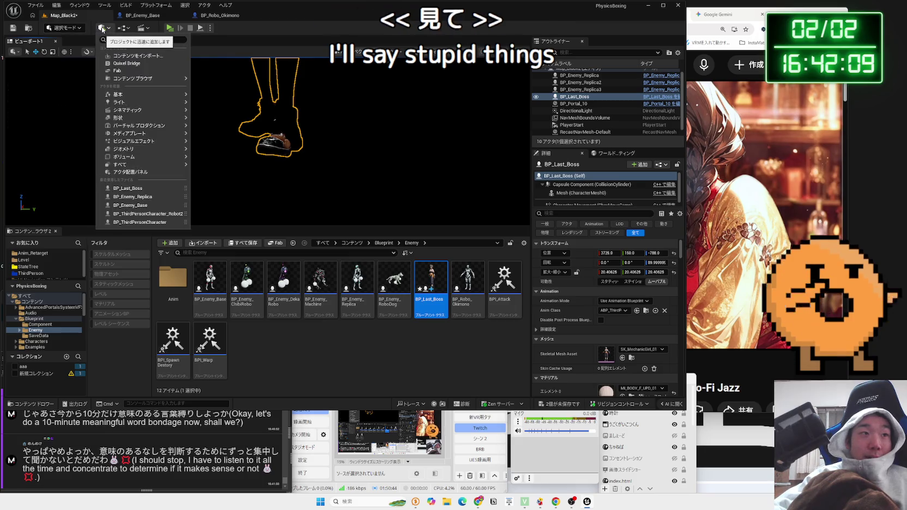
Step: Add a Blocking Volume from Quick Add, scaled to about 11.03, beneath BP_Last_Boss
{"action": "mouse_move", "coordinate": [126, 123]}
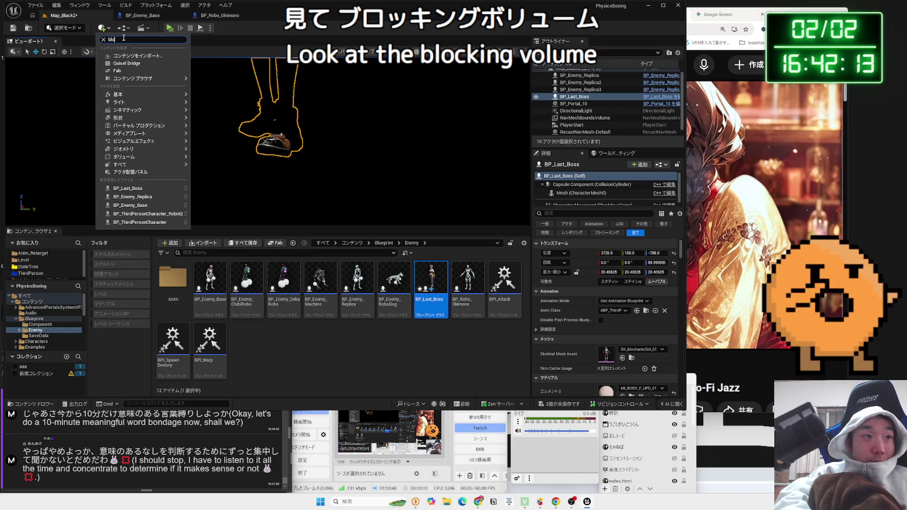
{"action": "left_click", "coordinate": [131, 54]}
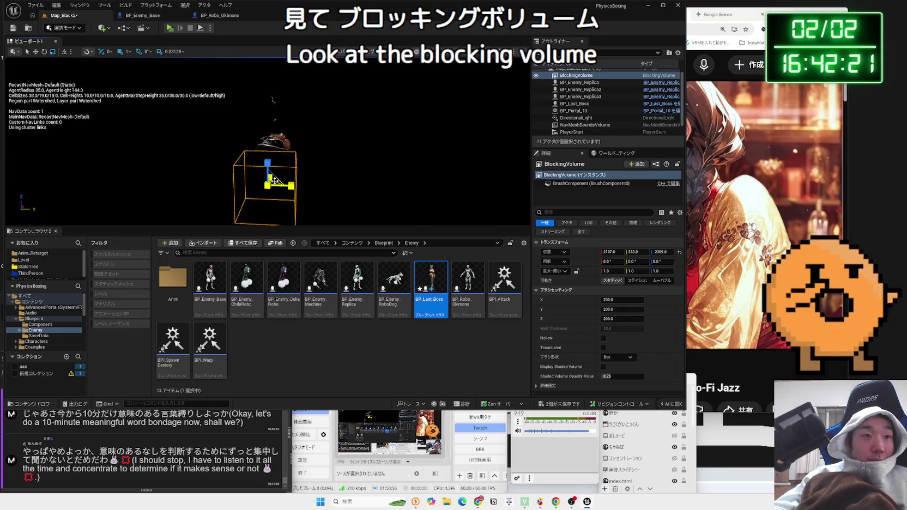
{"action": "mouse_move", "coordinate": [242, 186]}
{"action": "left_mouse_down"}
{"action": "mouse_move", "coordinate": [305, 163]}
{"action": "mouse_move", "coordinate": [392, 163]}
{"action": "mouse_move", "coordinate": [217, 164]}
{"action": "left_mouse_up"}
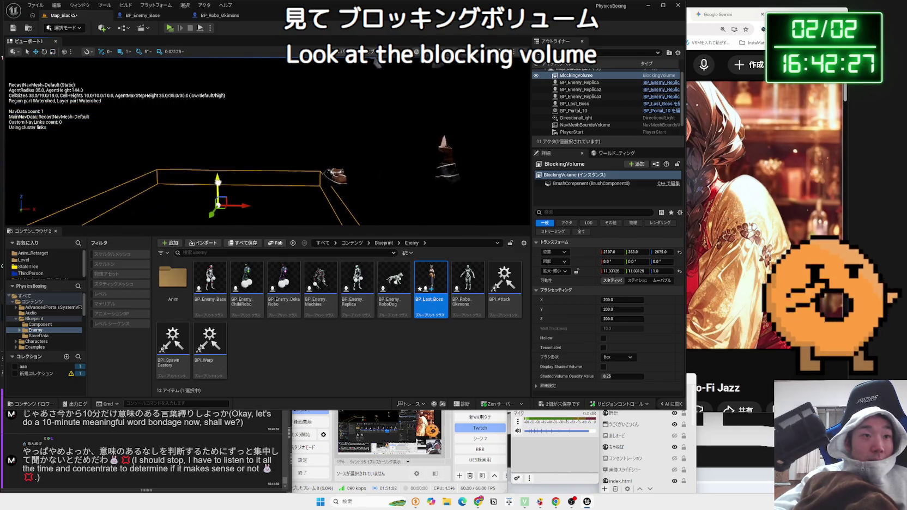
{"action": "left_click", "coordinate": [358, 111]}
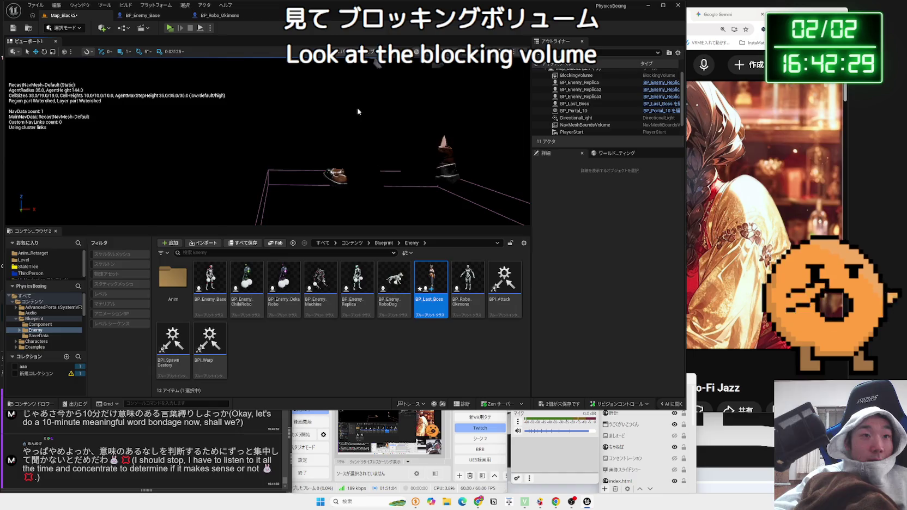
{"action": "double_click", "coordinate": [575, 103]}
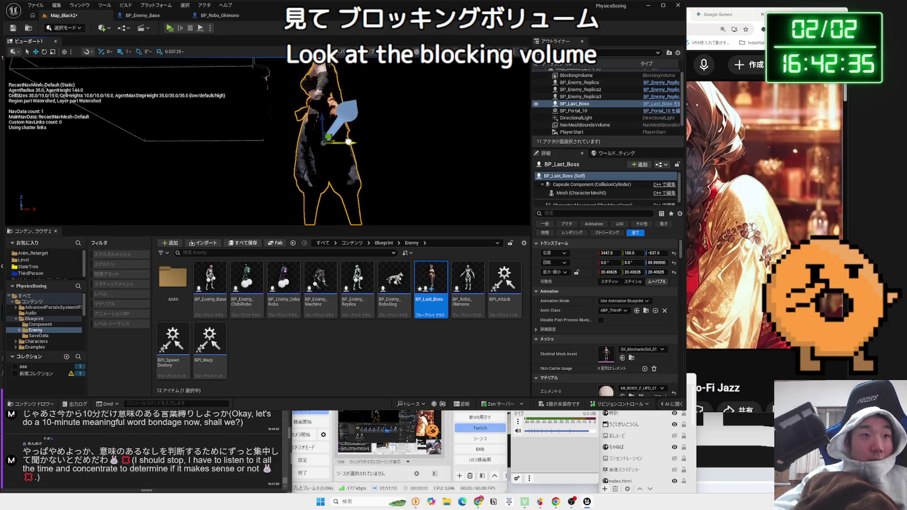
{"action": "left_click_drag", "start_coordinate": [364, 180], "coordinate": [364, 170]}
{"action": "left_click", "coordinate": [375, 185]}
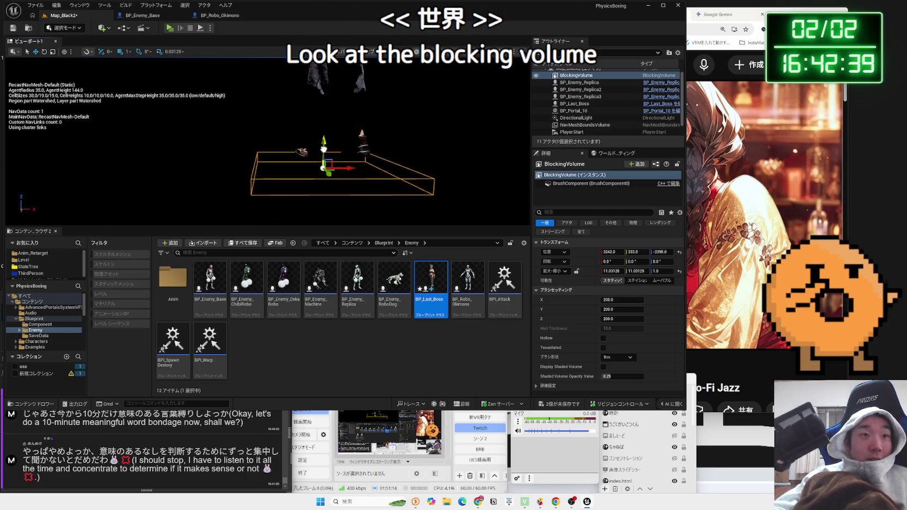
{"action": "left_click_drag", "start_coordinate": [327, 164], "coordinate": [327, 152]}
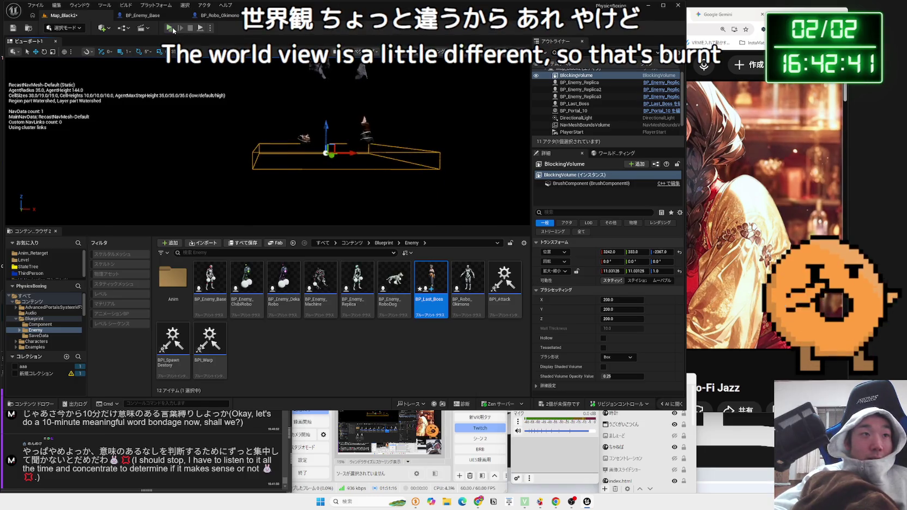
Step: Run a test play of Map_Black2 and stop it with Esc
{"action": "left_click", "coordinate": [172, 30]}
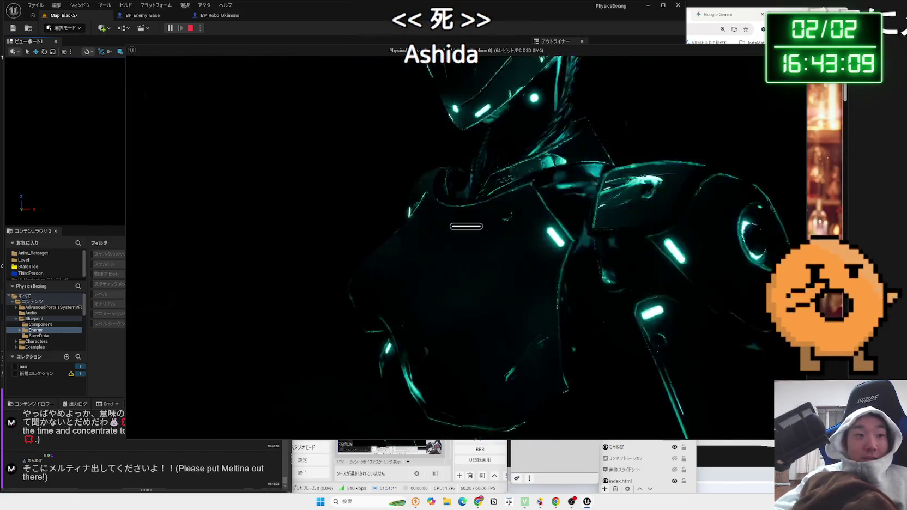
{"action": "key", "text": "Escape"}
{"action": "scroll", "coordinate": [383, 185], "scroll_direction": "up", "scroll_amount": 5}
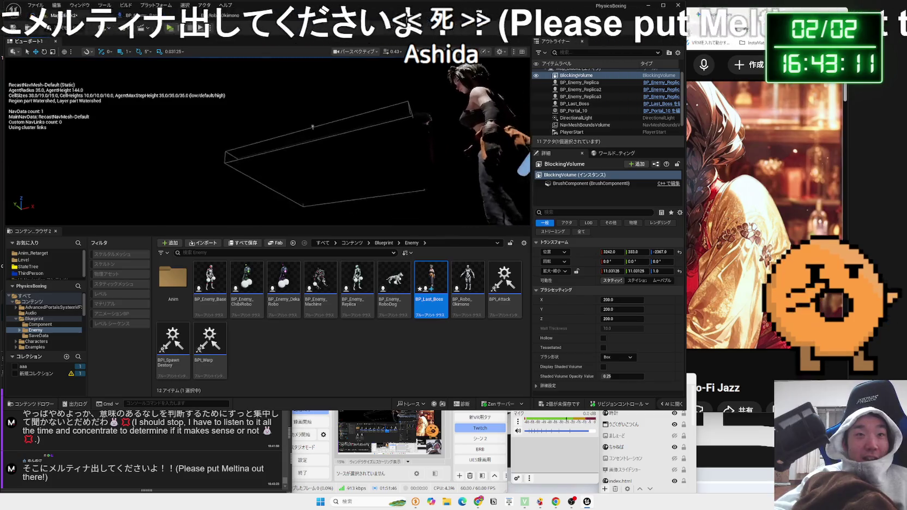
{"action": "scroll", "coordinate": [379, 213], "scroll_direction": "down", "scroll_amount": 6}
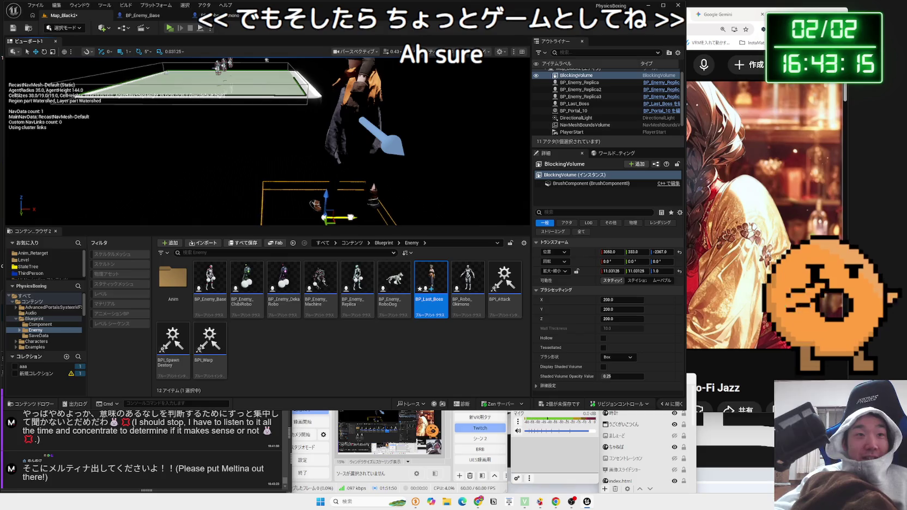
Step: Move the boss to X 3016 and Z -404, playtesting after each change
{"action": "left_click", "coordinate": [363, 169]}
{"action": "left_click_drag", "start_coordinate": [377, 114], "coordinate": [246, 87]}
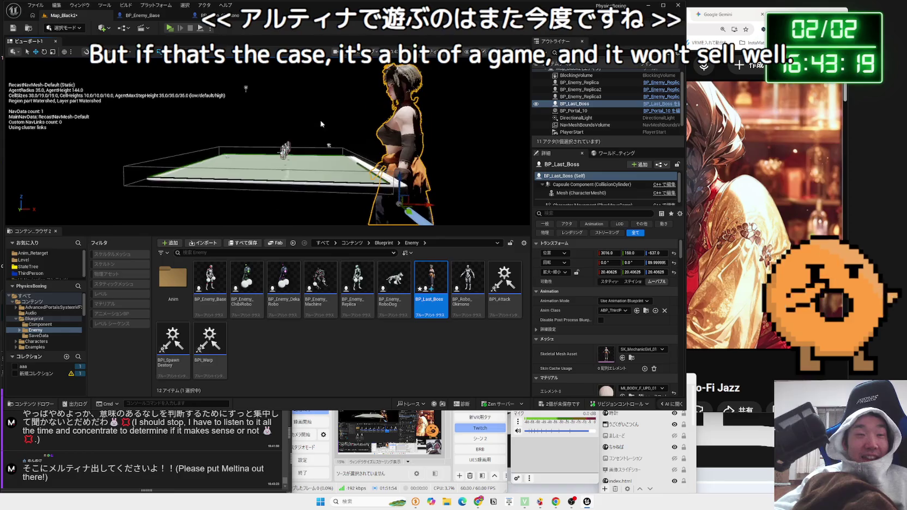
{"action": "left_click", "coordinate": [170, 28]}
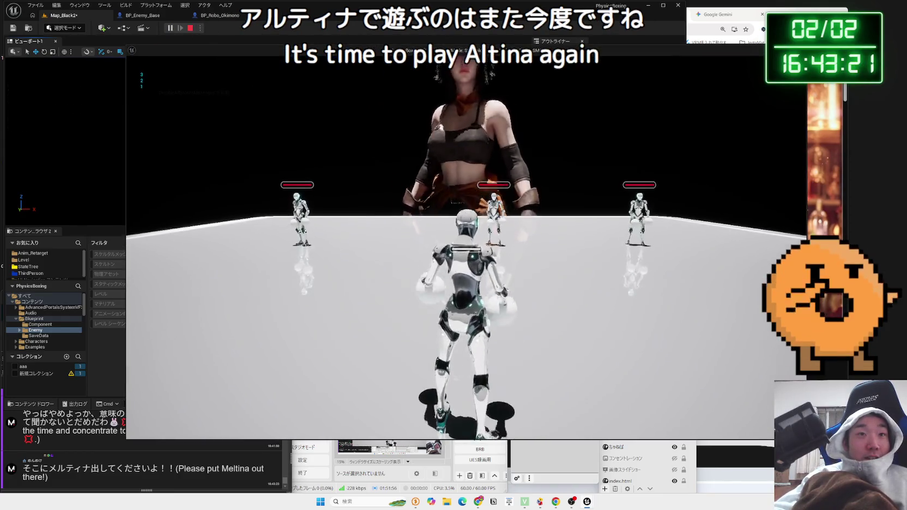
{"action": "key", "text": "Escape"}
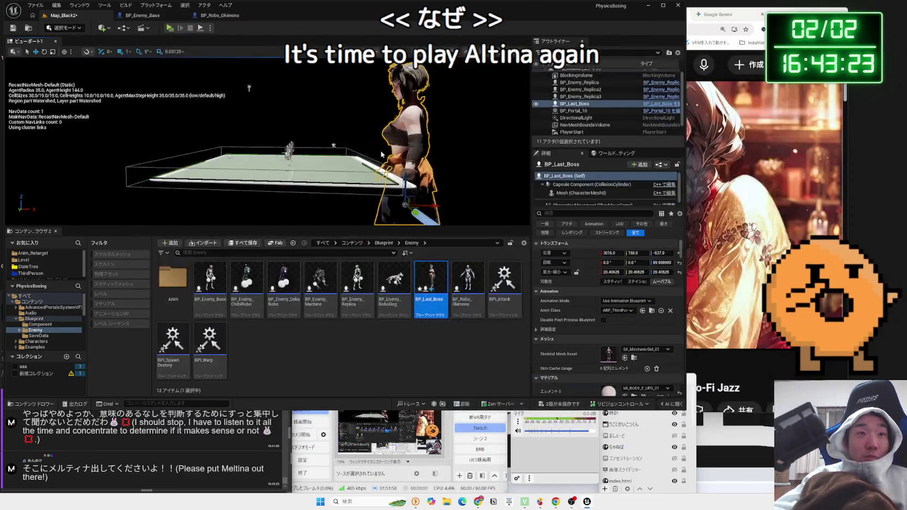
{"action": "left_click_drag", "start_coordinate": [404, 174], "coordinate": [378, 124]}
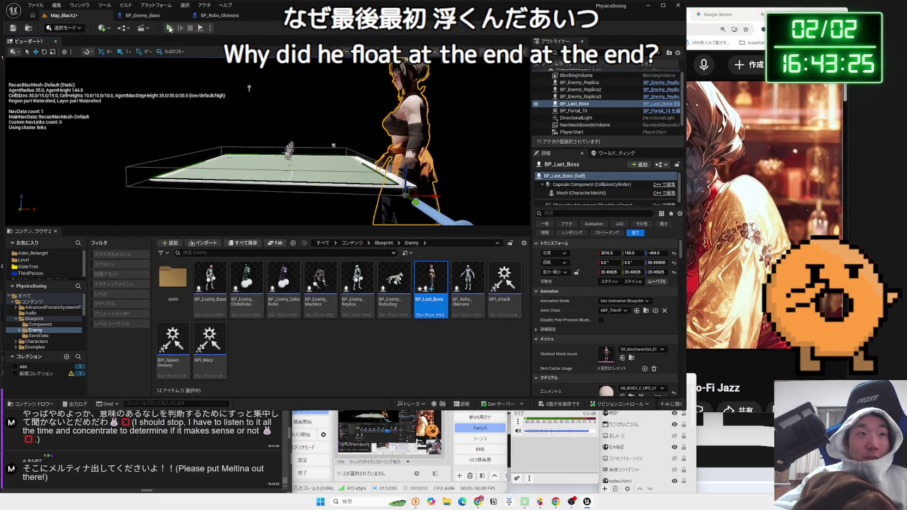
{"action": "left_click", "coordinate": [170, 28]}
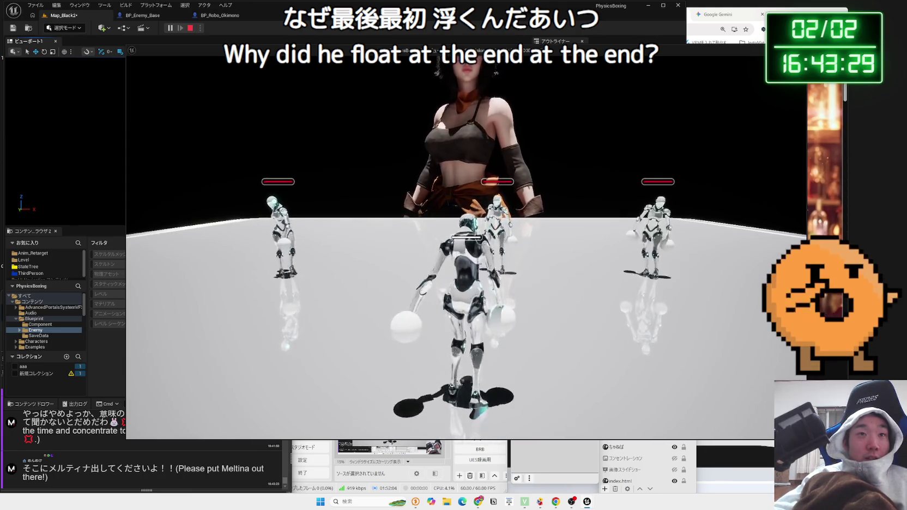
{"action": "key", "text": "Escape"}
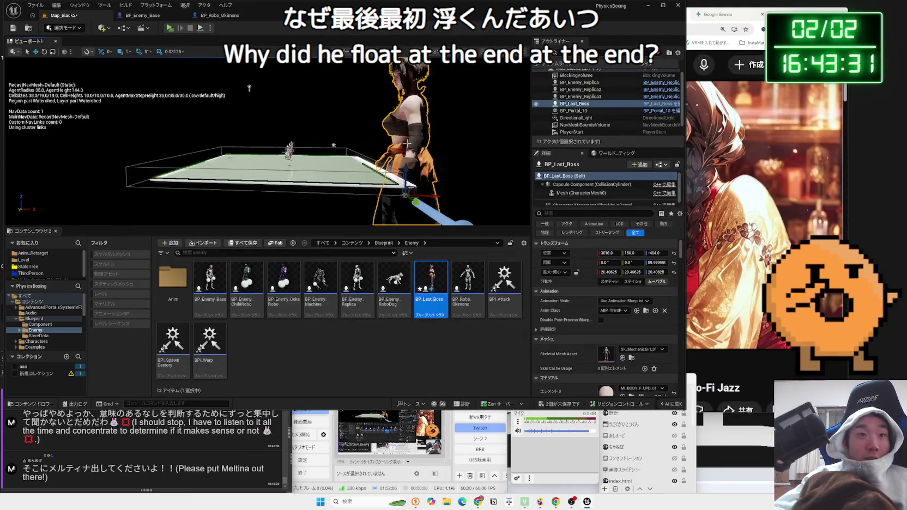
Step: Lower the blocking volume to Z about -2877 and playtest walking toward the boss
{"action": "left_click_drag", "start_coordinate": [408, 171], "coordinate": [253, 60]}
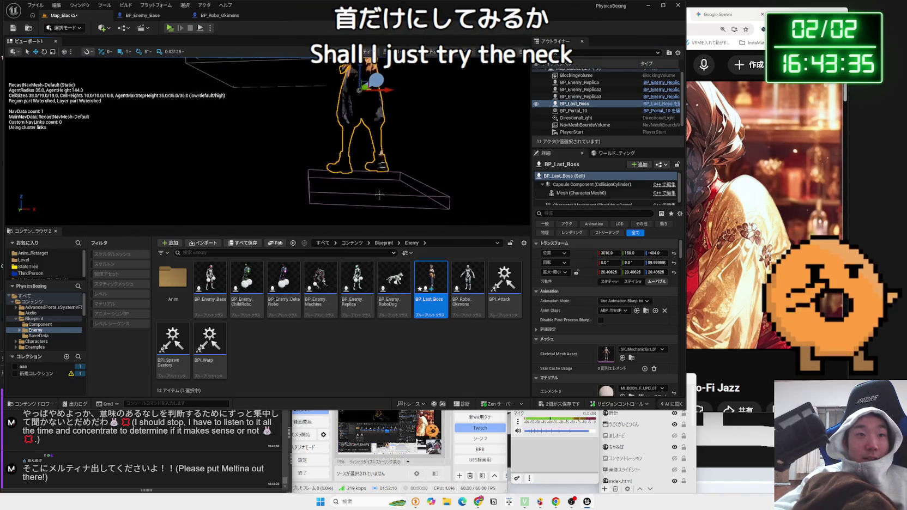
{"action": "left_click", "coordinate": [379, 195]}
{"action": "left_click_drag", "start_coordinate": [369, 154], "coordinate": [366, 182]}
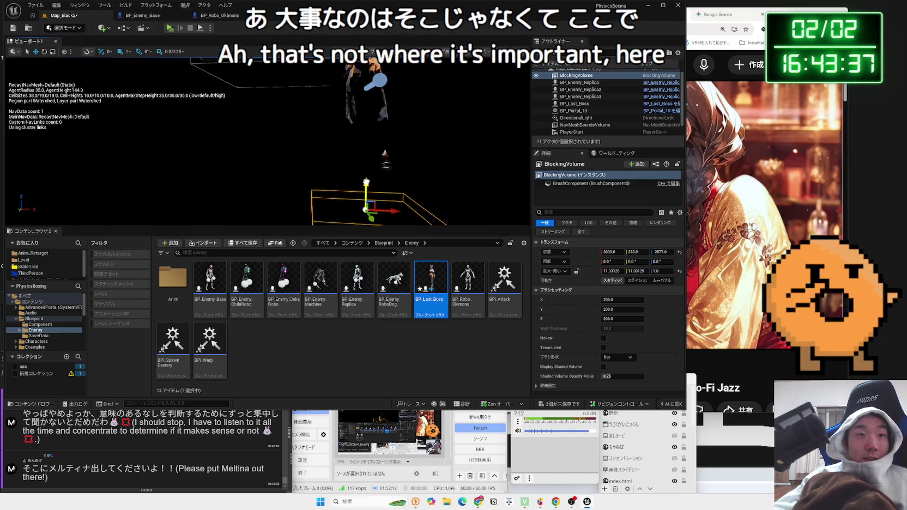
{"action": "left_click", "coordinate": [169, 30]}
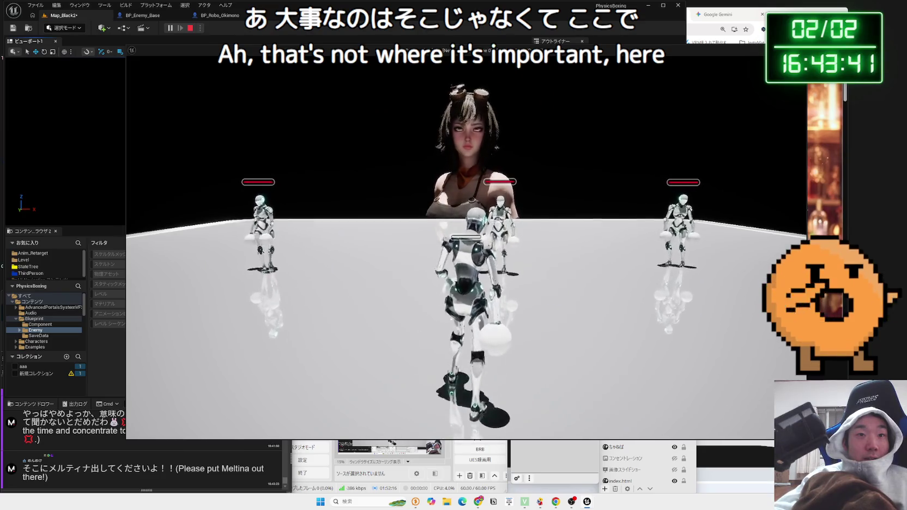
{"action": "key", "text": "w"}
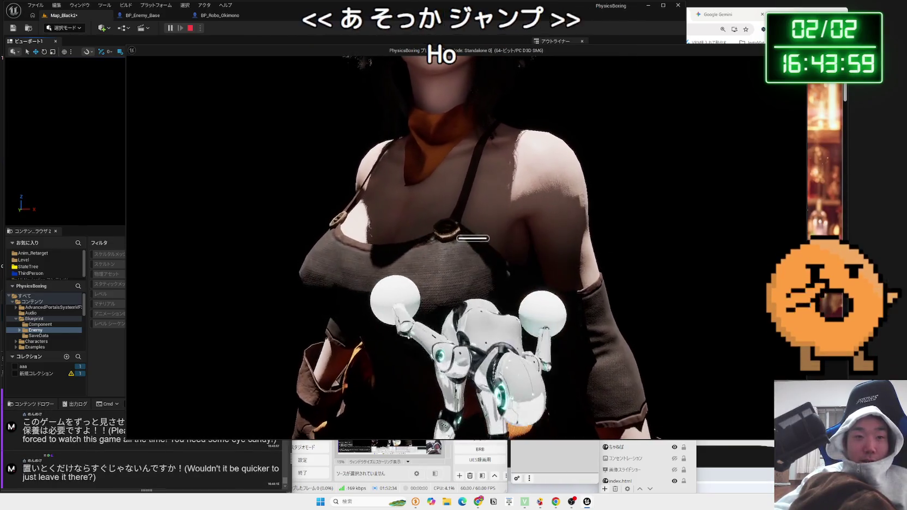
{"action": "key", "text": "Escape"}
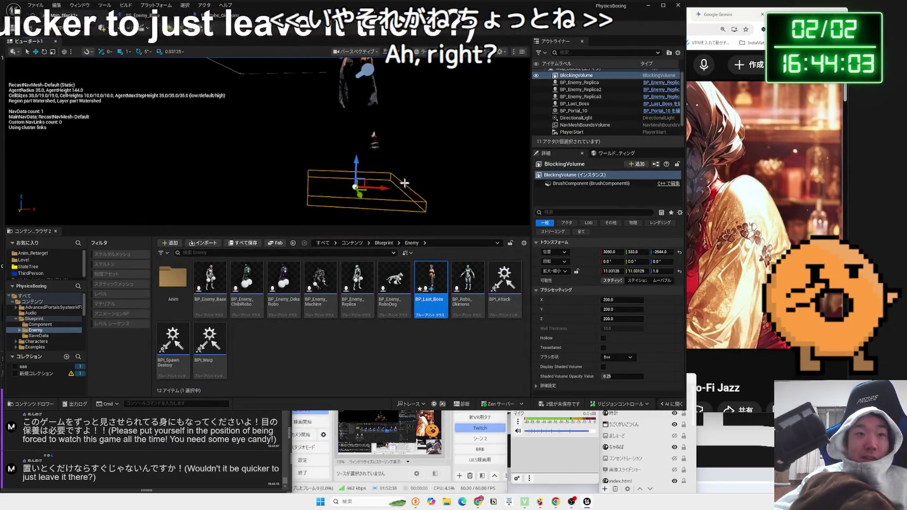
Step: Select BP_Last_Boss and the blocking volume, then playtest Map_Black2 again and stop it
{"action": "left_click", "coordinate": [369, 143]}
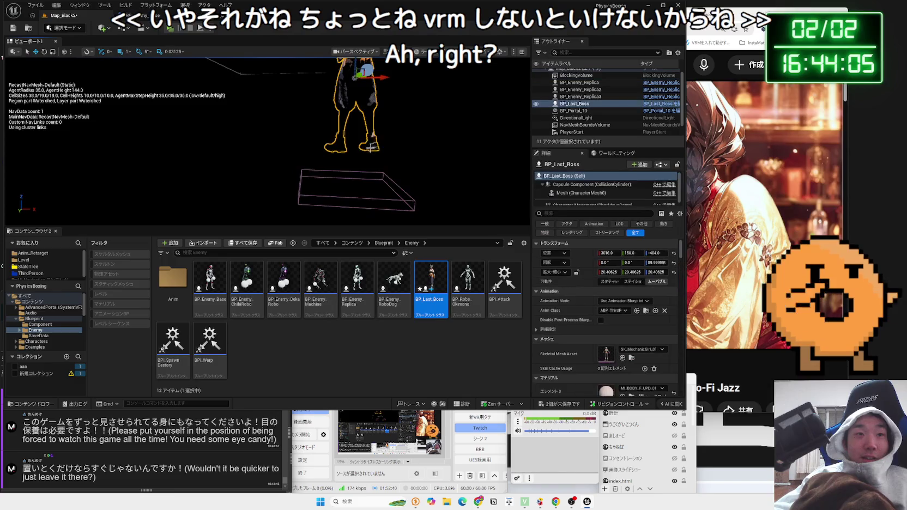
{"action": "left_click", "coordinate": [355, 176]}
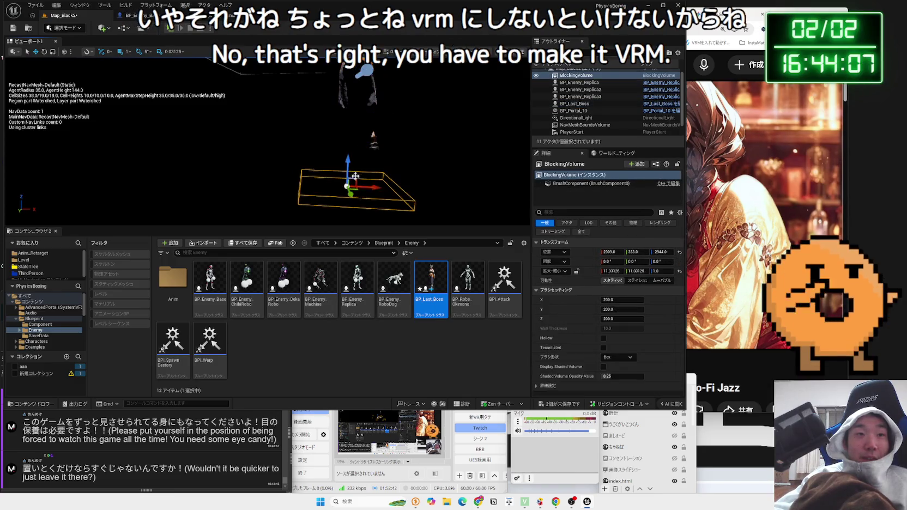
{"action": "left_click", "coordinate": [171, 27]}
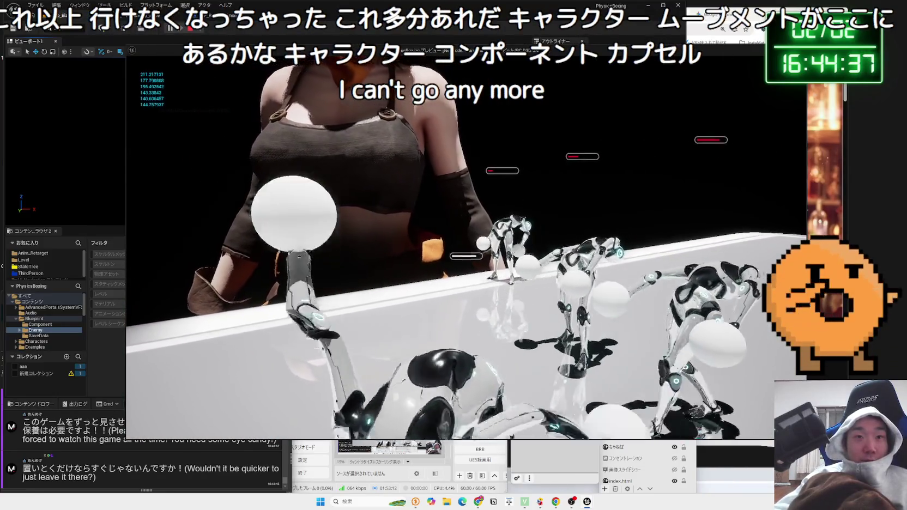
{"action": "key", "text": "Escape"}
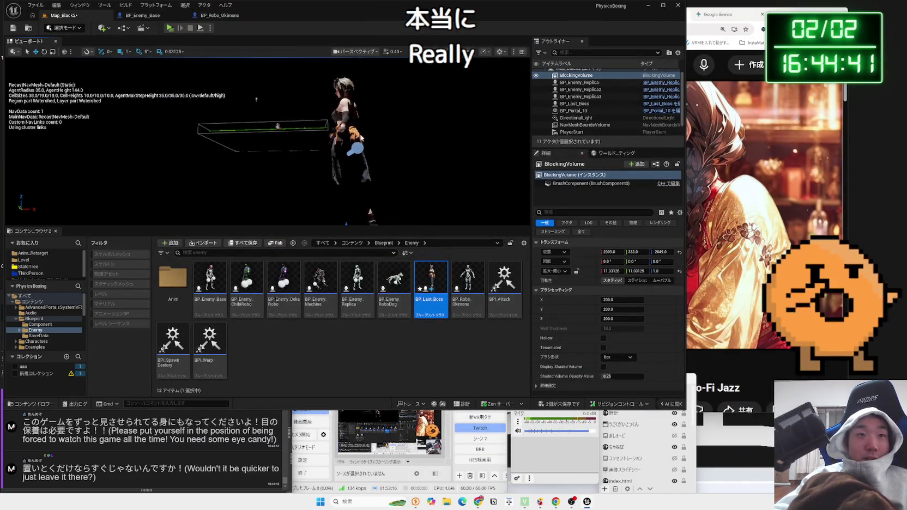
Step: Look over the BP_Robo_Okimono and BP_Enemy_Base tabs, then open BP_Last_Boss's class defaults
{"action": "left_click", "coordinate": [335, 128]}
{"action": "left_click", "coordinate": [216, 17]}
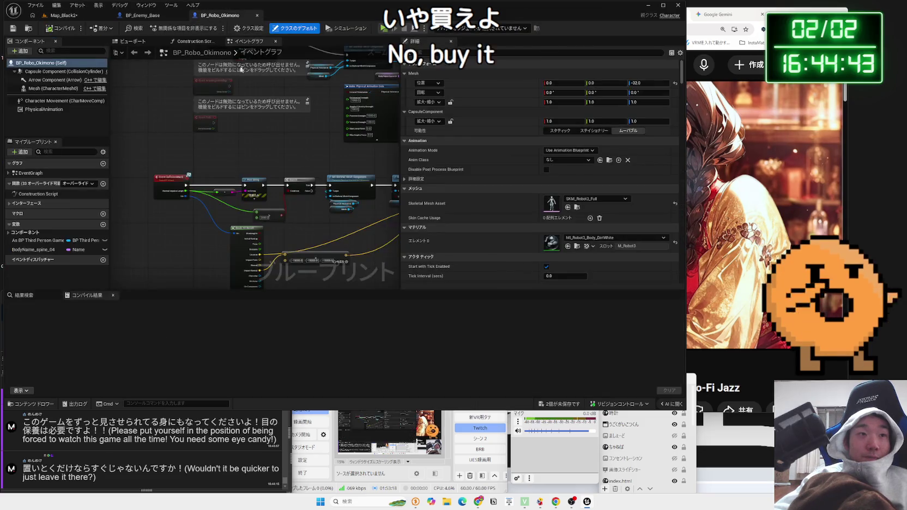
{"action": "left_click", "coordinate": [143, 15]}
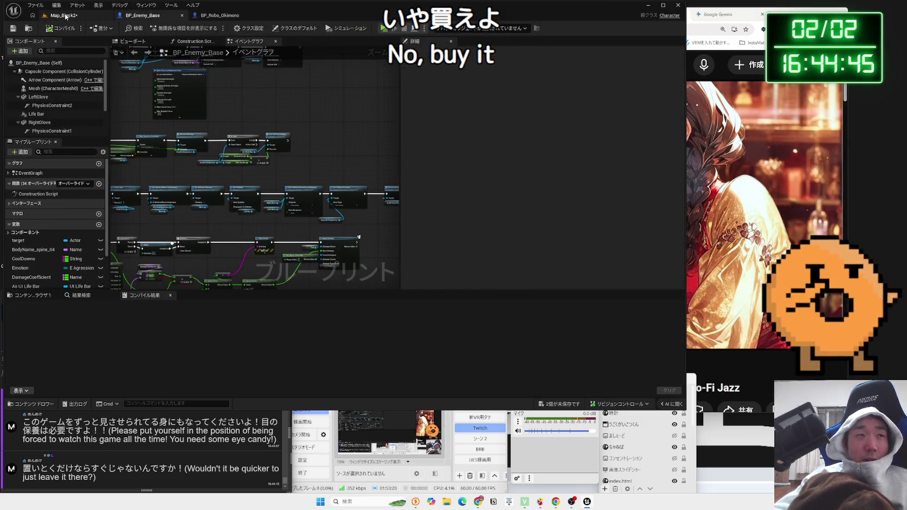
{"action": "left_click", "coordinate": [64, 16]}
{"action": "double_click", "coordinate": [432, 301]}
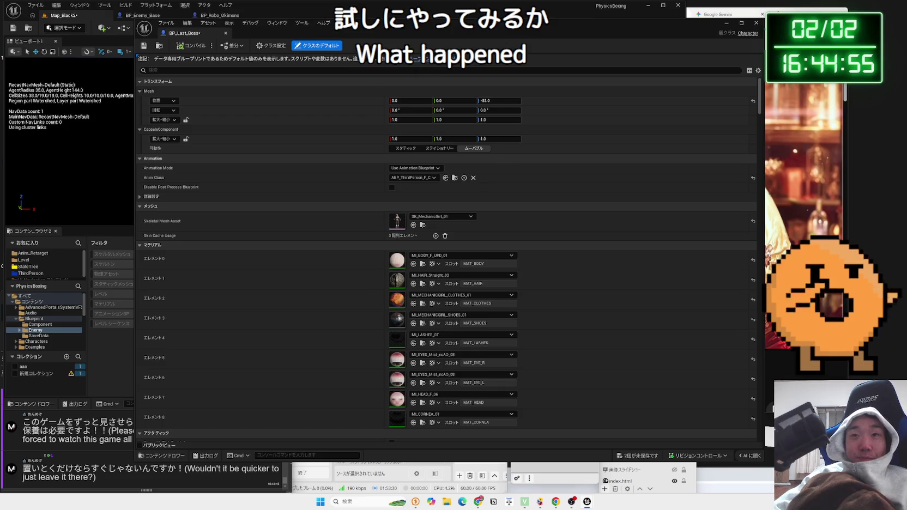
Step: Open ChatGPT from the bookmarks in a new tab and load the VRCモデルVRM化注意点 chat
{"action": "key", "text": "alt+Tab"}
{"action": "key", "text": "ctrl+t"}
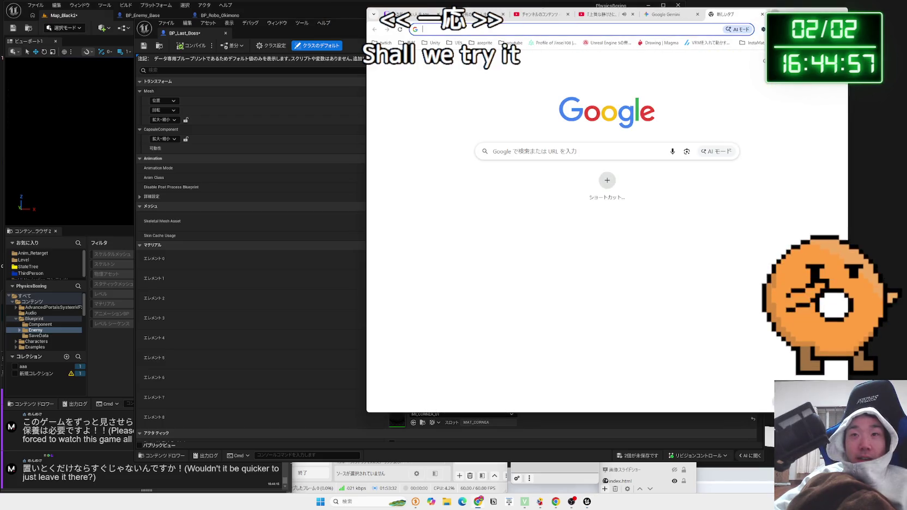
{"action": "left_click", "coordinate": [817, 43]}
{"action": "left_click", "coordinate": [758, 218]}
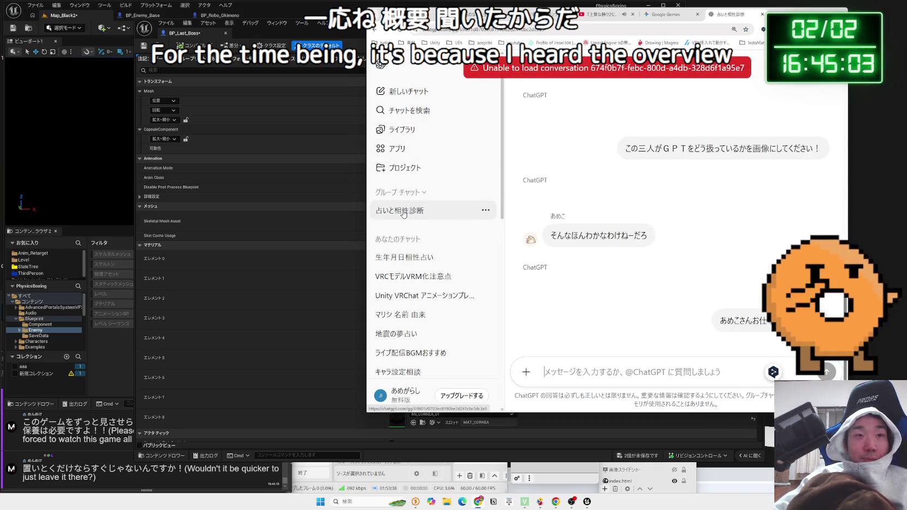
{"action": "left_click", "coordinate": [417, 276]}
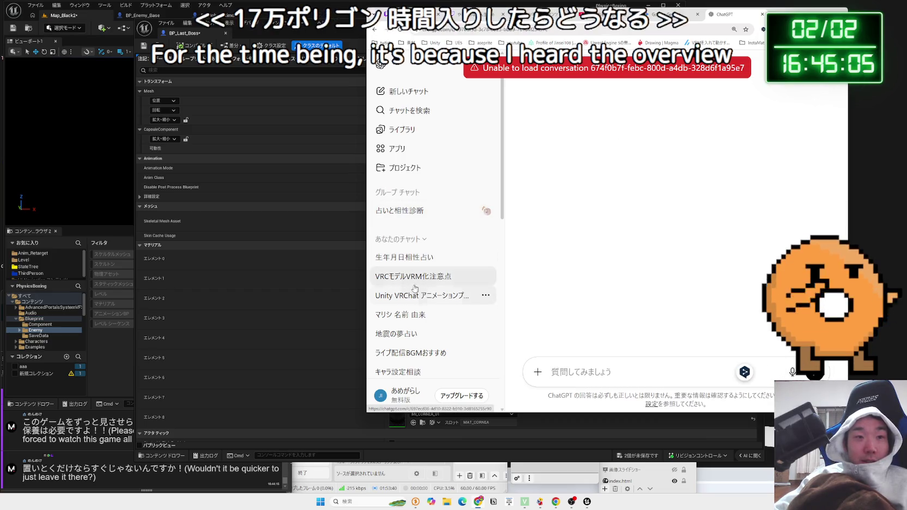
{"action": "left_click", "coordinate": [400, 282]}
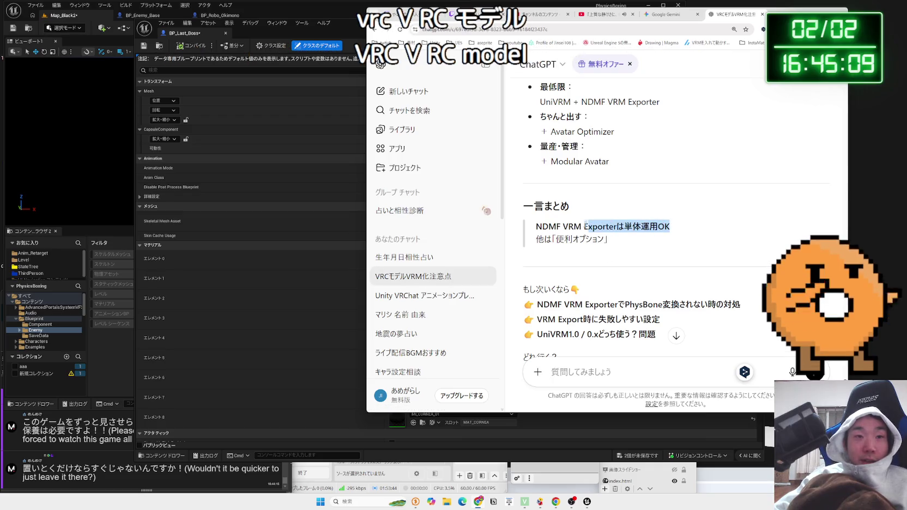
Step: Search Google for the highlighted text 'NDMF VRM Exporter'
{"action": "left_click", "coordinate": [679, 228]}
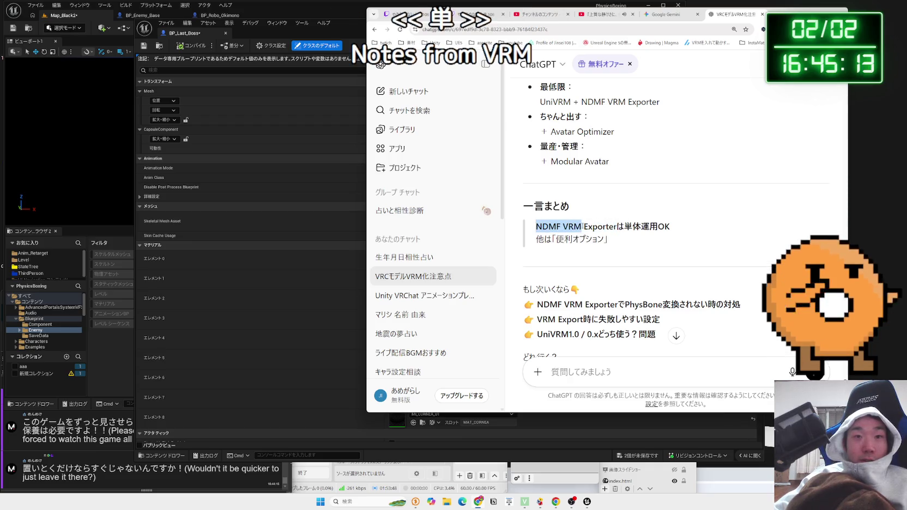
{"action": "right_click", "coordinate": [603, 226]}
{"action": "left_click", "coordinate": [616, 255]}
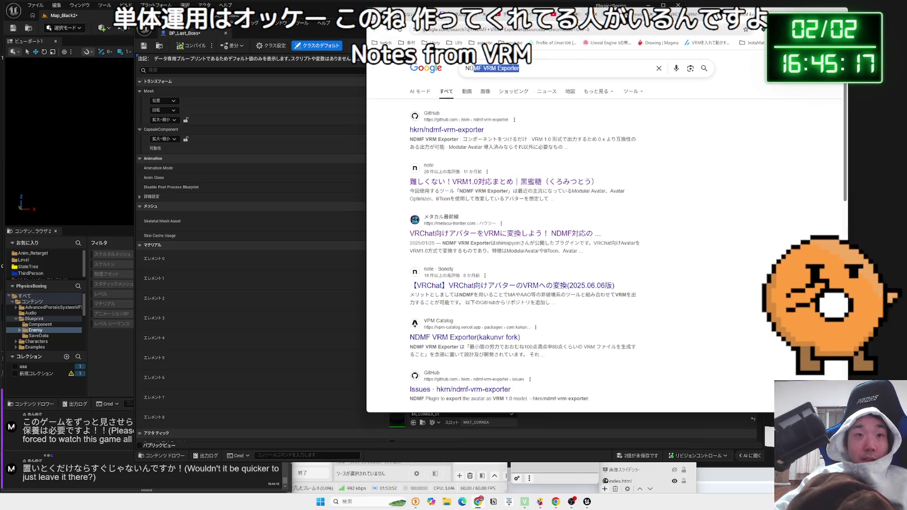
Step: Glance at the hkrn/ndmf-vrm-exporter GitHub result, then return to the Google results
{"action": "left_click", "coordinate": [473, 68]}
{"action": "left_click", "coordinate": [744, 177]}
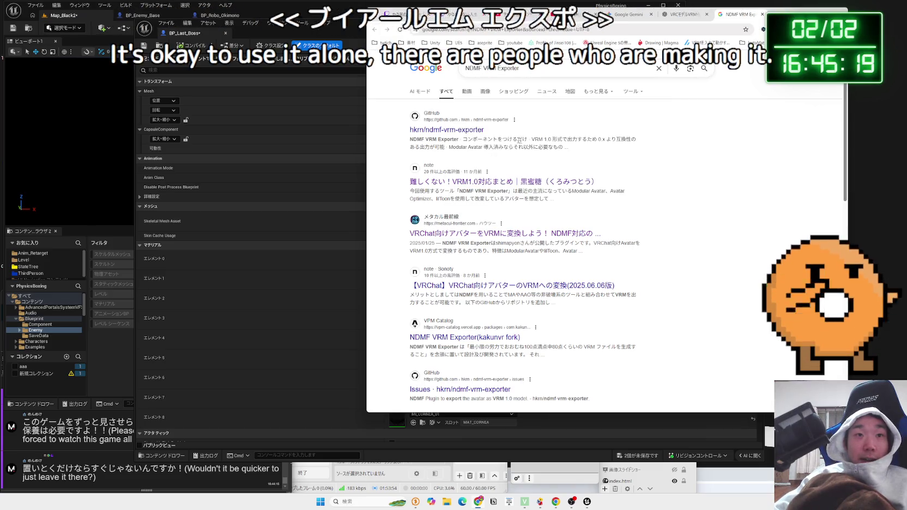
{"action": "left_click", "coordinate": [463, 130]}
{"action": "scroll", "coordinate": [512, 183], "scroll_direction": "down", "scroll_amount": 10}
{"action": "key", "text": "alt+Left"}
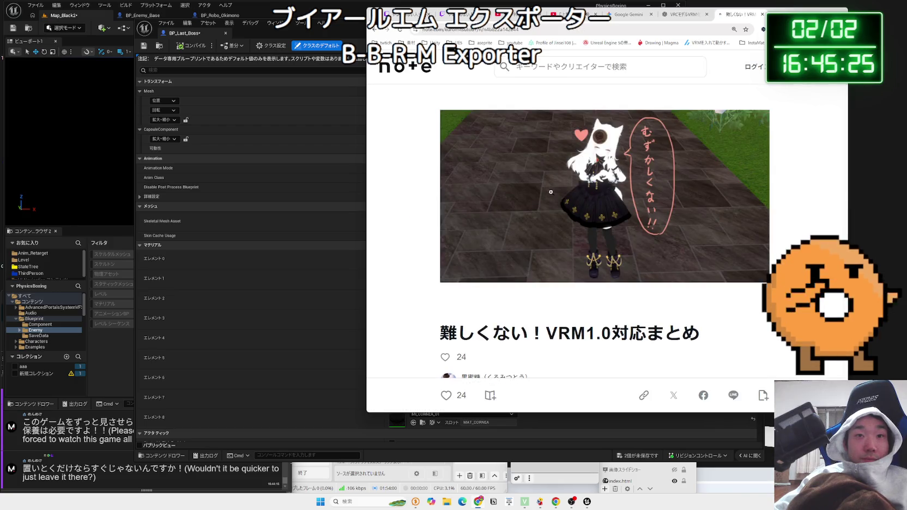
Step: Jump to the note article's introduction via its table of contents and read it
{"action": "scroll", "coordinate": [551, 194], "scroll_direction": "down", "scroll_amount": 4}
{"action": "left_click", "coordinate": [578, 219]}
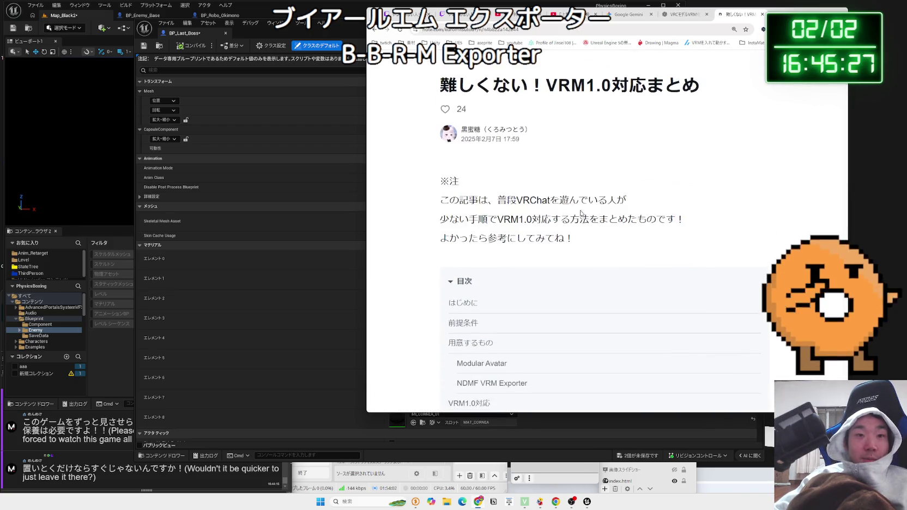
{"action": "scroll", "coordinate": [579, 218], "scroll_direction": "down", "scroll_amount": 7}
{"action": "scroll", "coordinate": [579, 213], "scroll_direction": "up", "scroll_amount": 3}
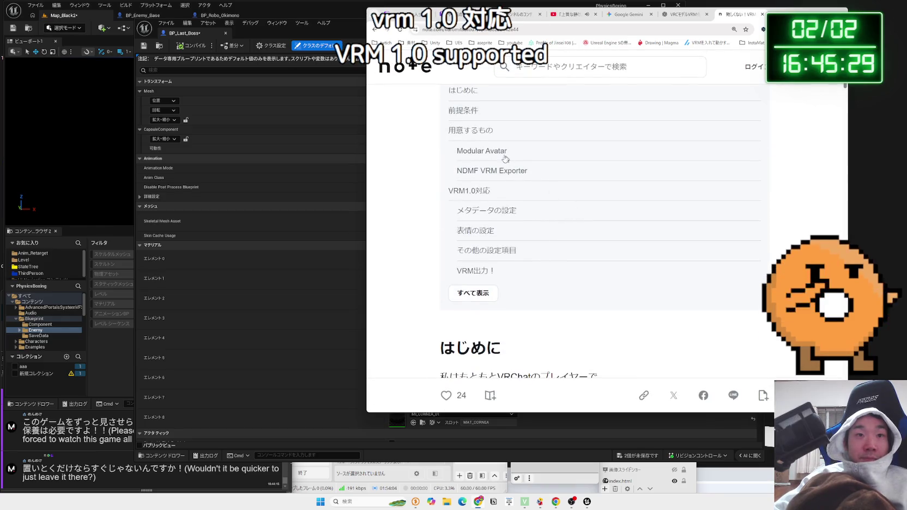
{"action": "left_click", "coordinate": [529, 192]}
{"action": "left_click_drag", "start_coordinate": [440, 124], "coordinate": [641, 207]}
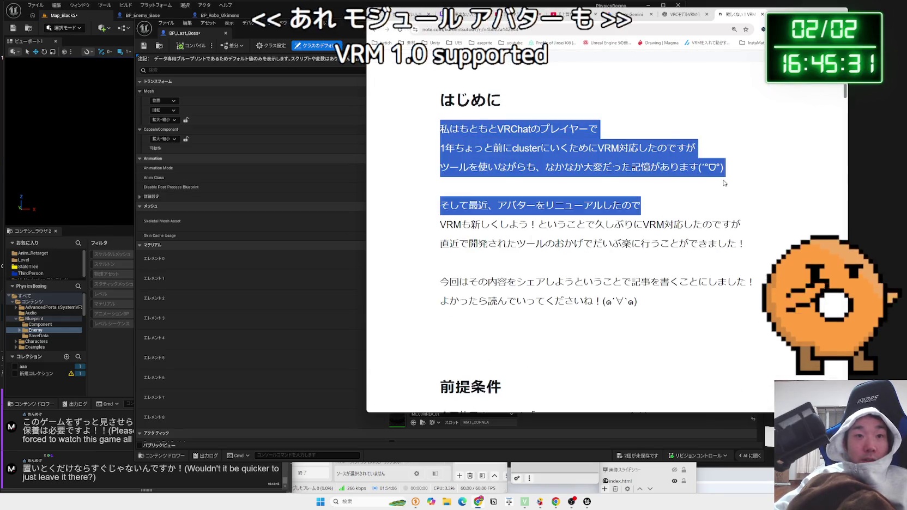
{"action": "left_click", "coordinate": [611, 206]}
{"action": "scroll", "coordinate": [638, 190], "scroll_direction": "down", "scroll_amount": 5}
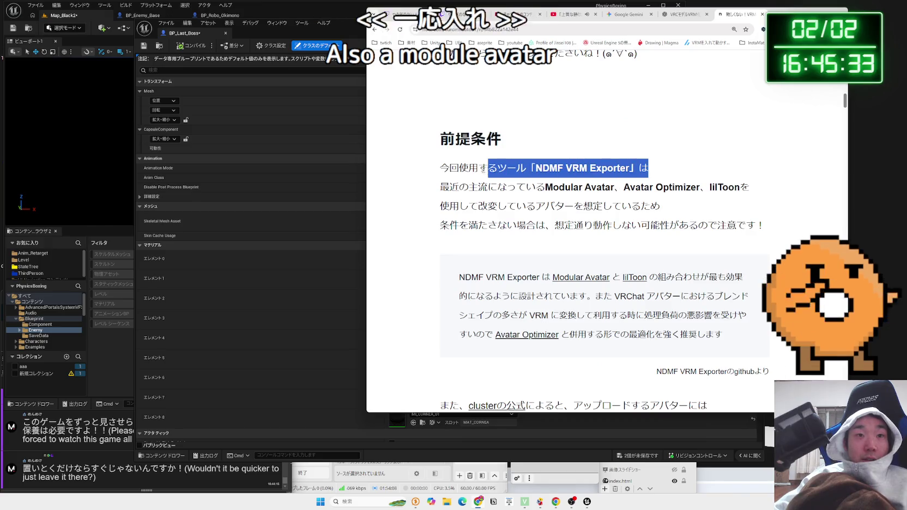
Step: Highlight the 前提条件 lines about Modular Avatar and the mainstream tools while reading
{"action": "mouse_move", "coordinate": [439, 168]}
{"action": "left_mouse_down"}
{"action": "mouse_move", "coordinate": [479, 167]}
{"action": "mouse_move", "coordinate": [604, 206]}
{"action": "mouse_move", "coordinate": [661, 206]}
{"action": "mouse_move", "coordinate": [469, 187]}
{"action": "left_mouse_up"}
{"action": "left_click", "coordinate": [446, 188]}
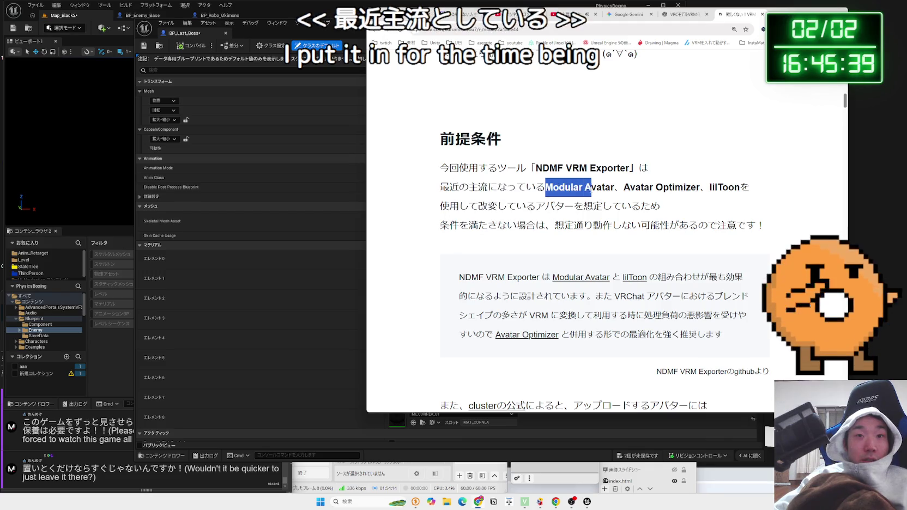
{"action": "left_click_drag", "start_coordinate": [621, 189], "coordinate": [644, 188]}
{"action": "left_click", "coordinate": [707, 190]}
{"action": "mouse_move", "coordinate": [748, 187]}
{"action": "left_mouse_down"}
{"action": "mouse_move", "coordinate": [518, 187]}
{"action": "mouse_move", "coordinate": [441, 168]}
{"action": "mouse_move", "coordinate": [660, 207]}
{"action": "left_mouse_up"}
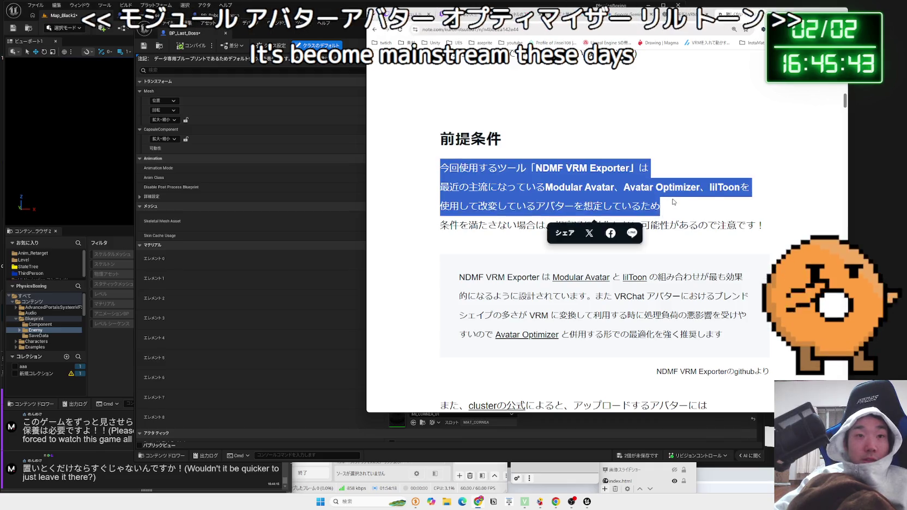
{"action": "left_click_drag", "start_coordinate": [441, 168], "coordinate": [660, 207]}
{"action": "left_click_drag", "start_coordinate": [440, 168], "coordinate": [766, 226]}
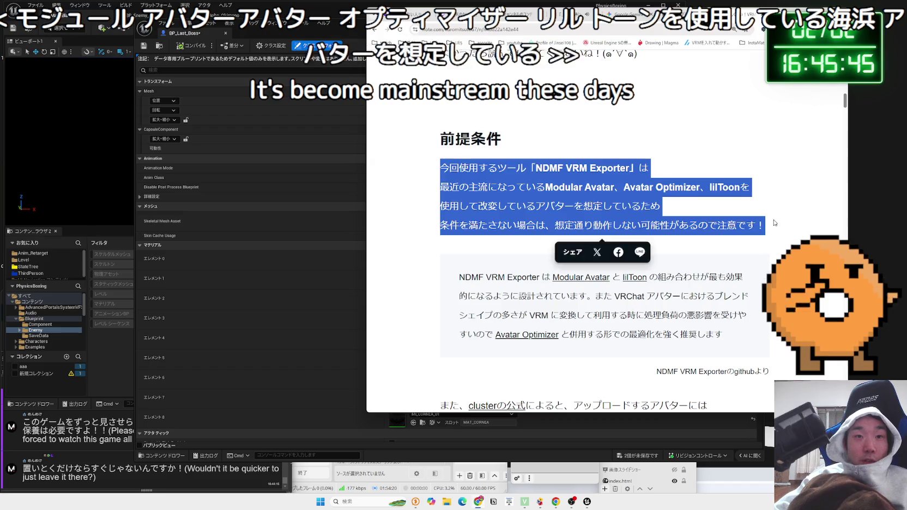
{"action": "mouse_move", "coordinate": [441, 168]}
{"action": "left_mouse_down"}
{"action": "mouse_move", "coordinate": [777, 230]}
{"action": "mouse_move", "coordinate": [456, 179]}
{"action": "left_mouse_up"}
{"action": "left_click", "coordinate": [456, 178]}
{"action": "left_click", "coordinate": [428, 189]}
Step: Read the NDMF quote, highlighting VRM and the Avatar Optimizer recommendation
{"action": "scroll", "coordinate": [458, 204], "scroll_direction": "down", "scroll_amount": 2}
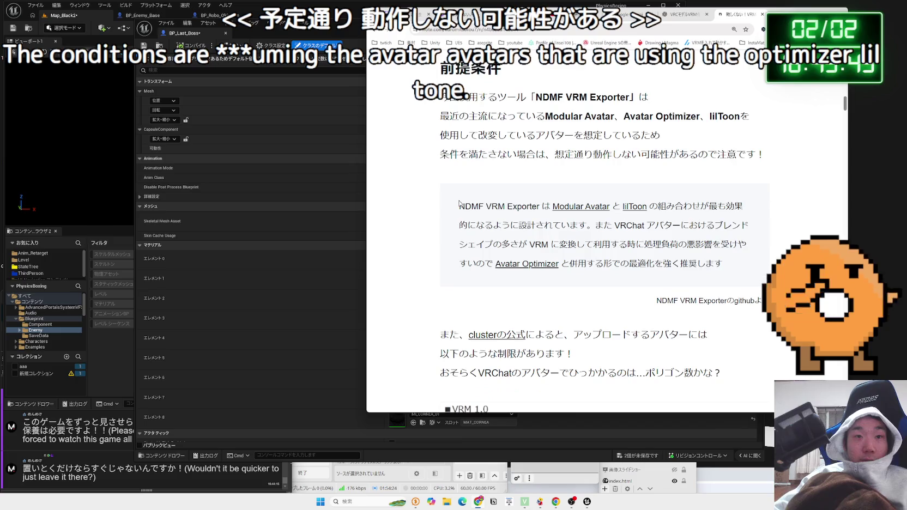
{"action": "left_click_drag", "start_coordinate": [542, 206], "coordinate": [744, 210]}
{"action": "mouse_move", "coordinate": [484, 207]}
{"action": "left_mouse_down"}
{"action": "mouse_move", "coordinate": [710, 207]}
{"action": "mouse_move", "coordinate": [459, 206]}
{"action": "mouse_move", "coordinate": [747, 244]}
{"action": "mouse_move", "coordinate": [728, 264]}
{"action": "left_mouse_up"}
{"action": "left_click", "coordinate": [731, 262]}
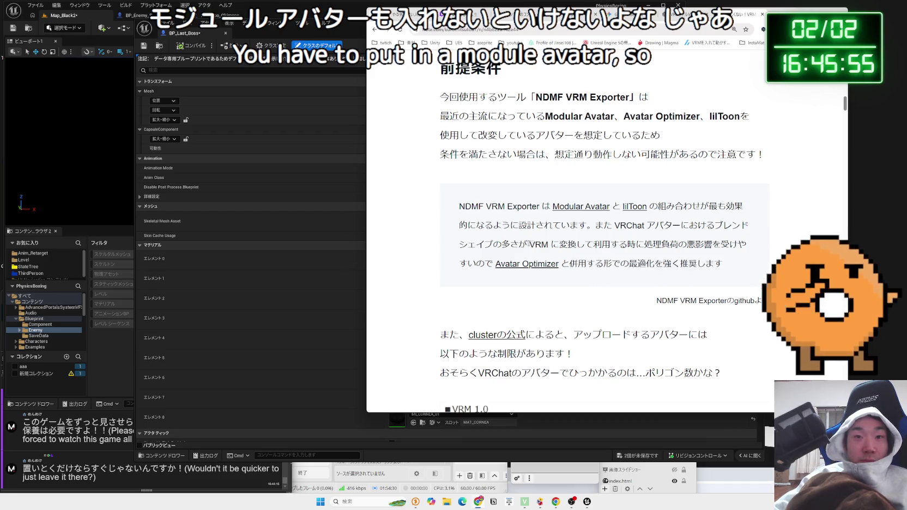
{"action": "double_click", "coordinate": [548, 245]}
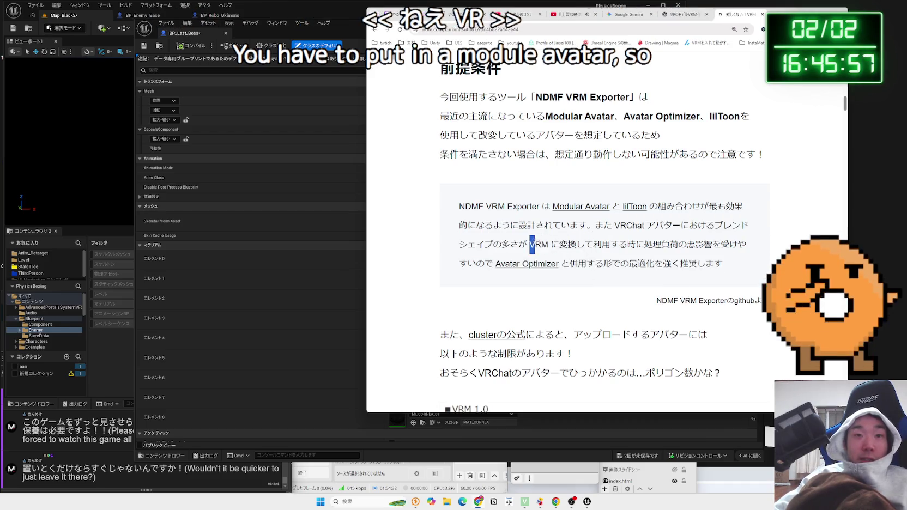
{"action": "mouse_move", "coordinate": [531, 244]}
{"action": "left_mouse_down"}
{"action": "mouse_move", "coordinate": [720, 245]}
{"action": "mouse_move", "coordinate": [705, 264]}
{"action": "mouse_move", "coordinate": [480, 261]}
{"action": "left_mouse_up"}
{"action": "mouse_move", "coordinate": [706, 267]}
{"action": "left_mouse_down"}
{"action": "mouse_move", "coordinate": [589, 225]}
{"action": "mouse_move", "coordinate": [443, 213]}
{"action": "mouse_move", "coordinate": [718, 268]}
{"action": "mouse_move", "coordinate": [689, 244]}
{"action": "mouse_move", "coordinate": [536, 225]}
{"action": "left_mouse_up"}
{"action": "left_click", "coordinate": [454, 212]}
{"action": "mouse_move", "coordinate": [454, 212]}
{"action": "left_mouse_down"}
{"action": "mouse_move", "coordinate": [722, 269]}
{"action": "mouse_move", "coordinate": [459, 209]}
{"action": "mouse_move", "coordinate": [722, 268]}
{"action": "mouse_move", "coordinate": [607, 226]}
{"action": "mouse_move", "coordinate": [459, 210]}
{"action": "left_mouse_up"}
{"action": "left_click", "coordinate": [461, 216]}
{"action": "left_click", "coordinate": [460, 213]}
{"action": "scroll", "coordinate": [461, 207], "scroll_direction": "down", "scroll_amount": 3}
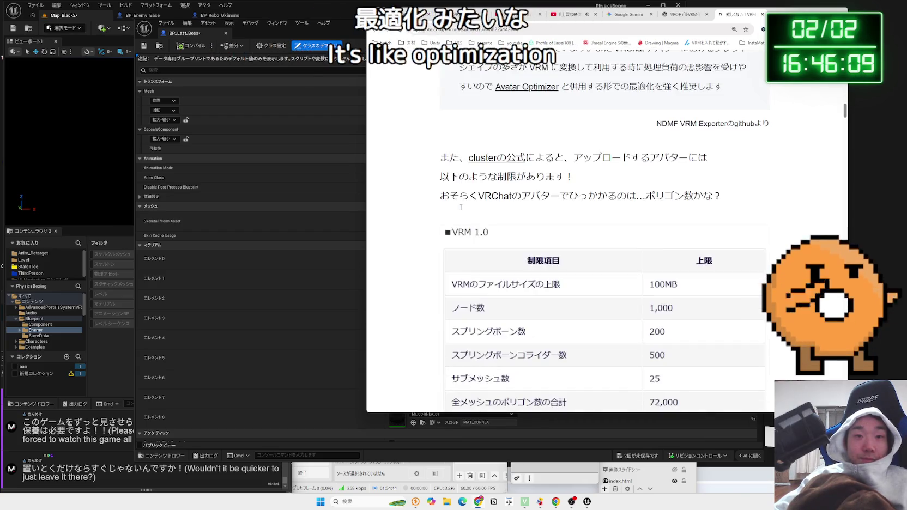
Step: Read down through the article's VRM 1.0 upload limits table
{"action": "left_click_drag", "start_coordinate": [440, 176], "coordinate": [725, 198]}
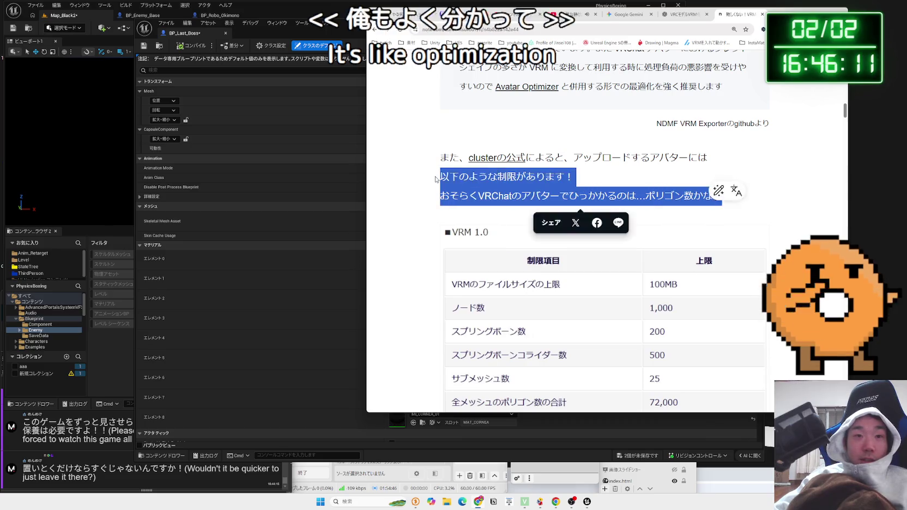
{"action": "left_click", "coordinate": [444, 205]}
{"action": "scroll", "coordinate": [444, 205], "scroll_direction": "down", "scroll_amount": 2}
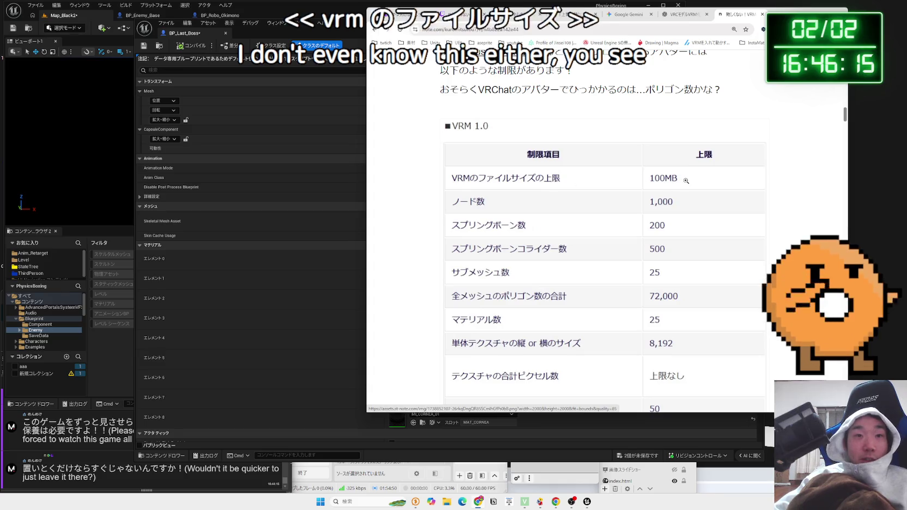
{"action": "scroll", "coordinate": [686, 180], "scroll_direction": "down", "scroll_amount": 1}
{"action": "scroll", "coordinate": [673, 175], "scroll_direction": "down", "scroll_amount": 1}
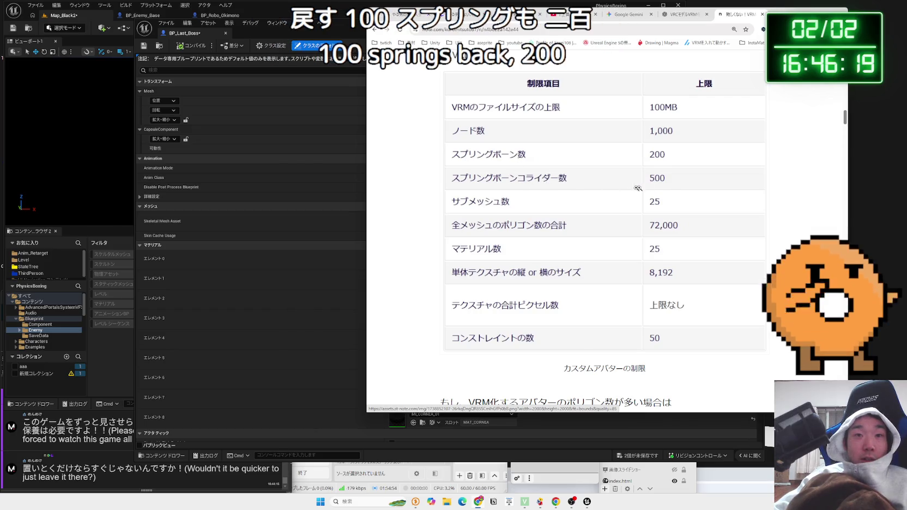
{"action": "scroll", "coordinate": [666, 182], "scroll_direction": "down", "scroll_amount": 1}
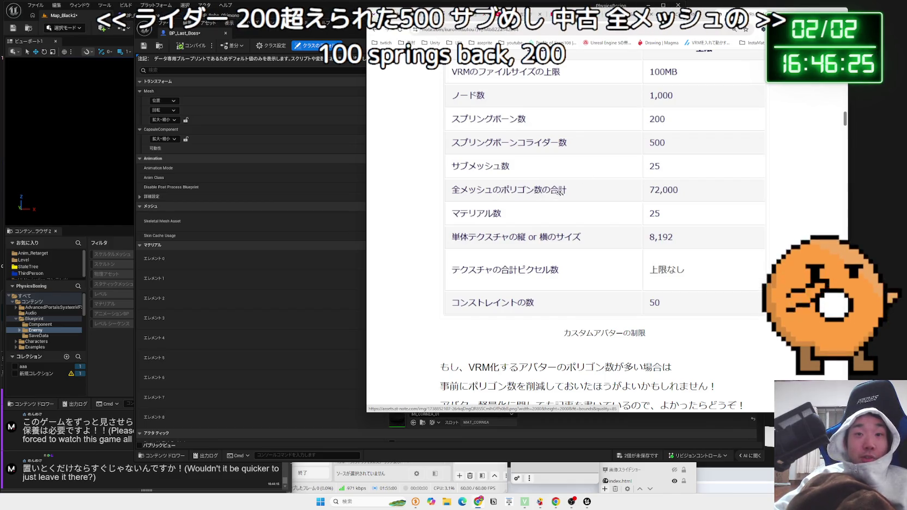
{"action": "scroll", "coordinate": [795, 195], "scroll_direction": "down", "scroll_amount": 3}
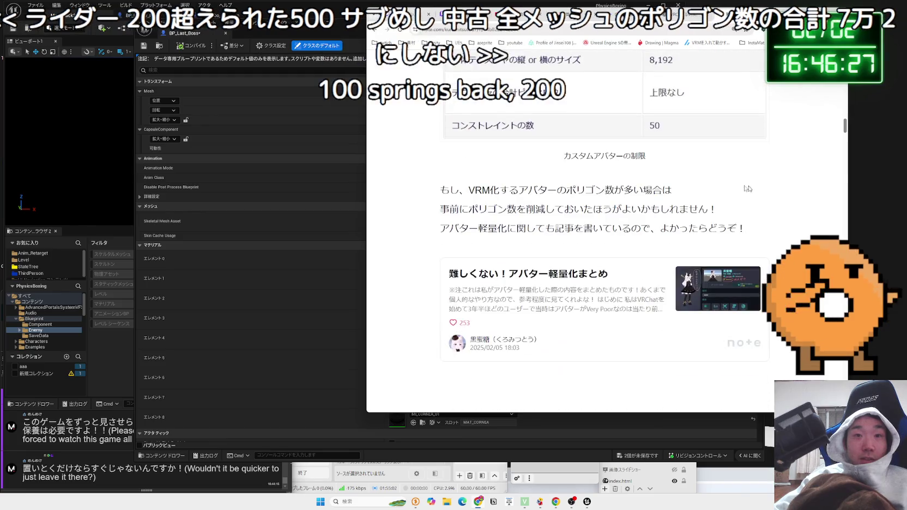
{"action": "mouse_move", "coordinate": [746, 229]}
{"action": "left_mouse_down"}
{"action": "mouse_move", "coordinate": [676, 209]}
{"action": "mouse_move", "coordinate": [438, 196]}
{"action": "mouse_move", "coordinate": [717, 210]}
{"action": "mouse_move", "coordinate": [746, 229]}
{"action": "mouse_move", "coordinate": [453, 191]}
{"action": "mouse_move", "coordinate": [561, 215]}
{"action": "mouse_move", "coordinate": [734, 227]}
{"action": "mouse_move", "coordinate": [651, 223]}
{"action": "left_mouse_up"}
{"action": "left_click", "coordinate": [448, 193]}
{"action": "scroll", "coordinate": [448, 193], "scroll_direction": "up", "scroll_amount": 8}
Step: Check the official cluster avatar limits page, close it, then return to Unreal Editor
{"action": "left_click_drag", "start_coordinate": [441, 211], "coordinate": [574, 213]}
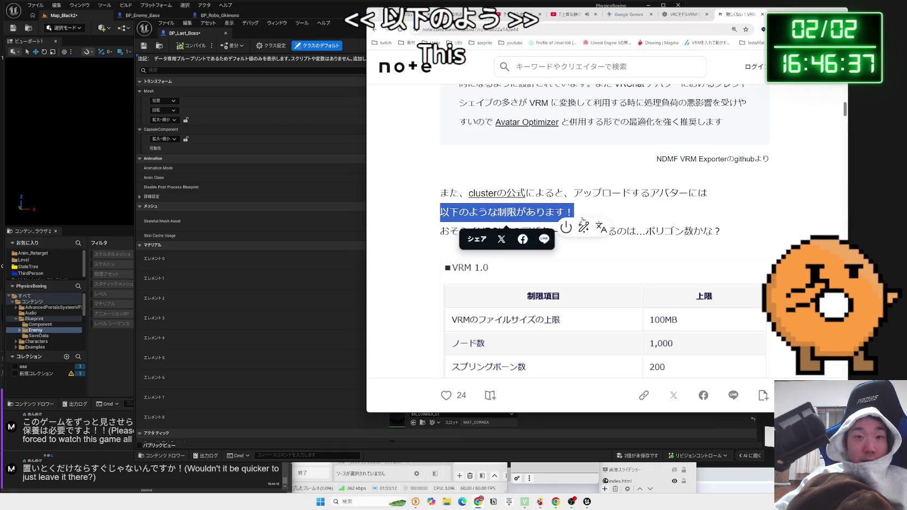
{"action": "left_click", "coordinate": [556, 209]}
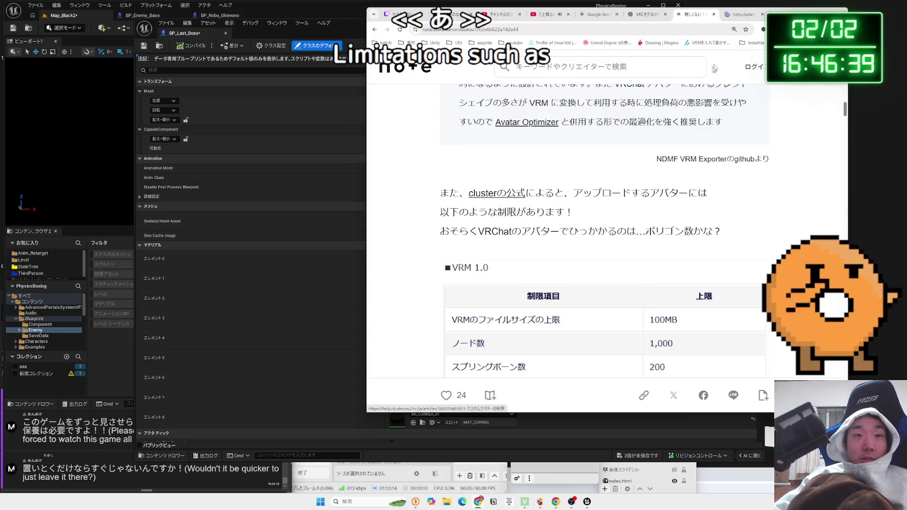
{"action": "left_click", "coordinate": [744, 15]}
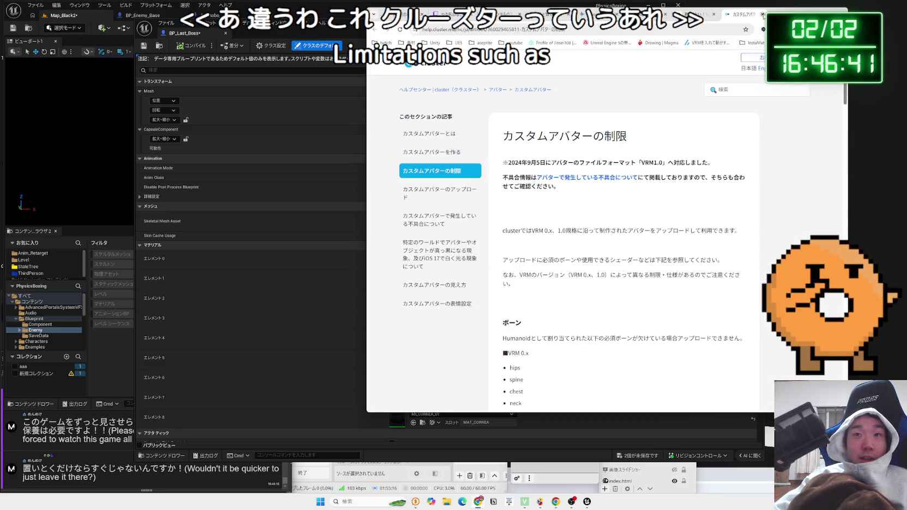
{"action": "left_click", "coordinate": [763, 15]}
{"action": "left_click_drag", "start_coordinate": [440, 212], "coordinate": [722, 232]}
{"action": "left_click", "coordinate": [410, 230]}
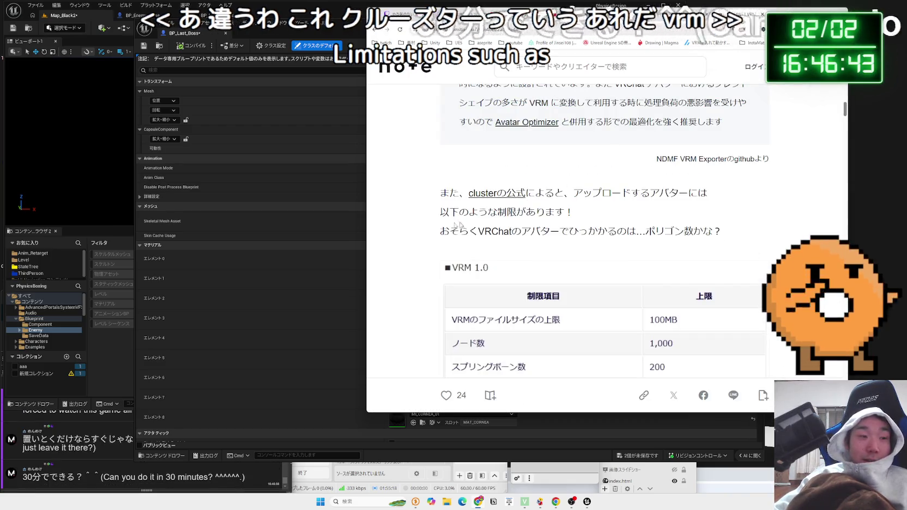
{"action": "scroll", "coordinate": [411, 230], "scroll_direction": "down", "scroll_amount": 7}
{"action": "scroll", "coordinate": [410, 230], "scroll_direction": "down", "scroll_amount": 8}
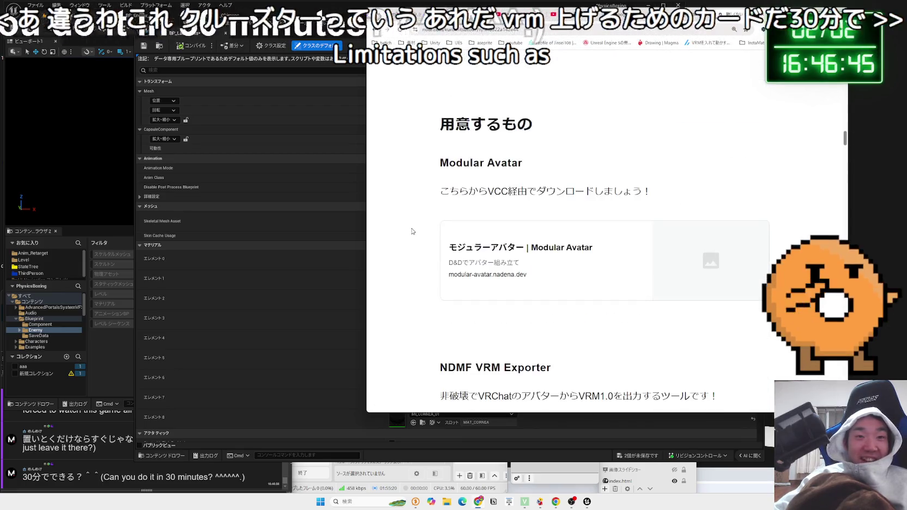
{"action": "left_click", "coordinate": [210, 42]}
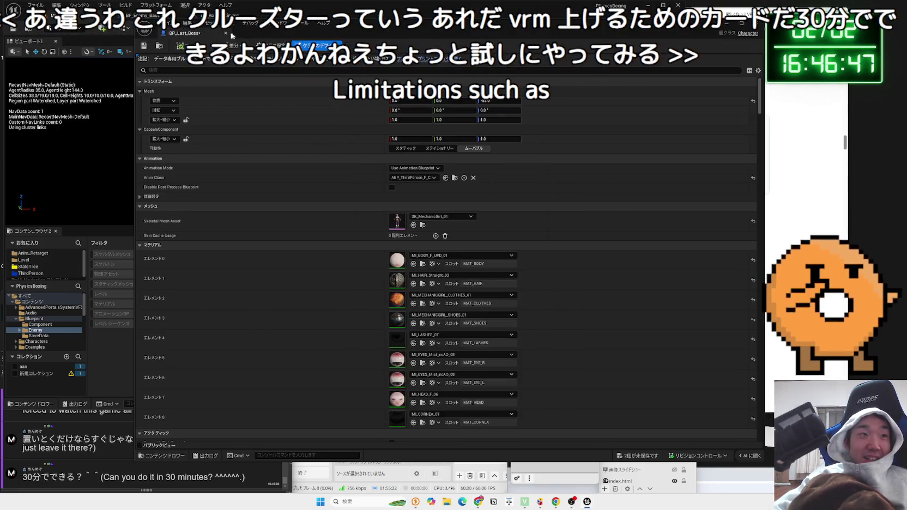
Step: Close the BP_Last_Boss blueprint, save the level with Ctrl+S, and quit Unreal Editor
{"action": "left_click", "coordinate": [225, 34]}
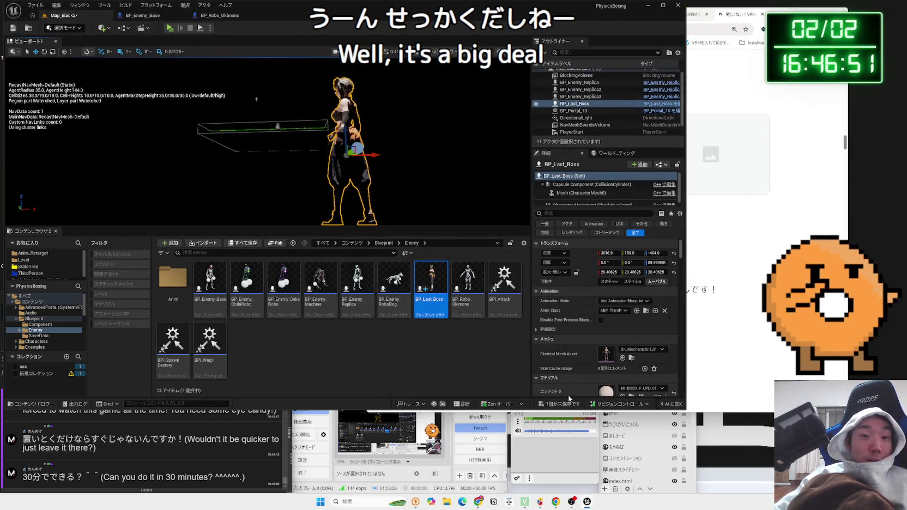
{"action": "key", "text": "ctrl+s"}
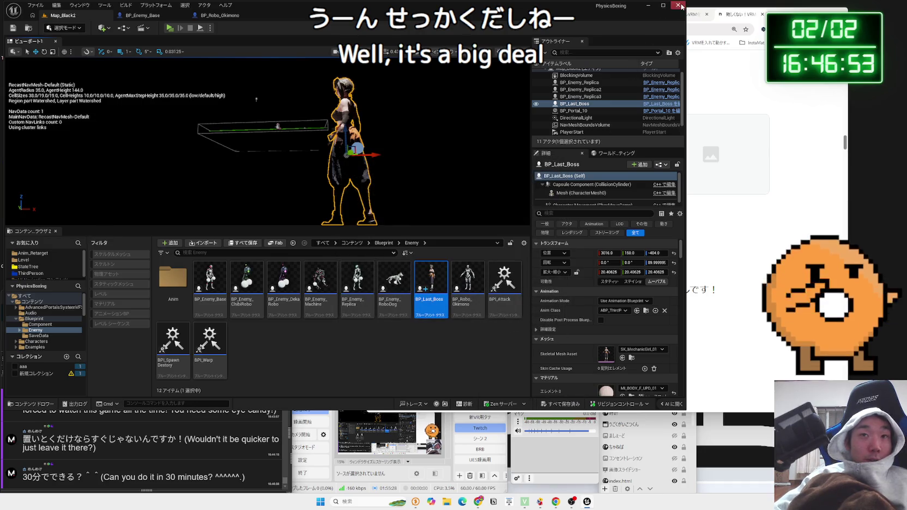
{"action": "left_click", "coordinate": [680, 5]}
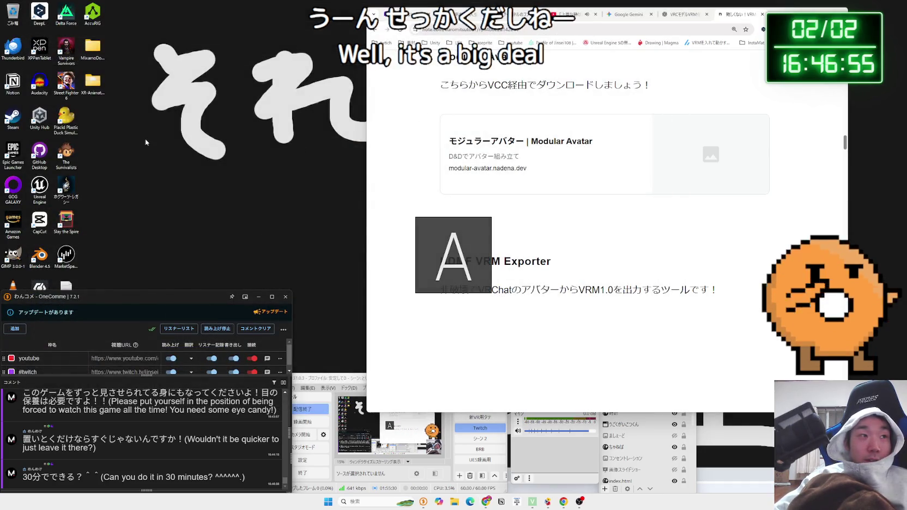
Step: Launch VRChat Creator Companion from search and click ダウンロード on the Modular Avatar website
{"action": "left_click", "coordinate": [357, 502]}
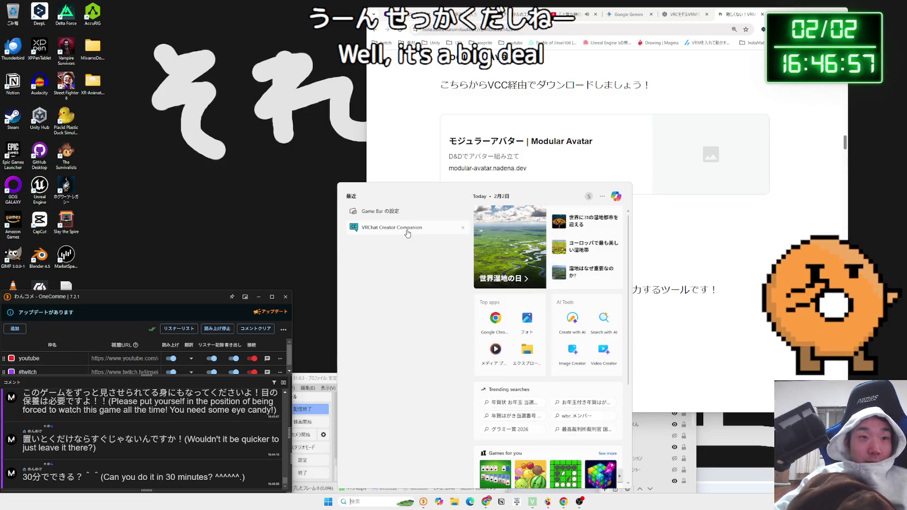
{"action": "left_click", "coordinate": [407, 233]}
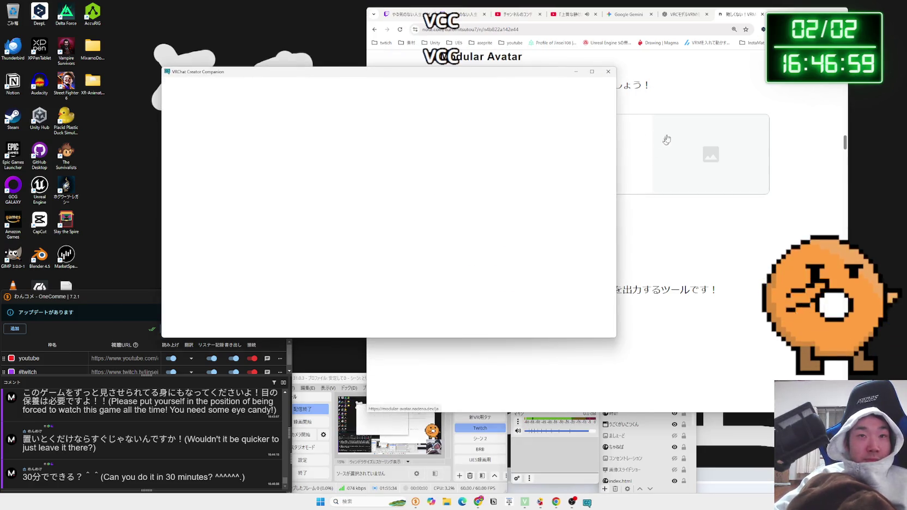
{"action": "left_click", "coordinate": [637, 146]}
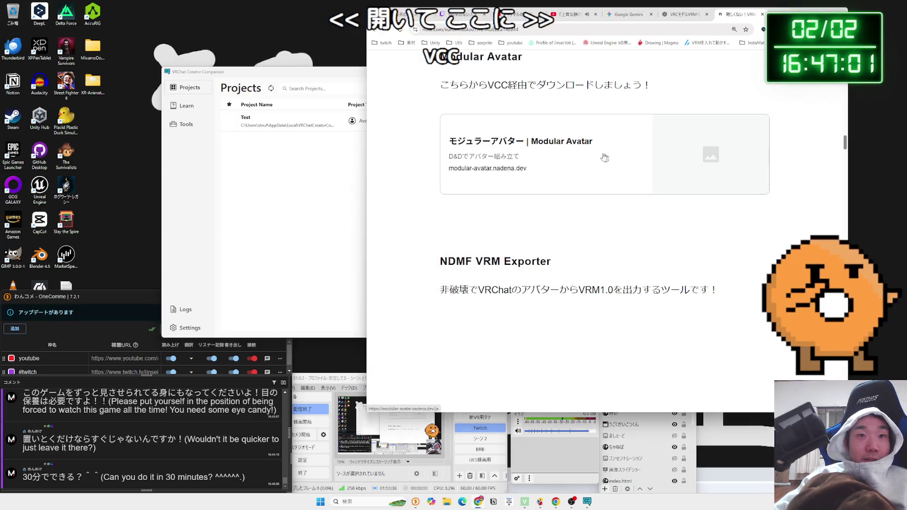
{"action": "left_click", "coordinate": [547, 146]}
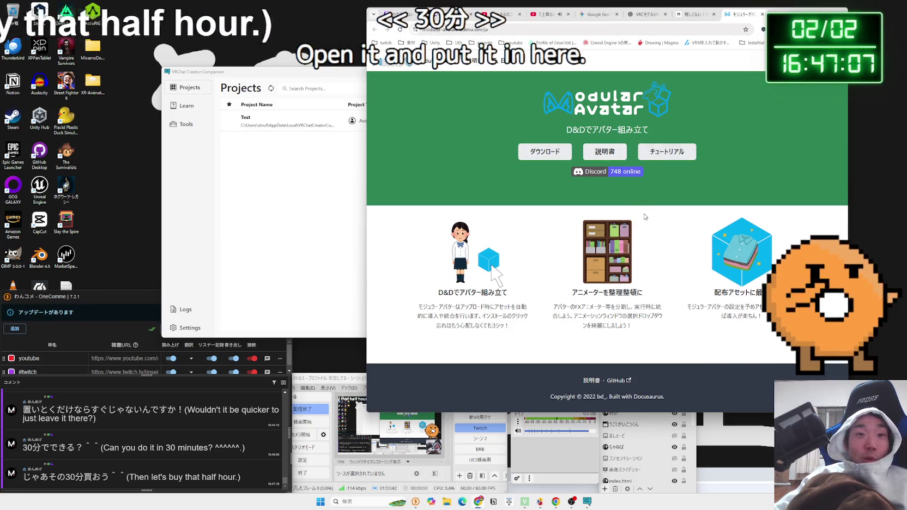
{"action": "left_click", "coordinate": [543, 153]}
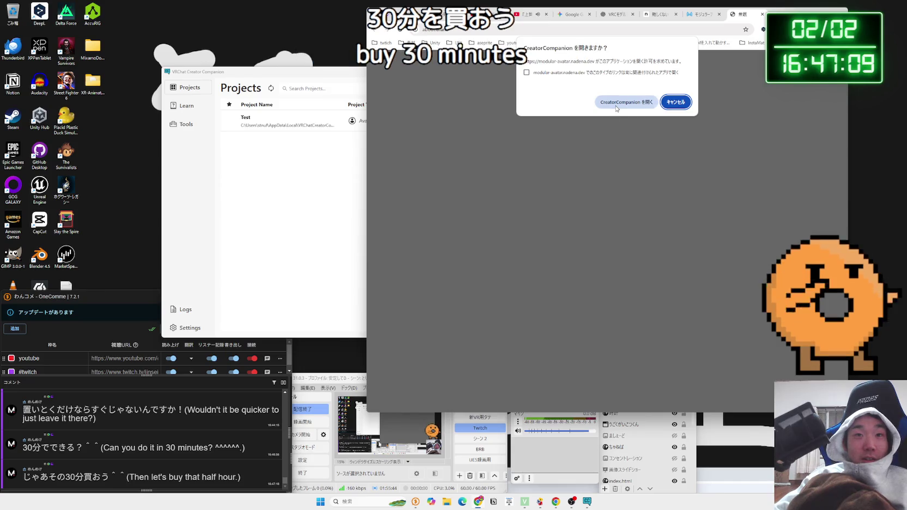
Step: Let the browser pass the Modular Avatar download request to Creator Companion
{"action": "left_click", "coordinate": [617, 105]}
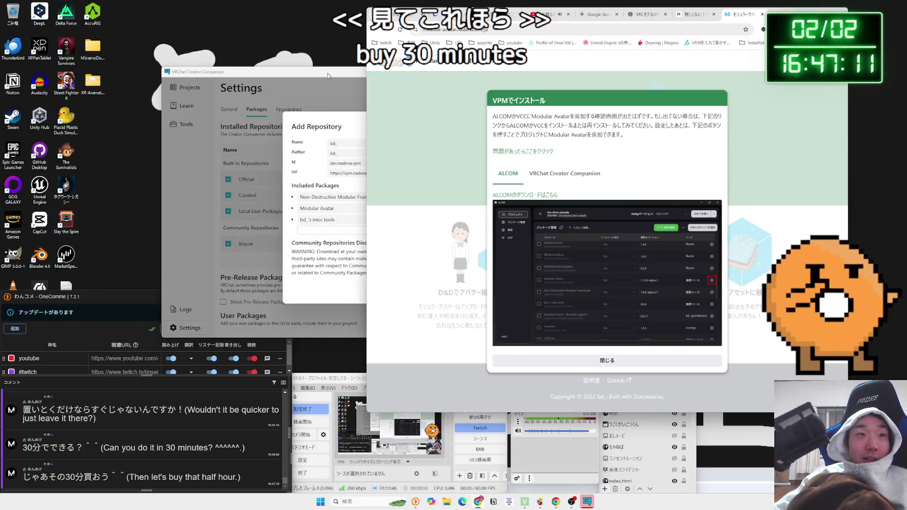
{"action": "left_click", "coordinate": [328, 75]}
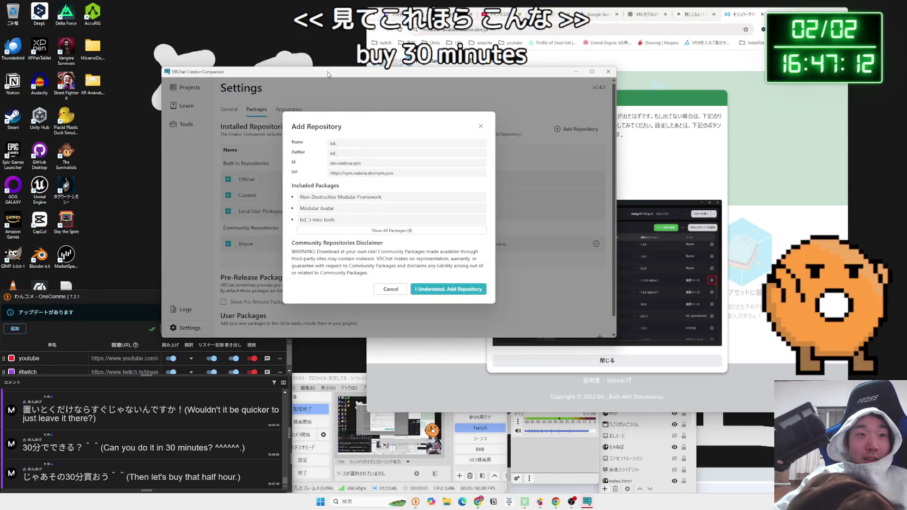
{"action": "left_click", "coordinate": [344, 142]}
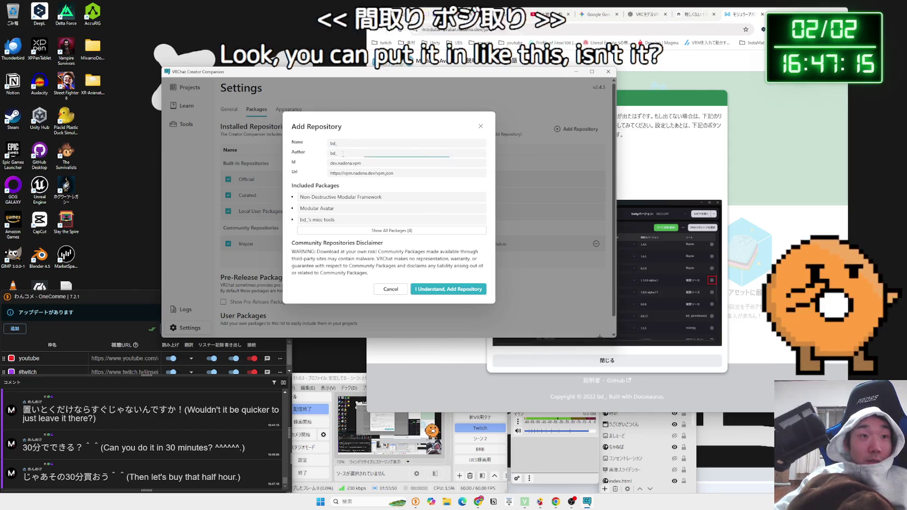
{"action": "left_click", "coordinate": [742, 163]}
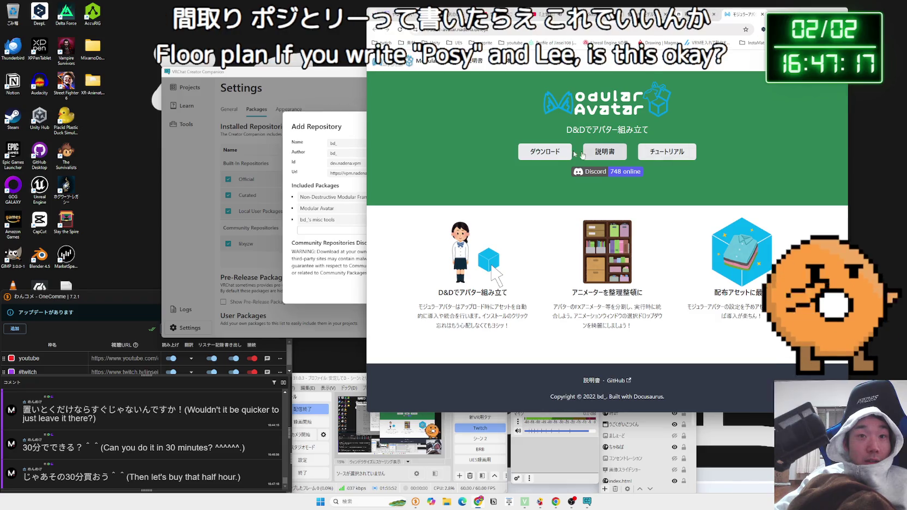
{"action": "left_click", "coordinate": [553, 150]}
{"action": "left_click", "coordinate": [684, 108]}
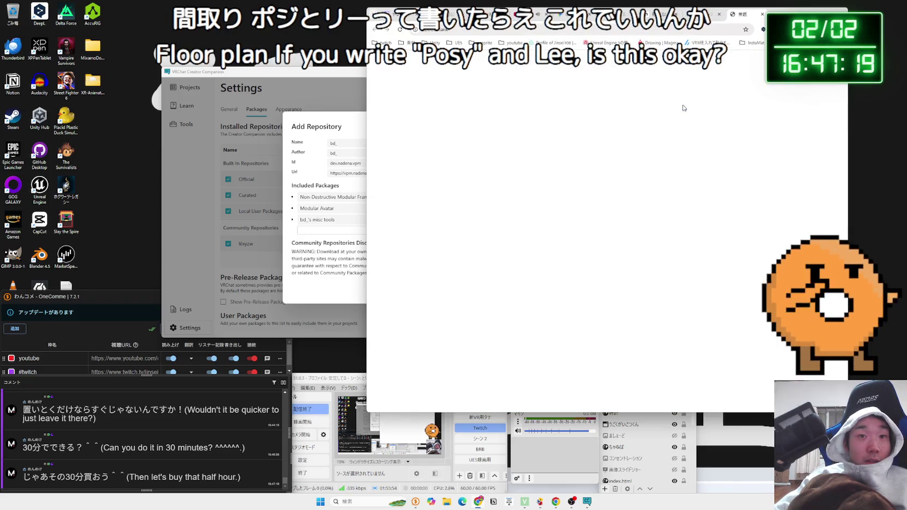
{"action": "left_click", "coordinate": [762, 14]}
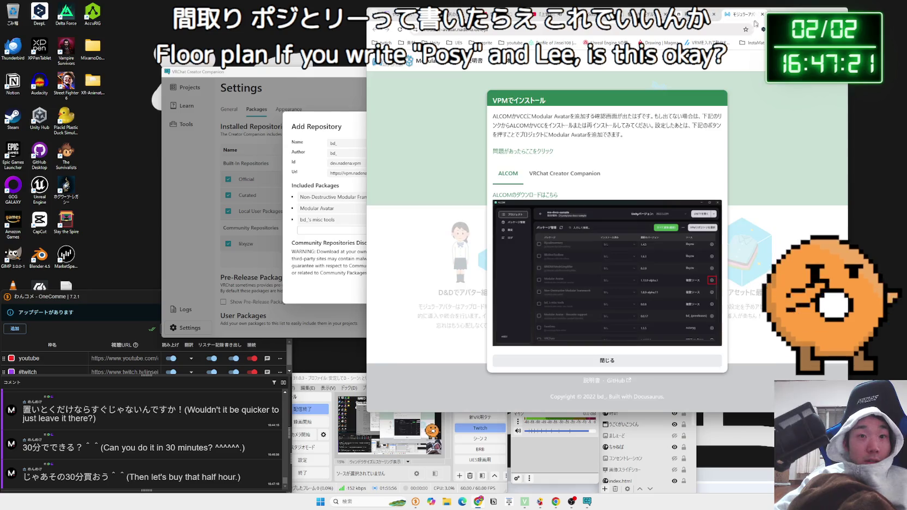
Step: Confirm adding the bd_ repository (vpm.nadena.dev) in Creator Companion
{"action": "left_click", "coordinate": [550, 178]}
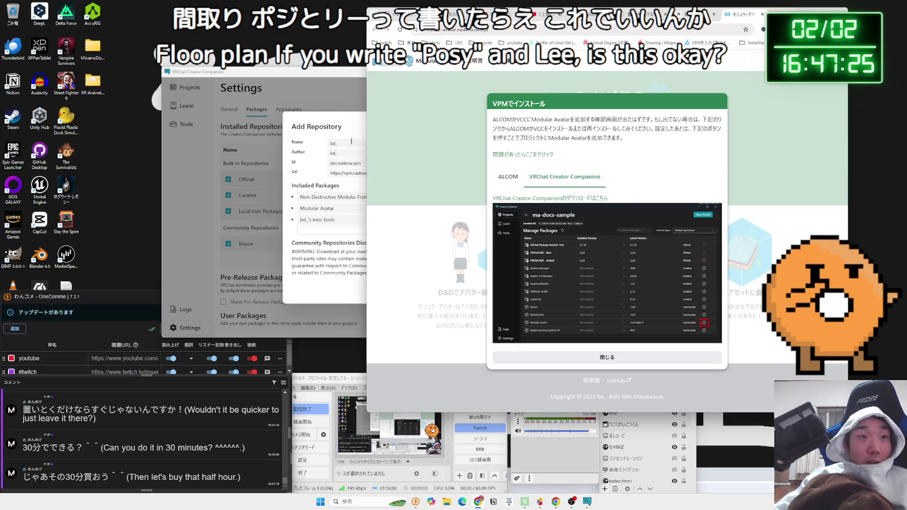
{"action": "left_click", "coordinate": [331, 121]}
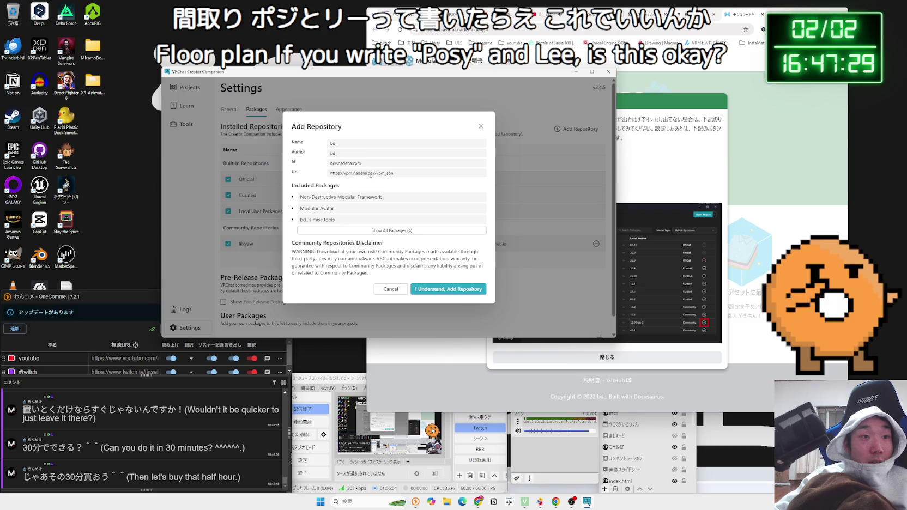
{"action": "left_click", "coordinate": [446, 294]}
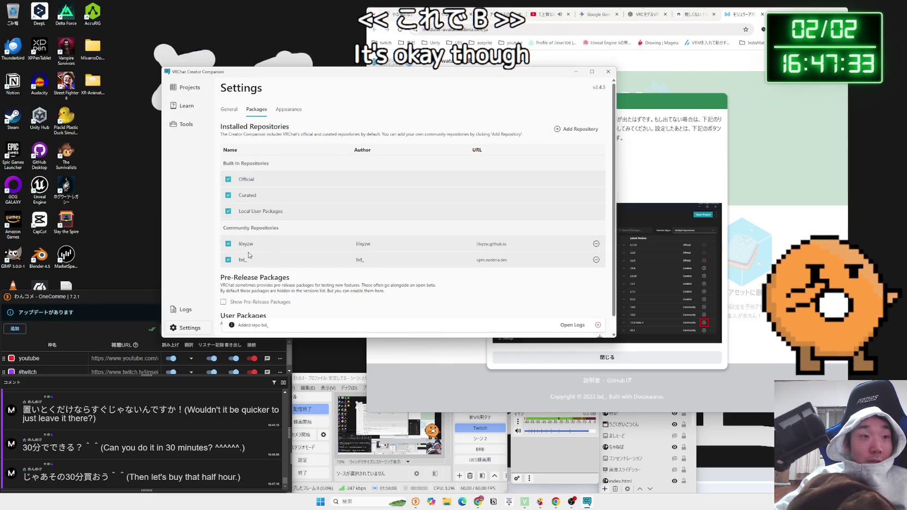
{"action": "left_click", "coordinate": [189, 91]}
Step: Manage the Test project and find Modular Avatar 1.15.1 in its package list
{"action": "left_click", "coordinate": [551, 125]}
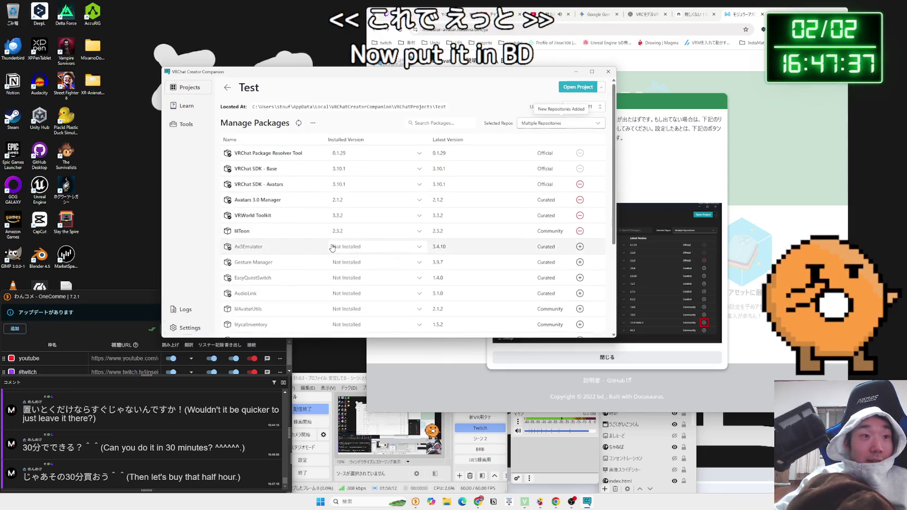
{"action": "scroll", "coordinate": [332, 248], "scroll_direction": "down", "scroll_amount": 5}
{"action": "scroll", "coordinate": [305, 180], "scroll_direction": "up", "scroll_amount": 3}
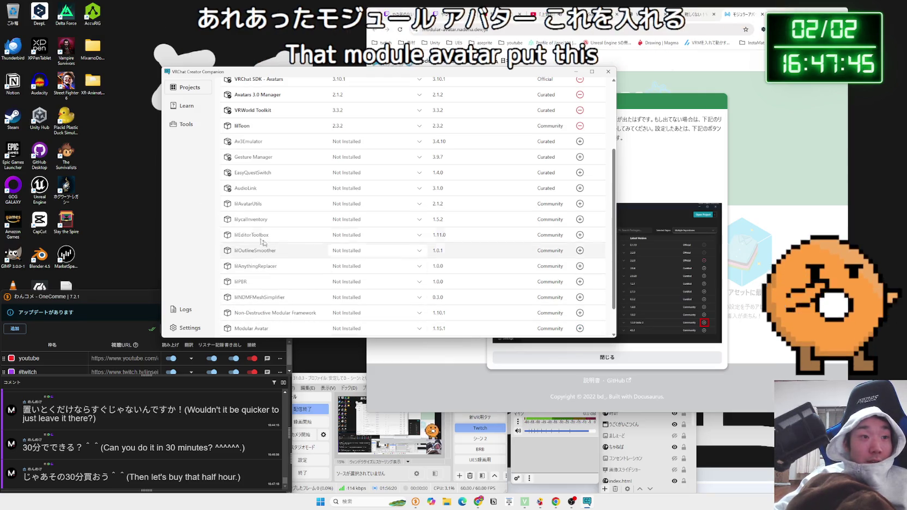
Step: Scroll back through the note article, then start a fresh Google tab
{"action": "left_click", "coordinate": [696, 12]}
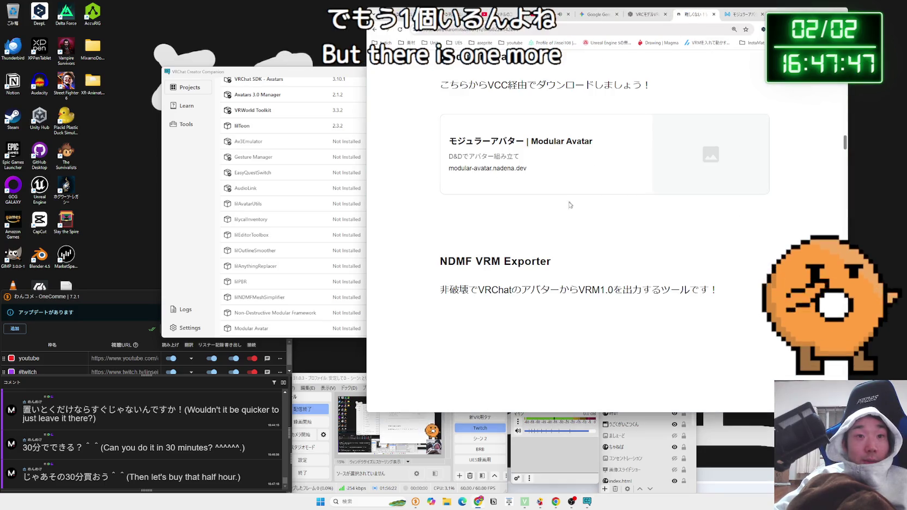
{"action": "scroll", "coordinate": [569, 205], "scroll_direction": "down", "scroll_amount": 5}
{"action": "scroll", "coordinate": [567, 206], "scroll_direction": "up", "scroll_amount": 5}
{"action": "scroll", "coordinate": [598, 78], "scroll_direction": "up", "scroll_amount": 10}
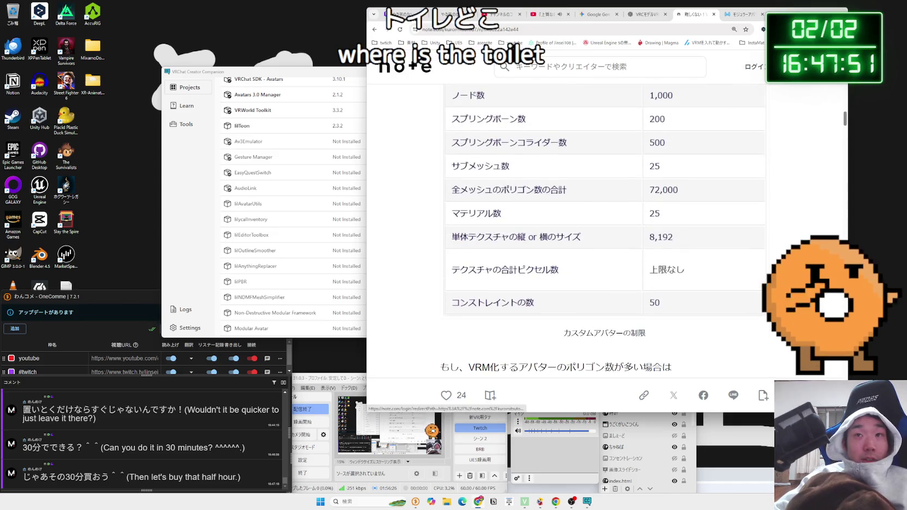
{"action": "key", "text": "ctrl+t"}
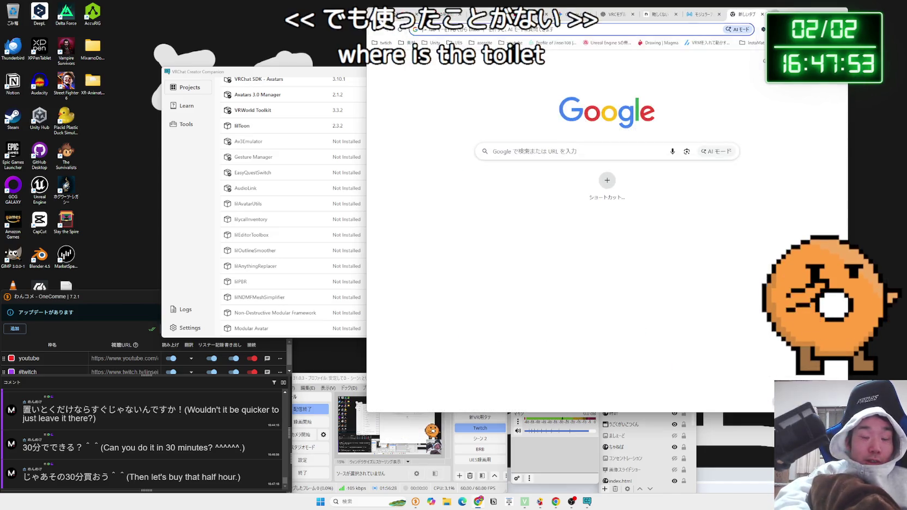
Step: Search Google for 'Avatar Optimizer' and read through the metacul article on using it
{"action": "type", "text": "avatar Optimizer%E3%80%80ミルティナ"}
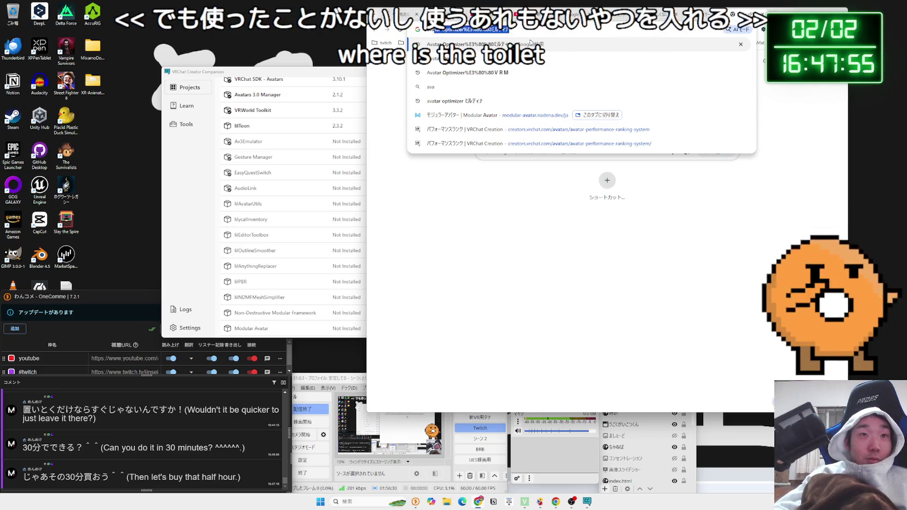
{"action": "key", "text": "Return"}
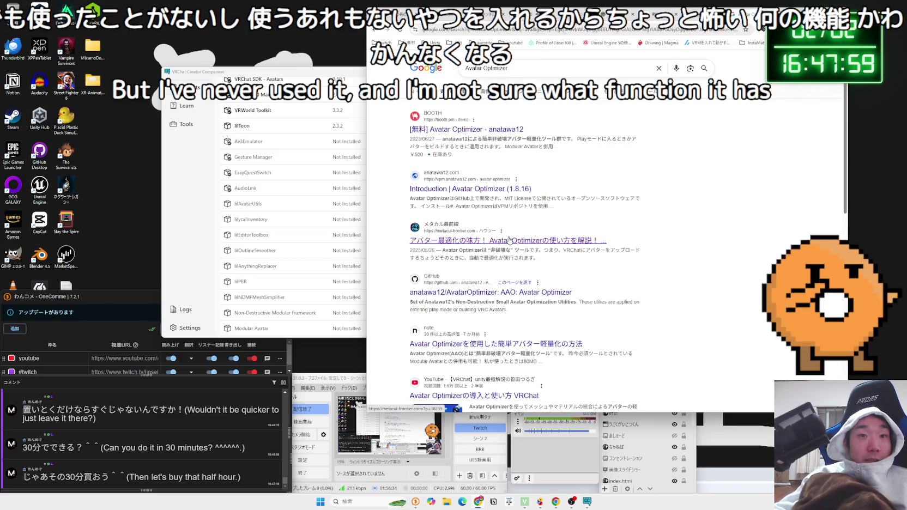
{"action": "left_click", "coordinate": [509, 240]}
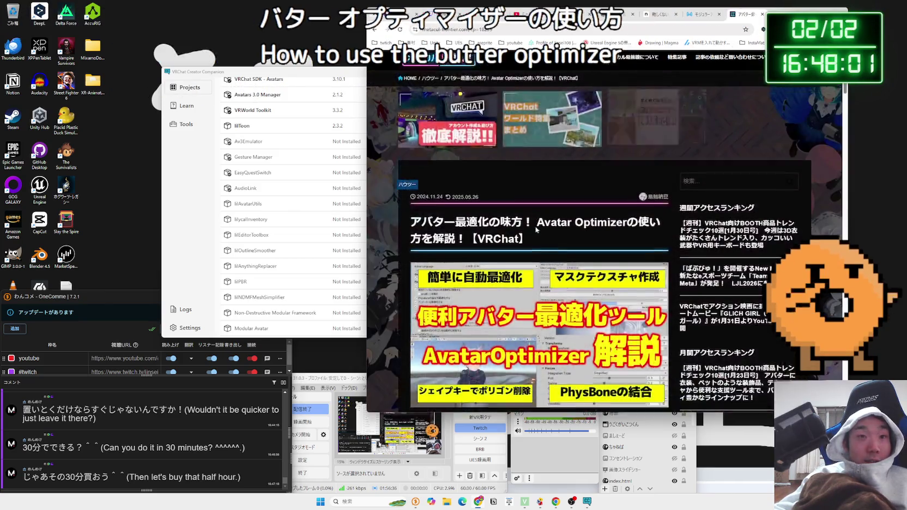
{"action": "scroll", "coordinate": [523, 224], "scroll_direction": "down", "scroll_amount": 3}
{"action": "left_click_drag", "start_coordinate": [529, 141], "coordinate": [500, 133]}
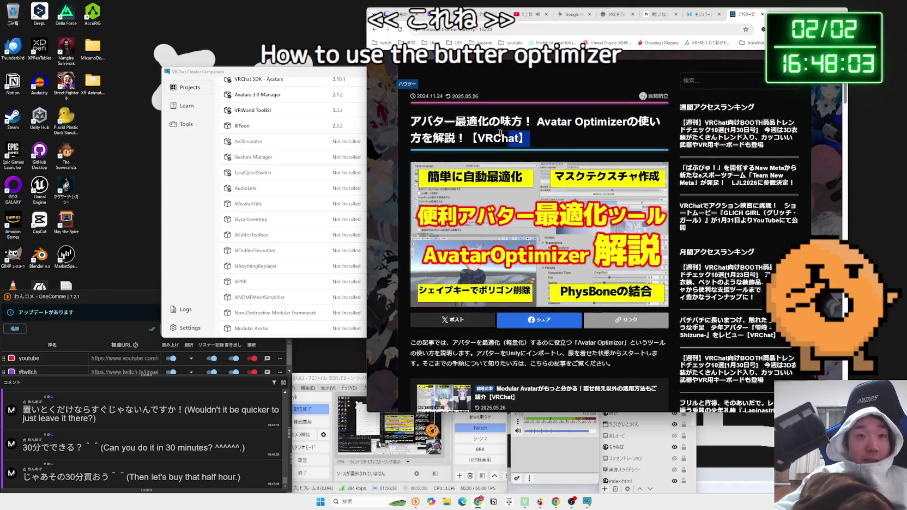
{"action": "left_click", "coordinate": [541, 136]}
{"action": "scroll", "coordinate": [523, 218], "scroll_direction": "down", "scroll_amount": 4}
{"action": "scroll", "coordinate": [521, 193], "scroll_direction": "down", "scroll_amount": 10}
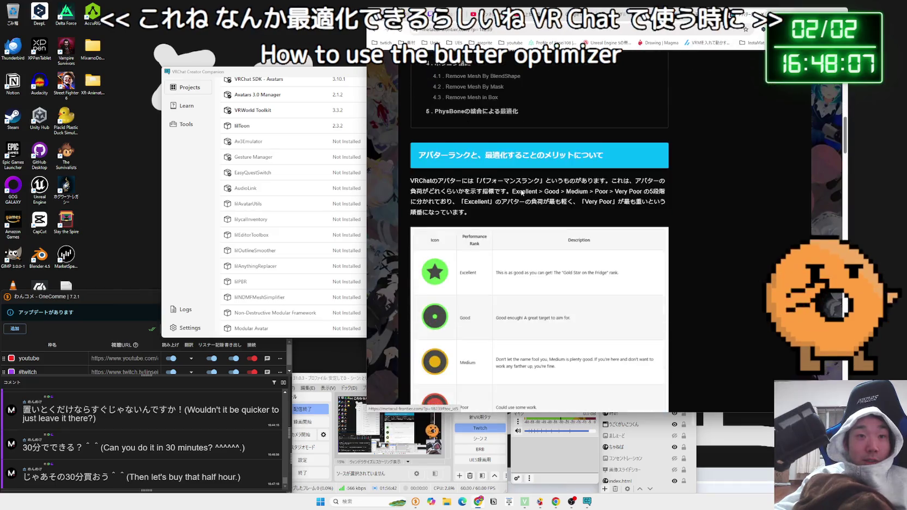
{"action": "scroll", "coordinate": [459, 301], "scroll_direction": "up", "scroll_amount": 1}
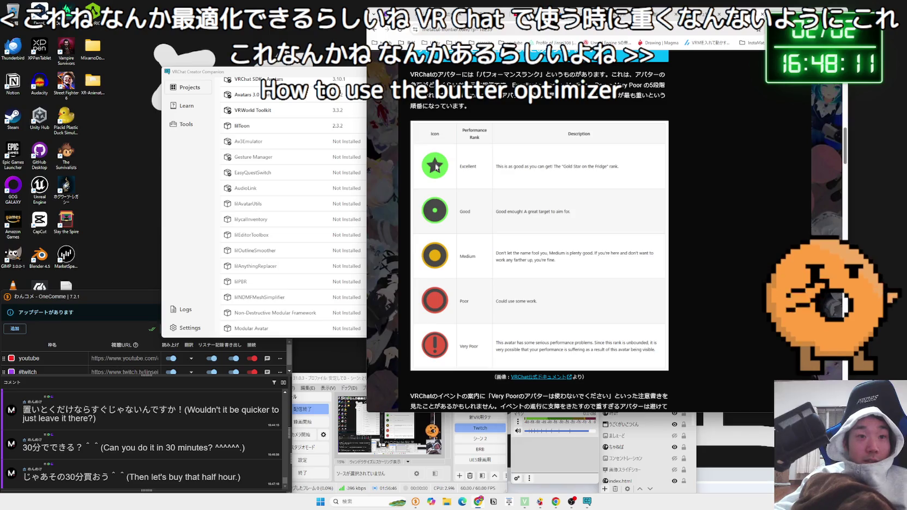
Step: In a new tab, search Google for ミルティナ
{"action": "left_click", "coordinate": [754, 4]}
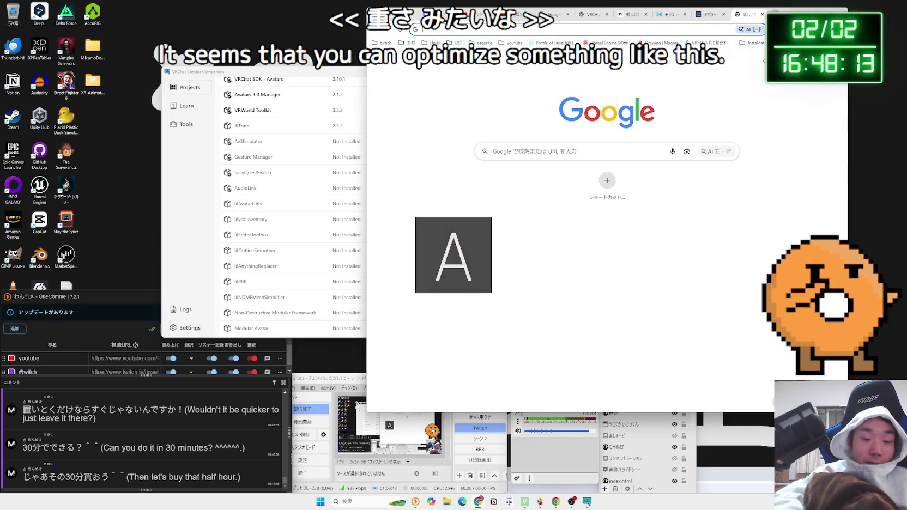
{"action": "type", "text": "miruthan"}
{"action": "key", "text": "BackSpace"}
{"action": "key", "text": "BackSpace"}
{"action": "key", "text": "BackSpace"}
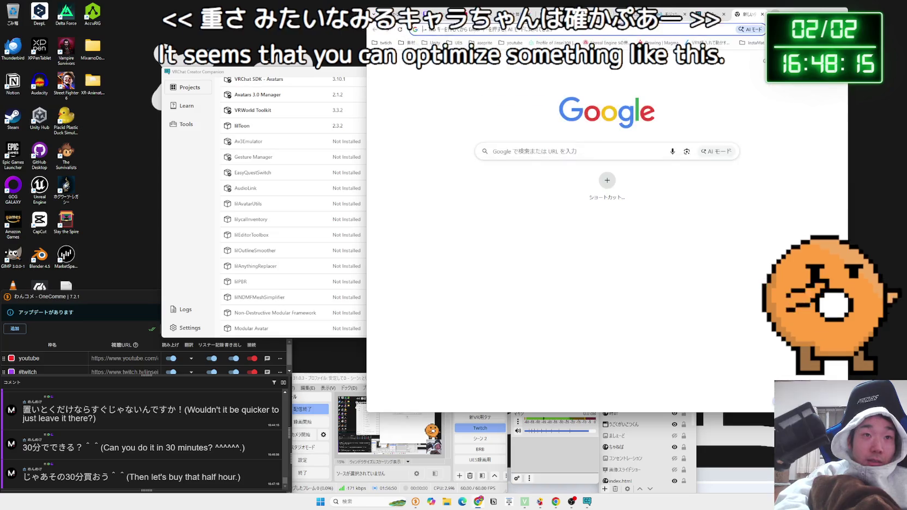
{"action": "key", "text": "Zenkaku_Hankaku"}
{"action": "type", "text": "miruthina"}
{"action": "key", "text": "space"}
{"action": "key", "text": "Return"}
{"action": "key", "text": "Return"}
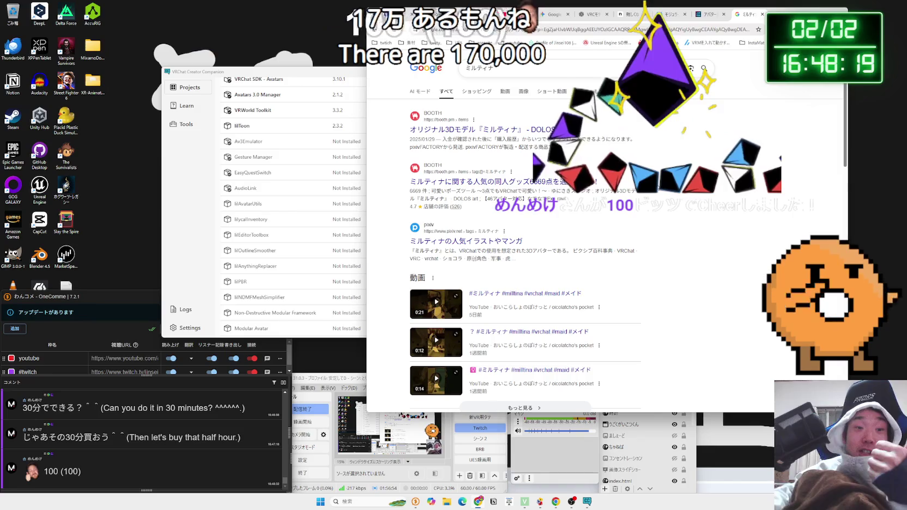
{"action": "left_click", "coordinate": [521, 129]}
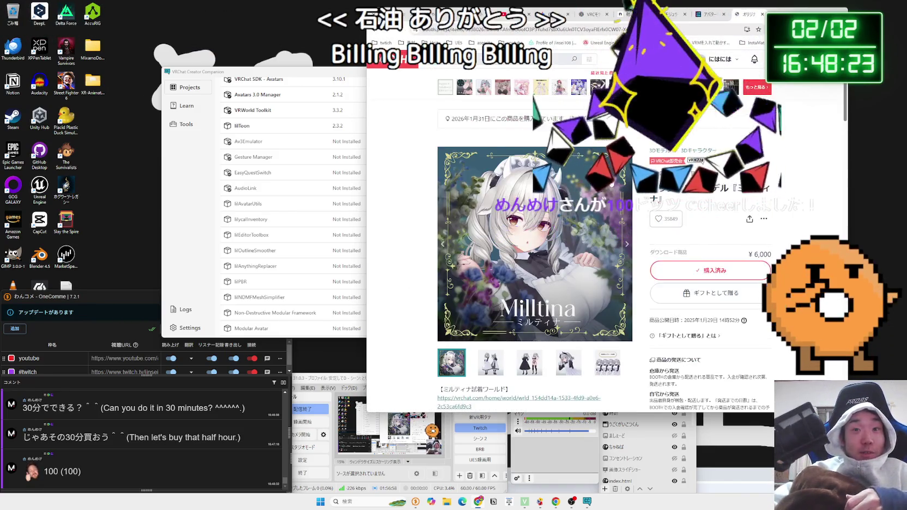
{"action": "scroll", "coordinate": [576, 194], "scroll_direction": "down", "scroll_amount": 3}
{"action": "scroll", "coordinate": [575, 195], "scroll_direction": "down", "scroll_amount": 2}
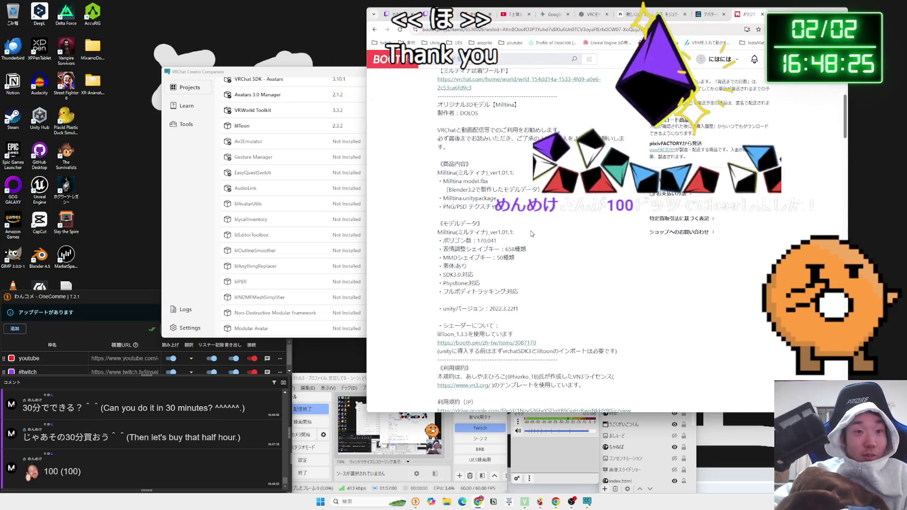
{"action": "left_click_drag", "start_coordinate": [524, 243], "coordinate": [435, 236]}
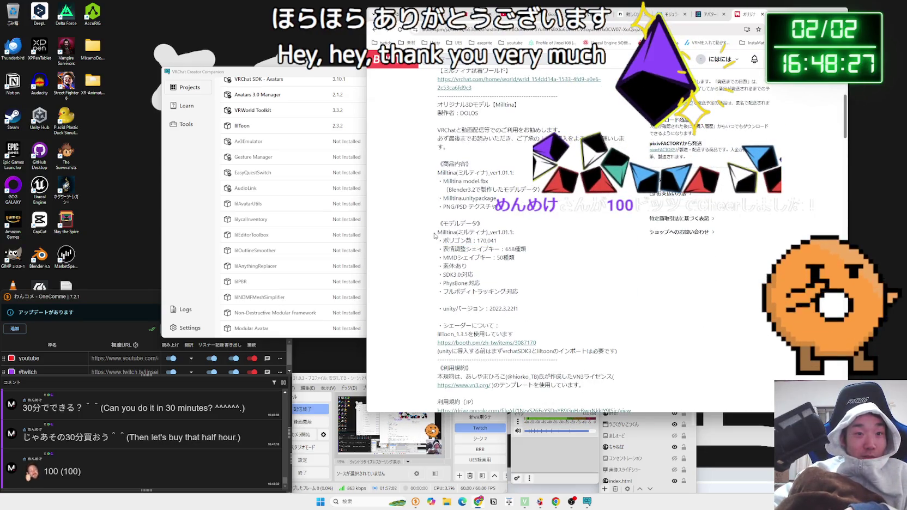
{"action": "scroll", "coordinate": [551, 283], "scroll_direction": "down", "scroll_amount": 7}
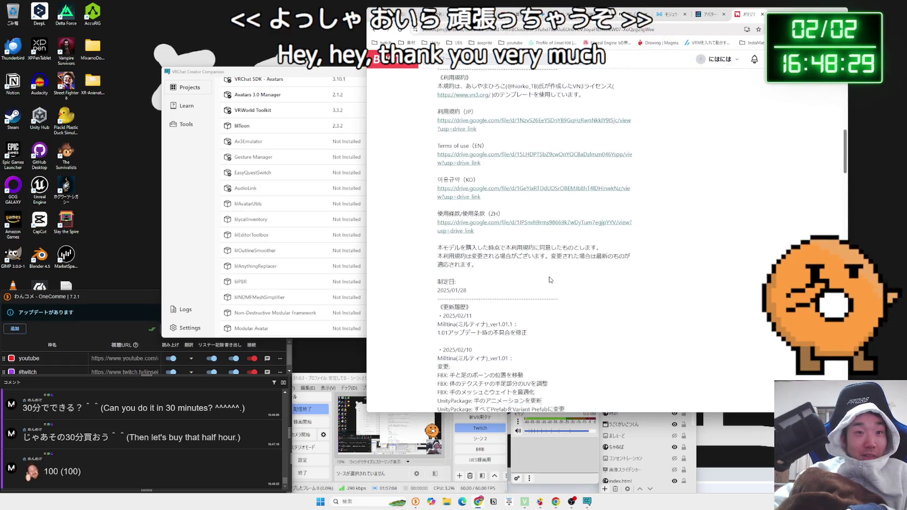
{"action": "scroll", "coordinate": [550, 279], "scroll_direction": "up", "scroll_amount": 10}
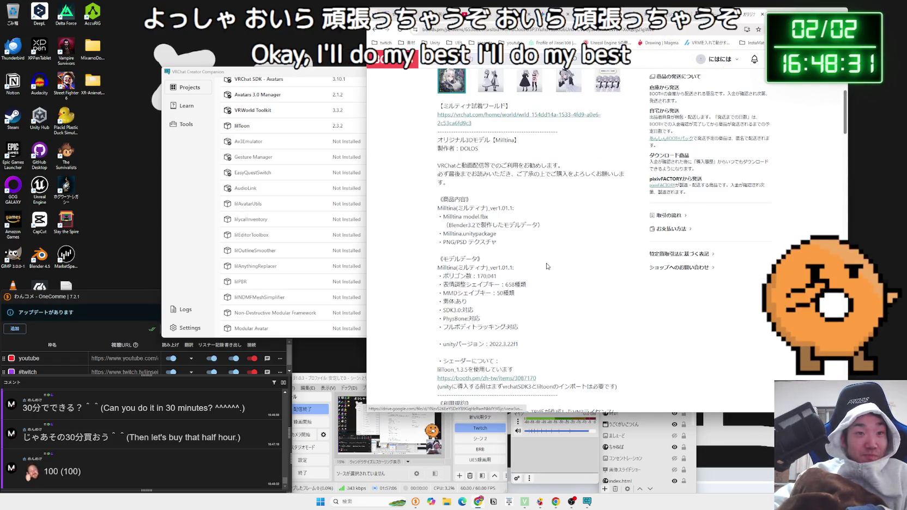
{"action": "scroll", "coordinate": [549, 266], "scroll_direction": "down", "scroll_amount": 2}
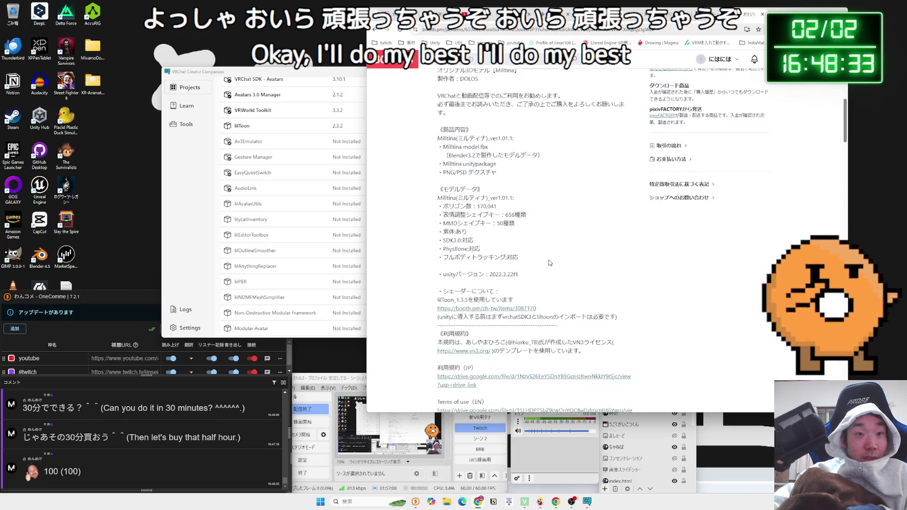
{"action": "left_click_drag", "start_coordinate": [522, 188], "coordinate": [530, 263]}
{"action": "left_click", "coordinate": [531, 263]}
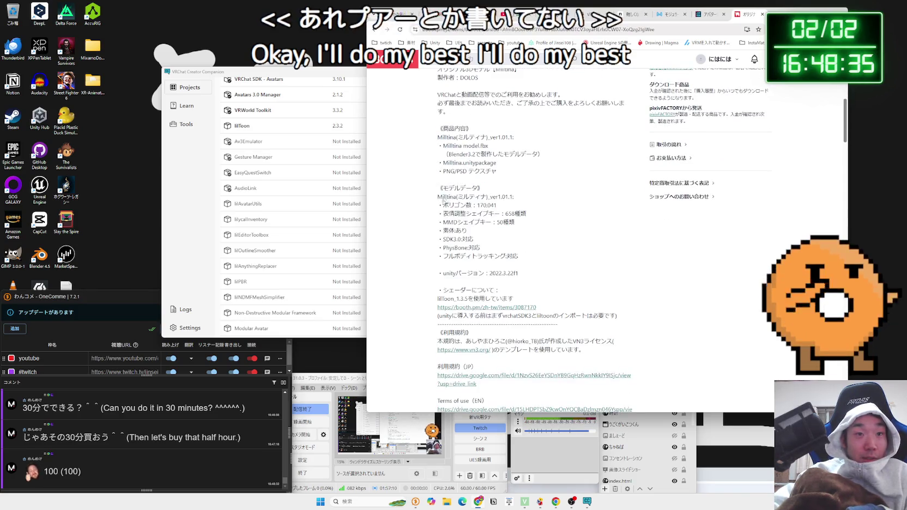
{"action": "scroll", "coordinate": [530, 263], "scroll_direction": "down", "scroll_amount": 4}
{"action": "scroll", "coordinate": [544, 243], "scroll_direction": "down", "scroll_amount": 3}
{"action": "scroll", "coordinate": [544, 244], "scroll_direction": "up", "scroll_amount": 2}
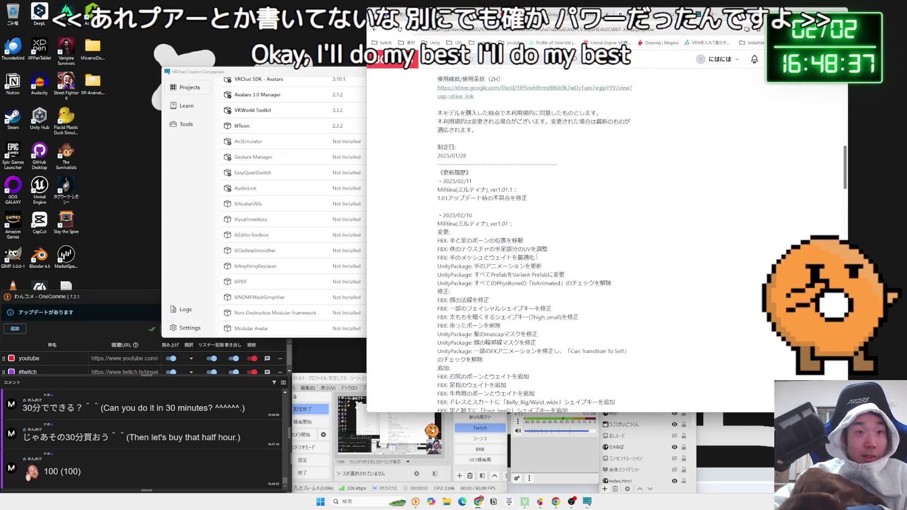
{"action": "key", "text": "alt+Left"}
{"action": "left_click", "coordinate": [544, 66]}
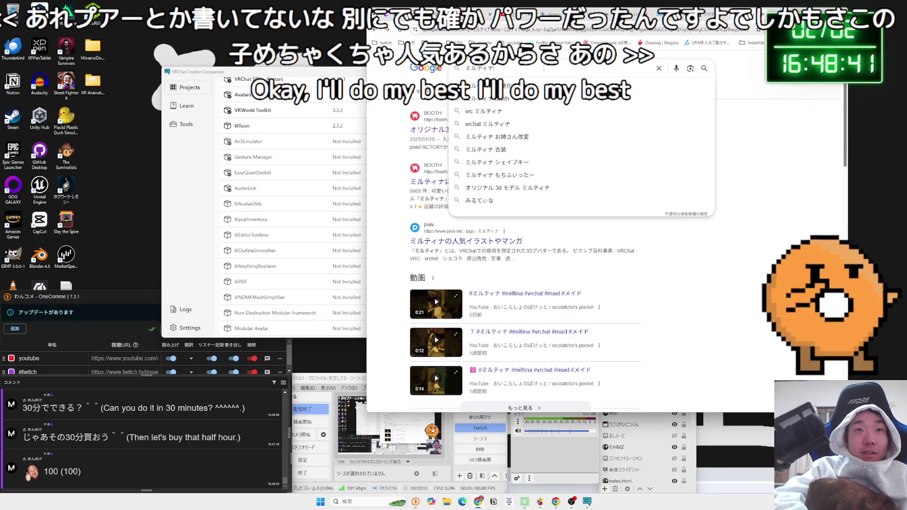
{"action": "type", "text": "軽量化"}
Step: Search 'ミルティナ 軽量化' and skim the article on making Milltina a Good-performance avatar
{"action": "key", "text": "Return"}
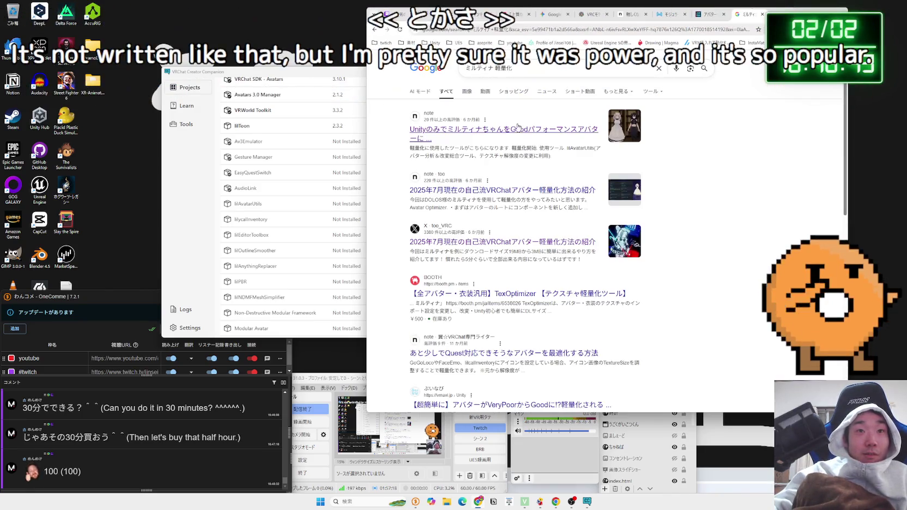
{"action": "left_click", "coordinate": [517, 132]}
{"action": "scroll", "coordinate": [571, 181], "scroll_direction": "down", "scroll_amount": 10}
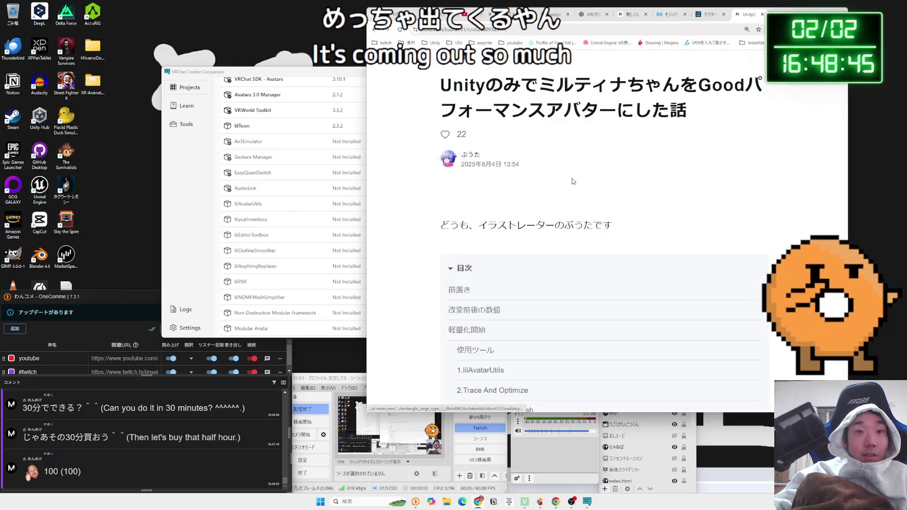
{"action": "scroll", "coordinate": [572, 181], "scroll_direction": "down", "scroll_amount": 2}
{"action": "scroll", "coordinate": [572, 181], "scroll_direction": "up", "scroll_amount": 1}
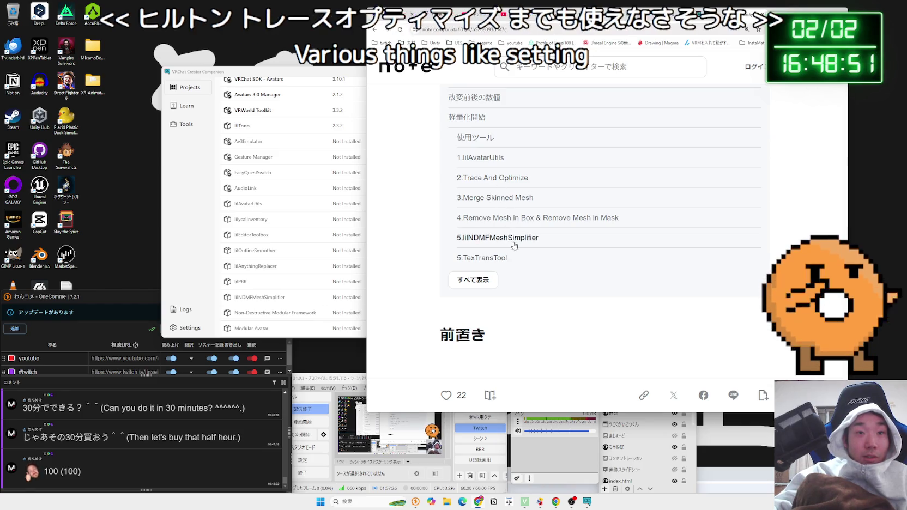
{"action": "scroll", "coordinate": [499, 193], "scroll_direction": "down", "scroll_amount": 15}
{"action": "scroll", "coordinate": [543, 231], "scroll_direction": "down", "scroll_amount": 20}
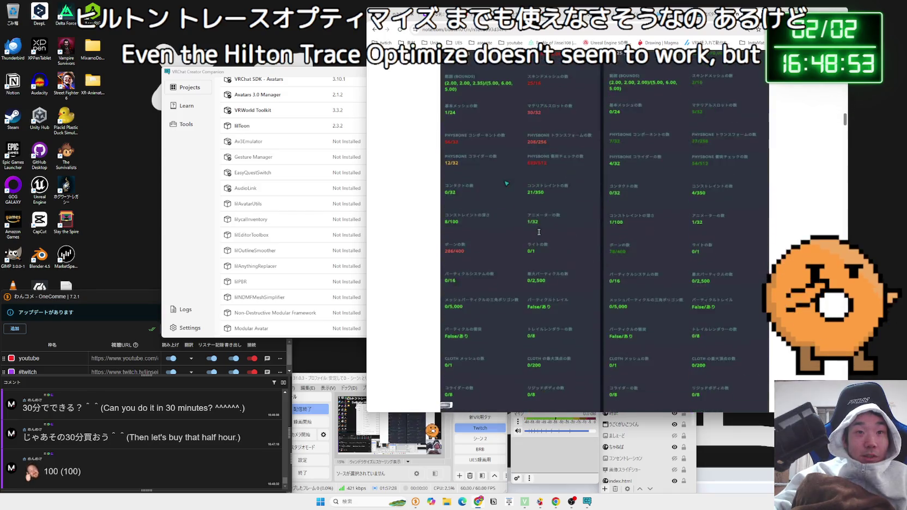
Step: Return to the search results, then glance at OBS, YouTube and the Twitch stream page
{"action": "key", "text": "alt+Left"}
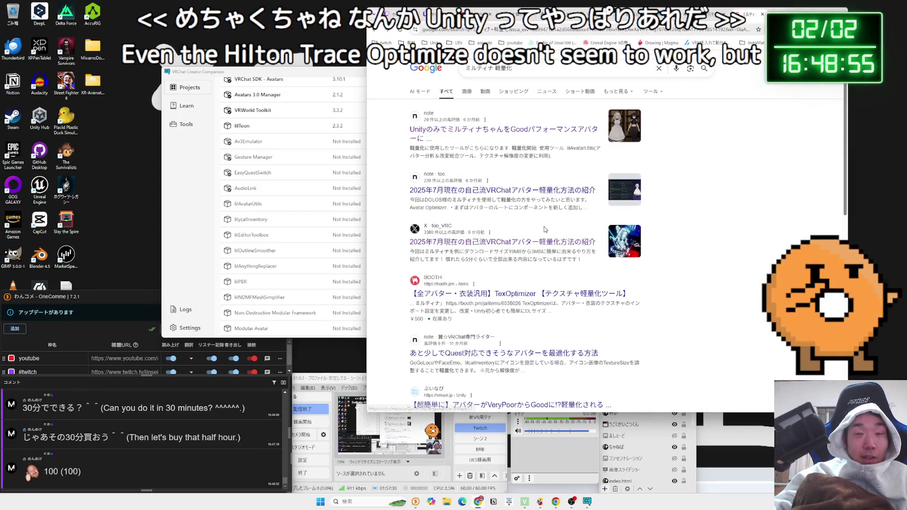
{"action": "left_click_drag", "start_coordinate": [452, 200], "coordinate": [579, 208]}
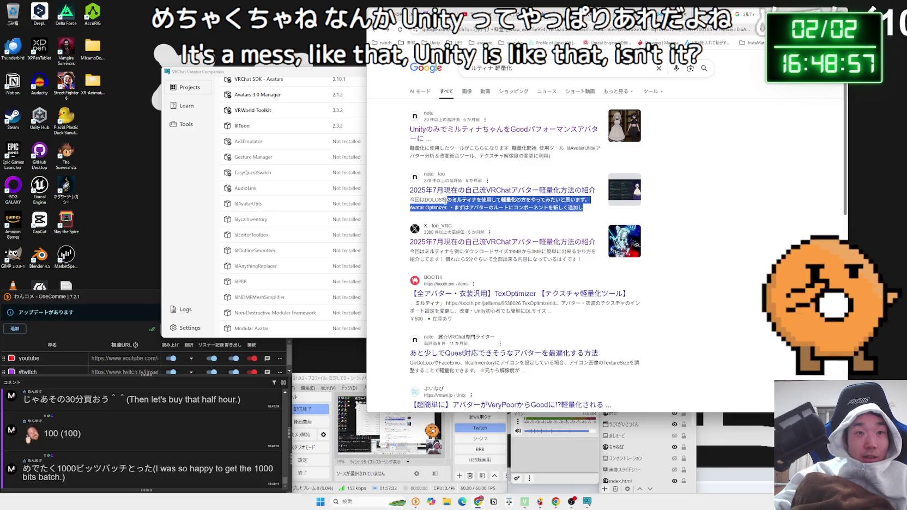
{"action": "left_click", "coordinate": [447, 203]}
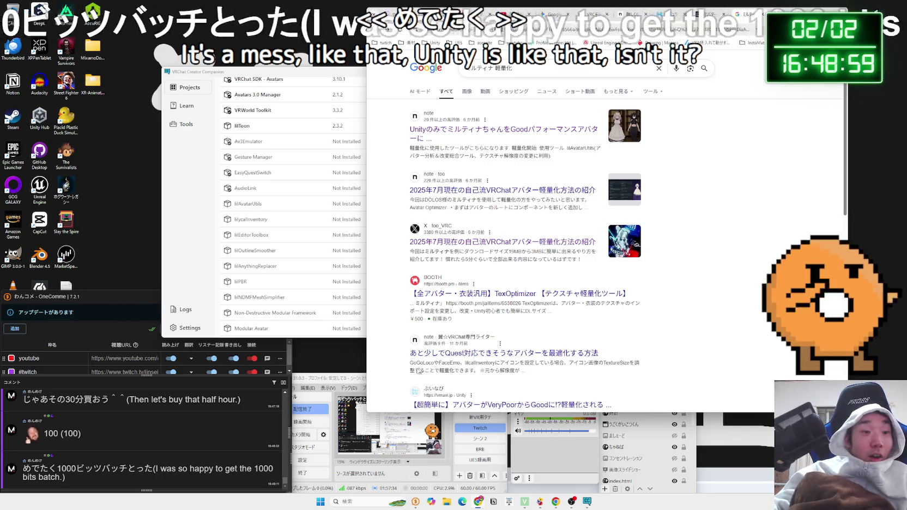
{"action": "left_click", "coordinate": [360, 378]}
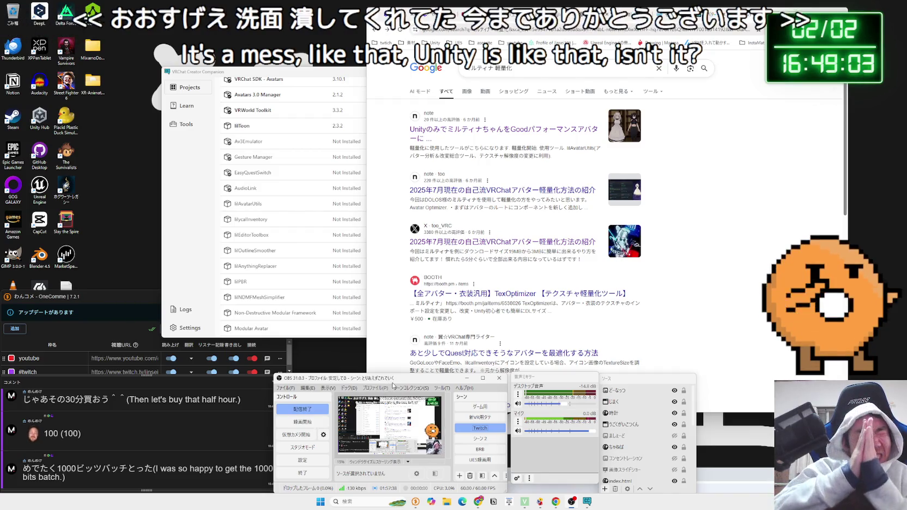
{"action": "left_click", "coordinate": [491, 14]}
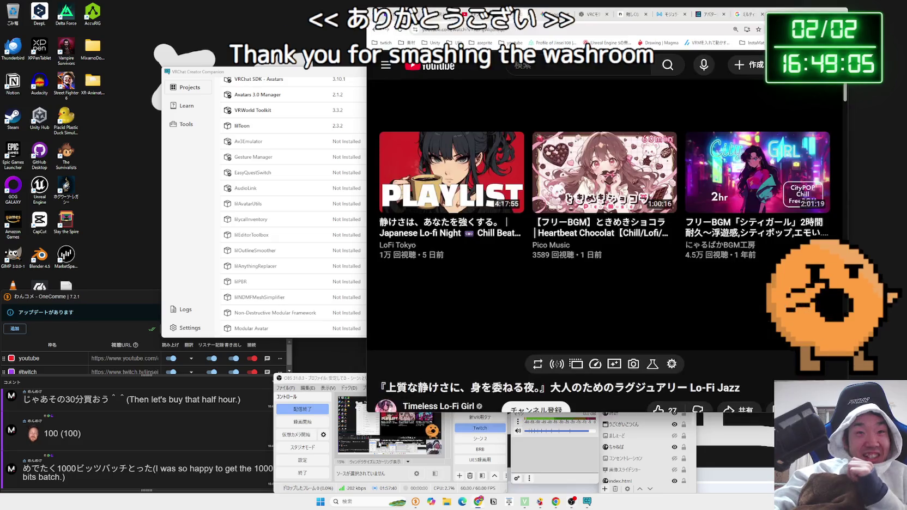
{"action": "left_click", "coordinate": [497, 450]}
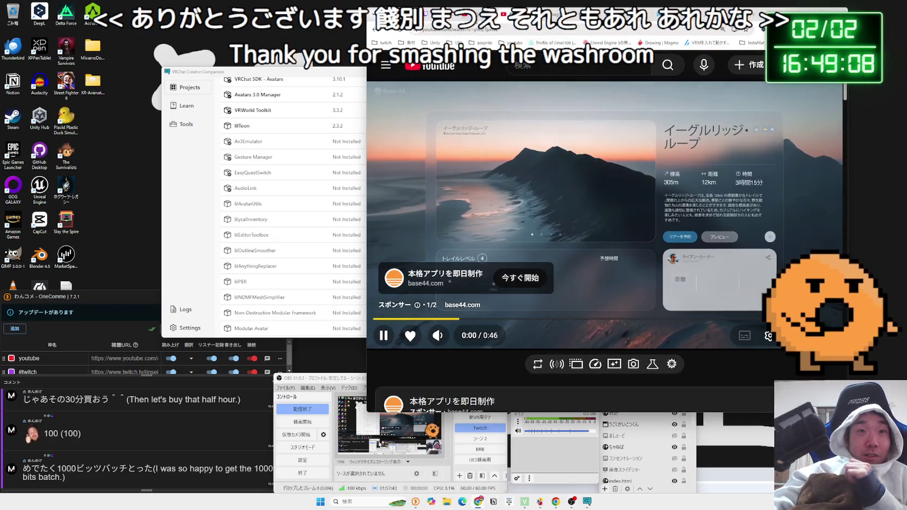
{"action": "left_click", "coordinate": [403, 447]}
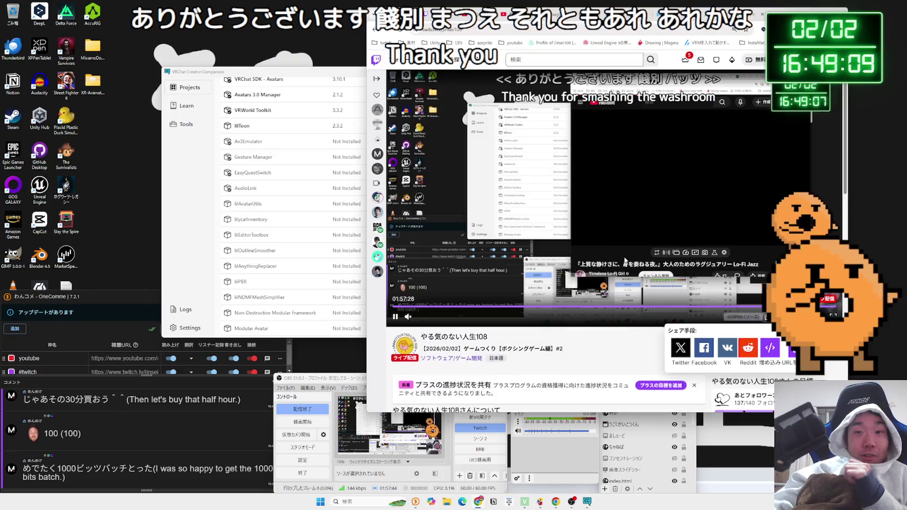
{"action": "scroll", "coordinate": [625, 260], "scroll_direction": "down", "scroll_amount": 3}
{"action": "left_click", "coordinate": [663, 293]}
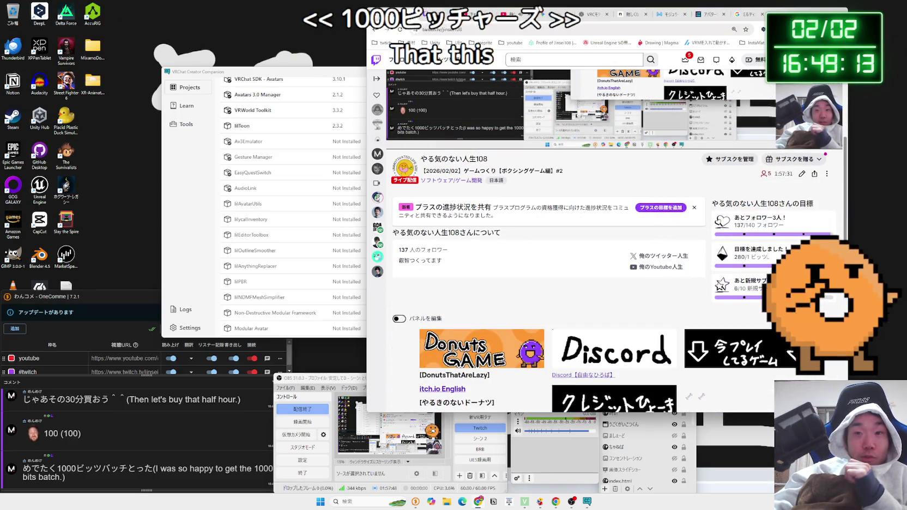
Step: Open the avatar lightweighting article, view its enlarged header stats image, and scroll to the before/after section
{"action": "left_click", "coordinate": [749, 17]}
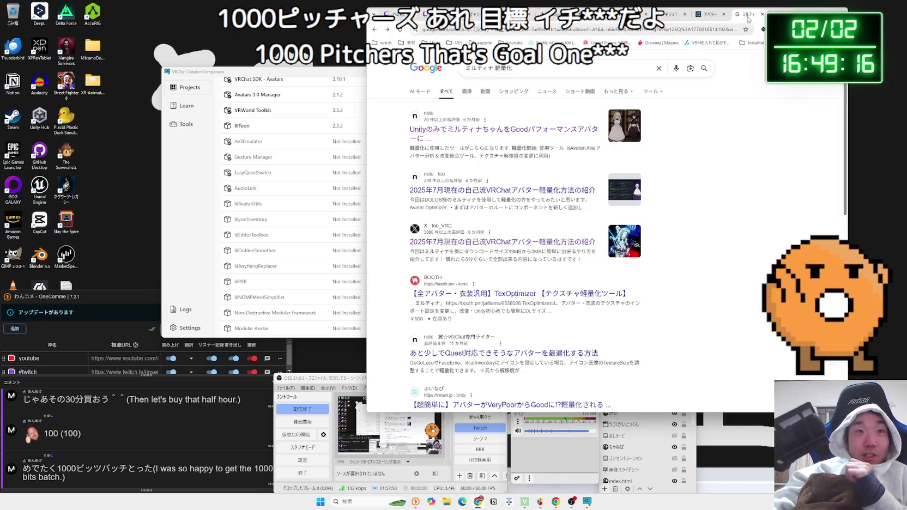
{"action": "left_click", "coordinate": [579, 189]}
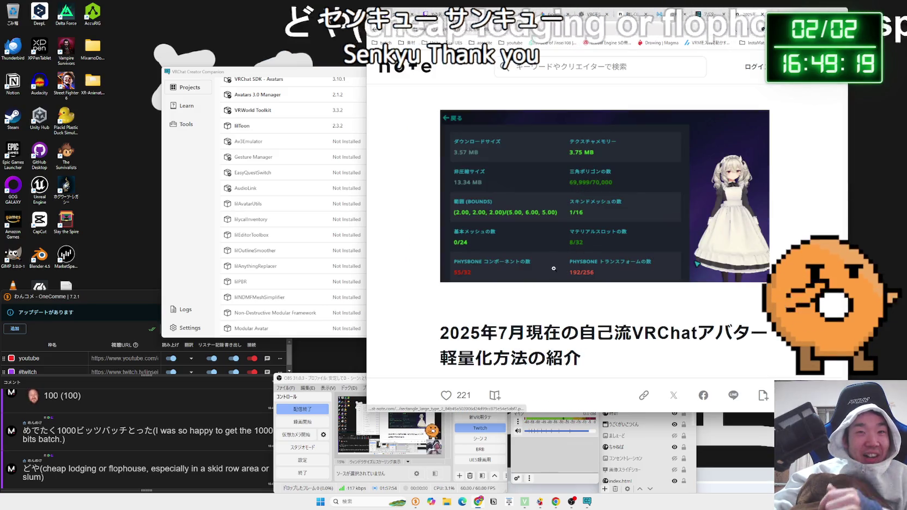
{"action": "scroll", "coordinate": [570, 261], "scroll_direction": "down", "scroll_amount": 2}
{"action": "scroll", "coordinate": [568, 268], "scroll_direction": "up", "scroll_amount": 2}
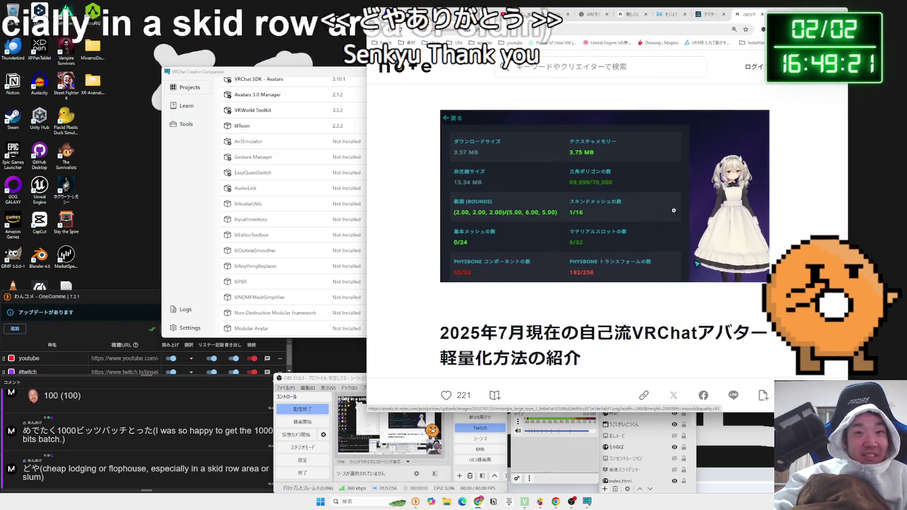
{"action": "left_click", "coordinate": [630, 218]}
{"action": "left_click", "coordinate": [681, 97]}
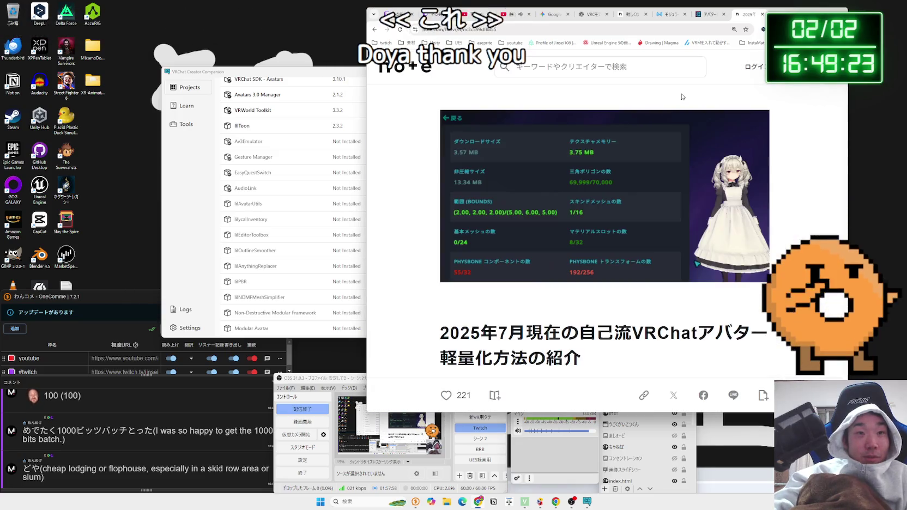
{"action": "scroll", "coordinate": [590, 252], "scroll_direction": "down", "scroll_amount": 15}
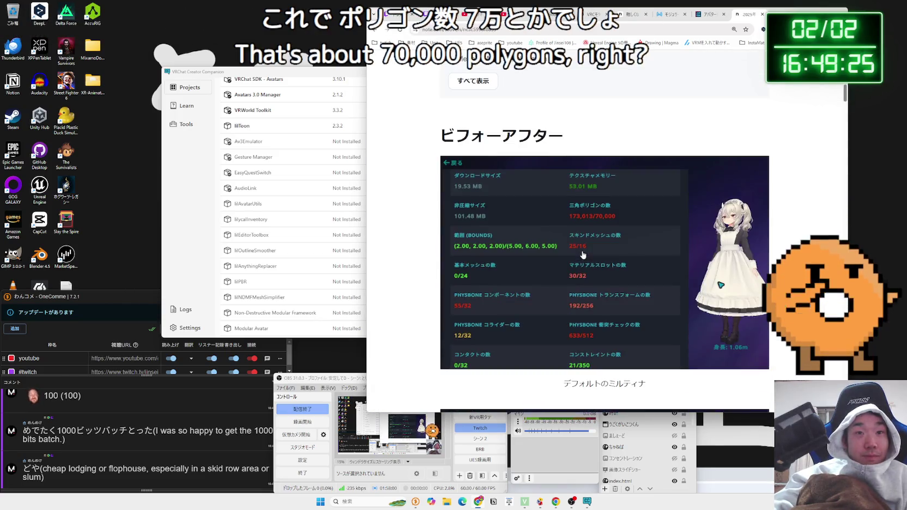
{"action": "scroll", "coordinate": [583, 254], "scroll_direction": "down", "scroll_amount": 3}
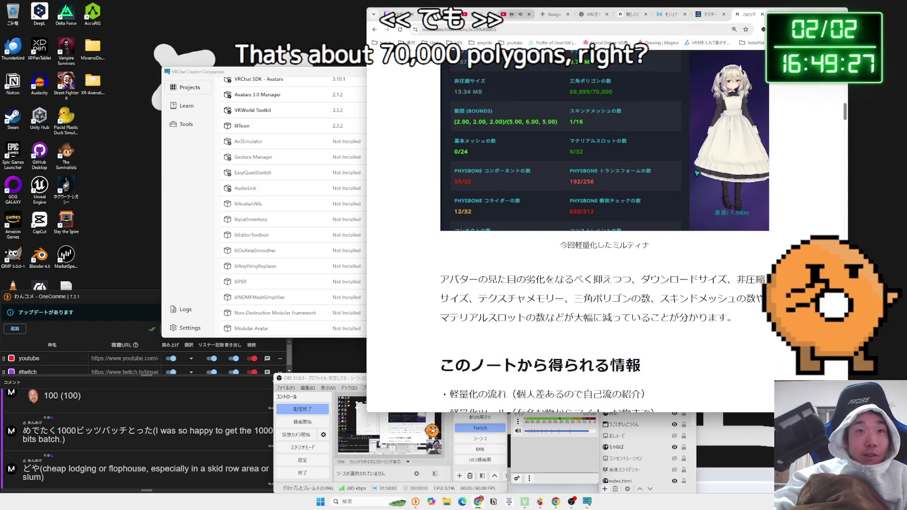
Step: Peek at the YouTube video, return to the article, then switch to the Twitch stream
{"action": "left_click", "coordinate": [513, 14]}
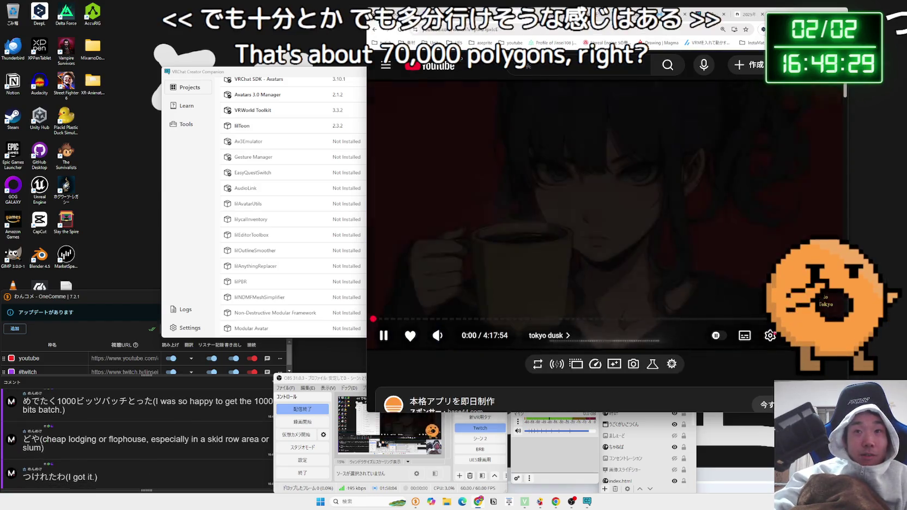
{"action": "left_click", "coordinate": [742, 14]}
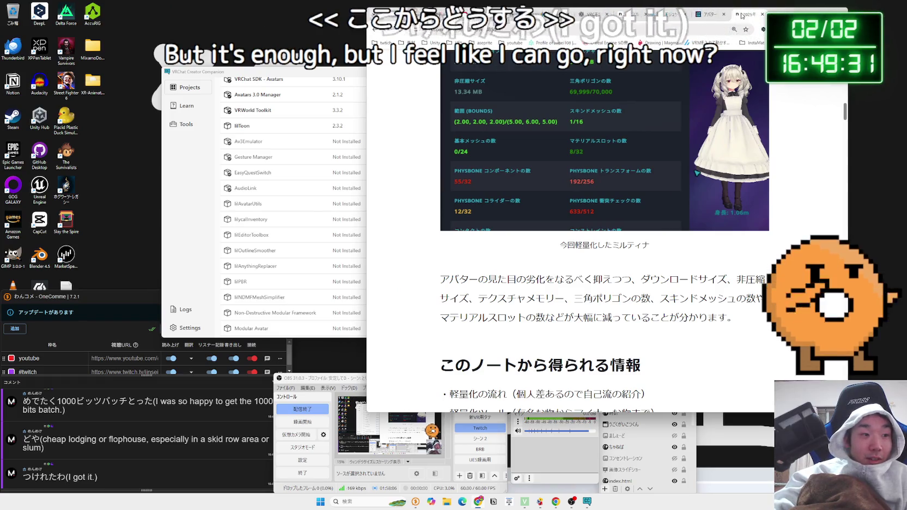
{"action": "left_click", "coordinate": [477, 10]}
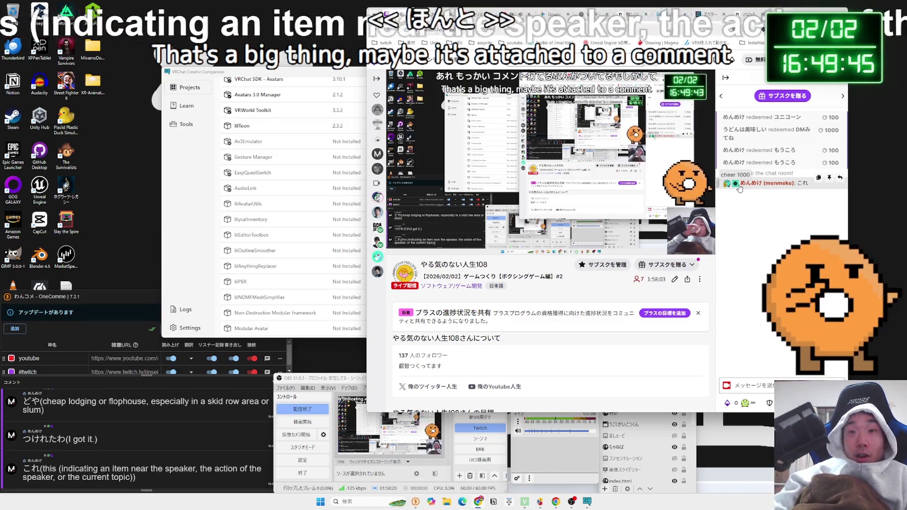
Step: Open and close chatters' and the channel owner's profile cards, then return to the note article
{"action": "left_click", "coordinate": [736, 186]}
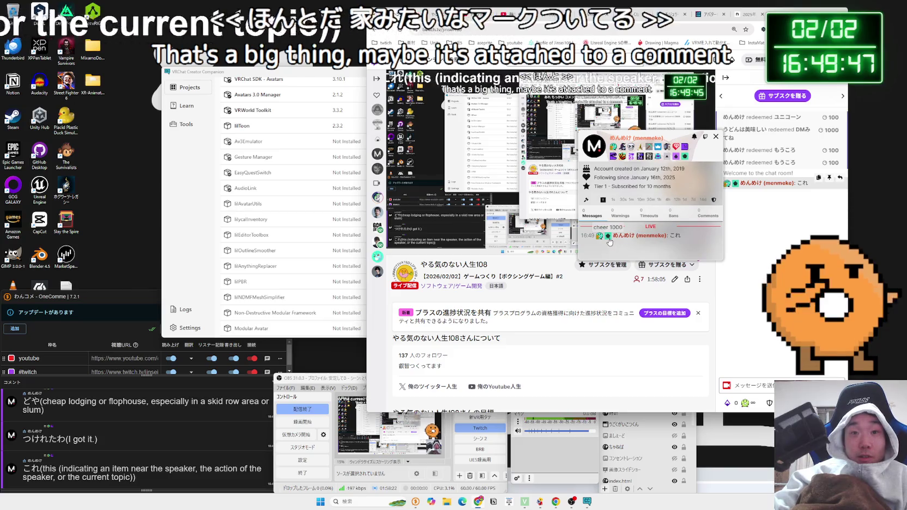
{"action": "left_click", "coordinate": [610, 241]}
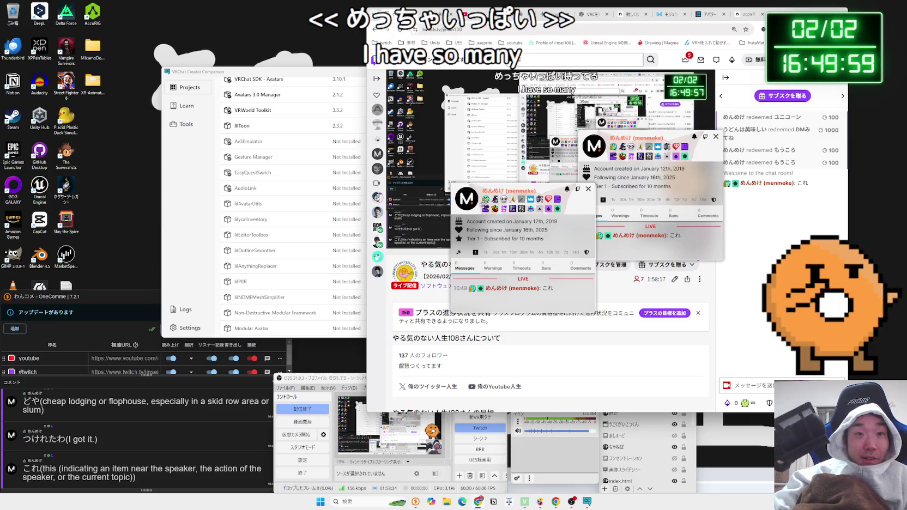
{"action": "left_click", "coordinate": [589, 188]}
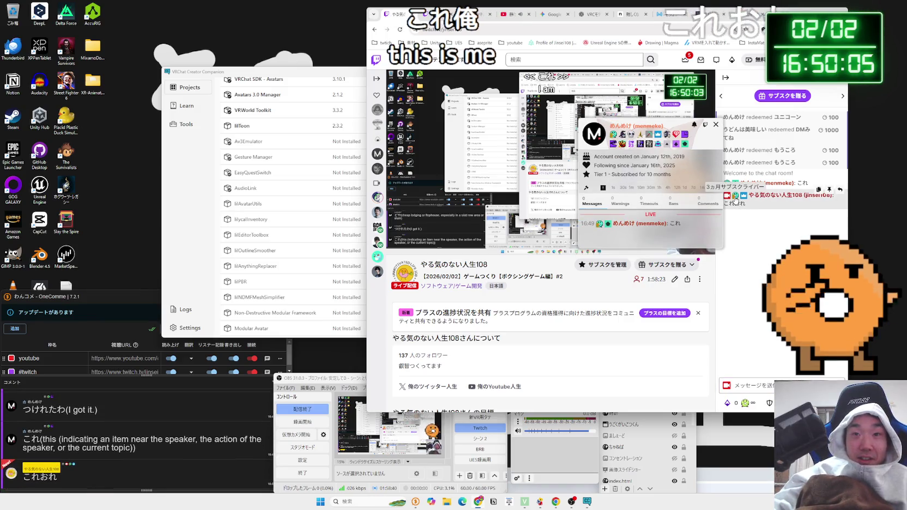
{"action": "left_click", "coordinate": [768, 195]}
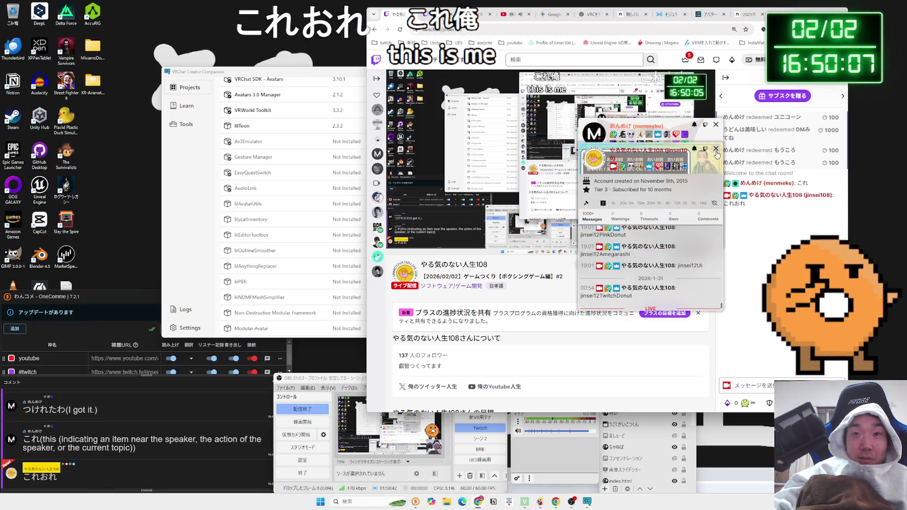
{"action": "left_click", "coordinate": [716, 149]}
{"action": "left_click", "coordinate": [715, 124]}
{"action": "left_click", "coordinate": [735, 197]}
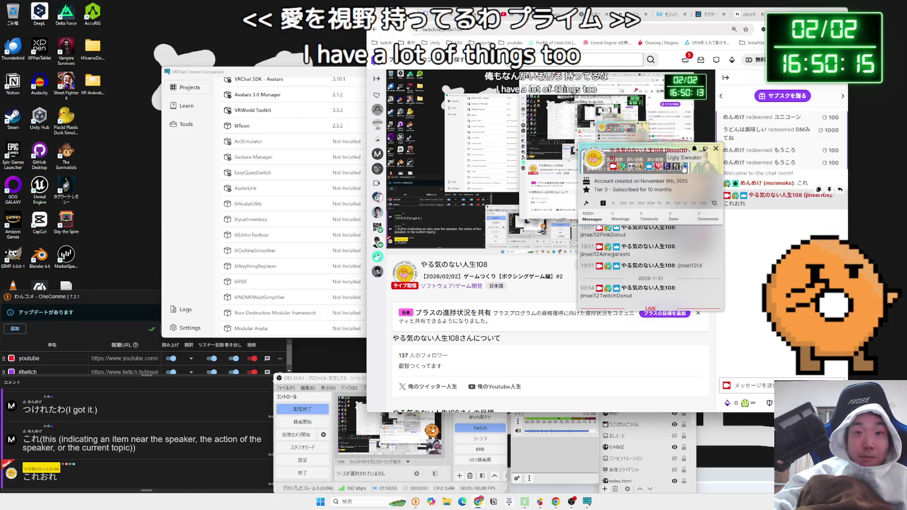
{"action": "key", "text": "ctrl+Tab"}
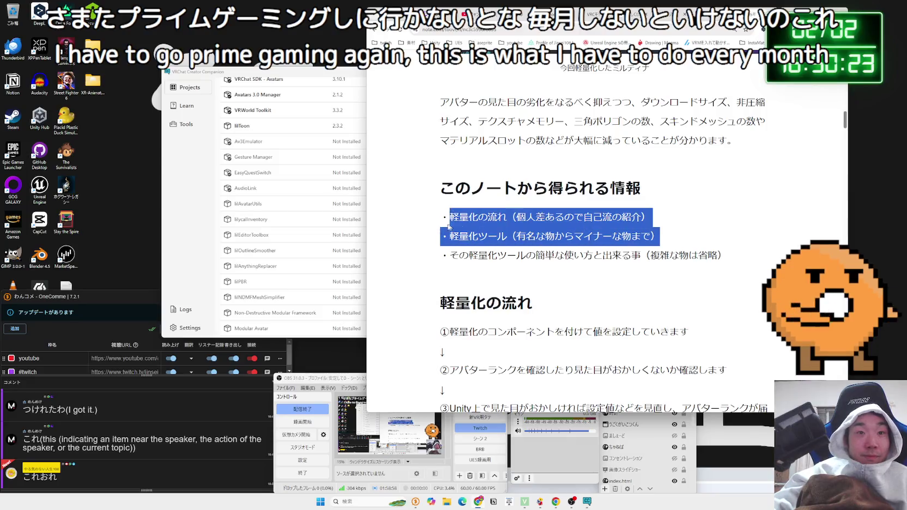
Step: Highlight the lightweighting-flow bullets and the AAO line in the tool list
{"action": "left_click_drag", "start_coordinate": [646, 235], "coordinate": [536, 217]}
{"action": "left_click", "coordinate": [574, 228]}
{"action": "scroll", "coordinate": [574, 228], "scroll_direction": "down", "scroll_amount": 4}
{"action": "scroll", "coordinate": [574, 227], "scroll_direction": "down", "scroll_amount": 5}
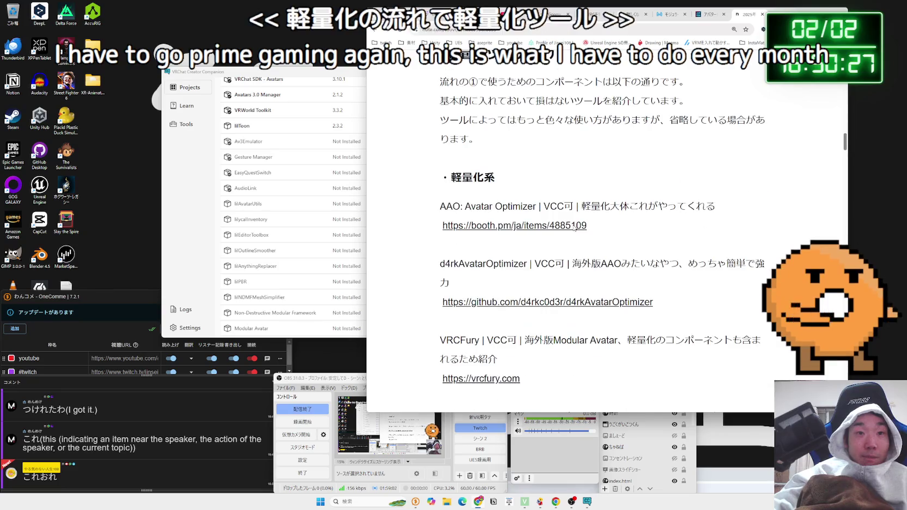
{"action": "left_click_drag", "start_coordinate": [441, 171], "coordinate": [593, 172]}
{"action": "left_click", "coordinate": [592, 173]}
{"action": "scroll", "coordinate": [592, 172], "scroll_direction": "down", "scroll_amount": 2}
{"action": "scroll", "coordinate": [442, 196], "scroll_direction": "down", "scroll_amount": 2}
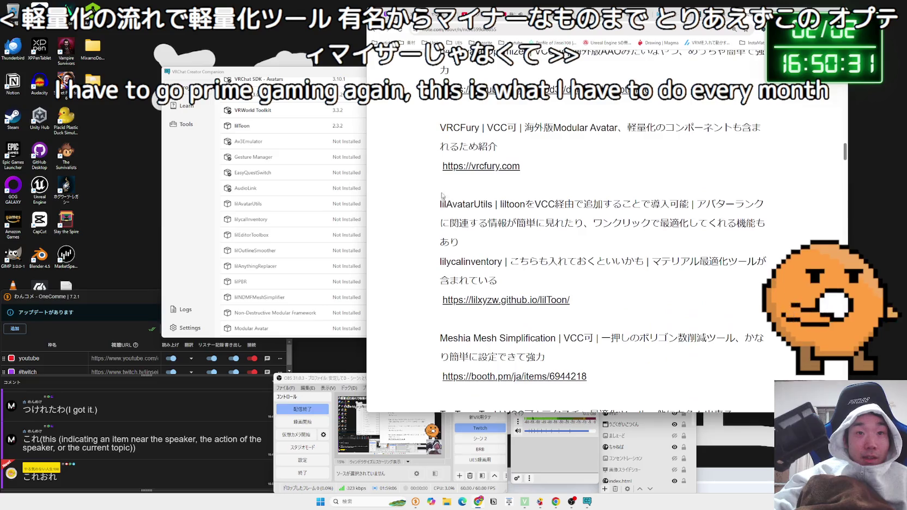
Step: Highlight the VRCFury entry and the lilAvatarUtils paragraph
{"action": "left_click_drag", "start_coordinate": [466, 139], "coordinate": [548, 140]}
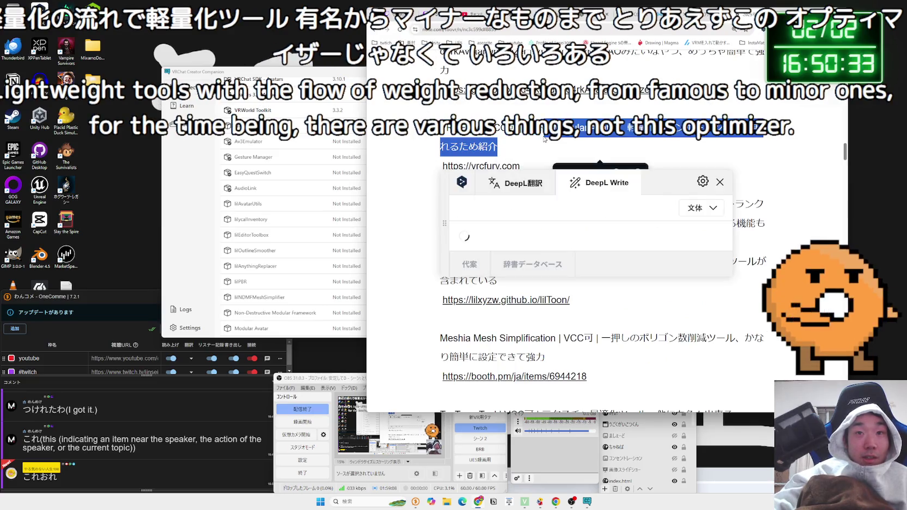
{"action": "scroll", "coordinate": [595, 180], "scroll_direction": "down", "scroll_amount": 1}
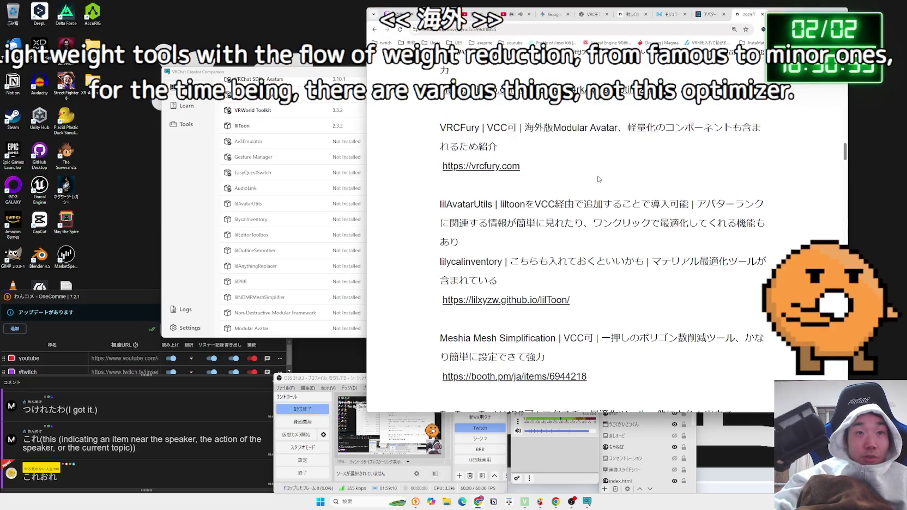
{"action": "mouse_move", "coordinate": [575, 169]}
{"action": "left_mouse_down"}
{"action": "mouse_move", "coordinate": [594, 197]}
{"action": "mouse_move", "coordinate": [459, 207]}
{"action": "left_mouse_up"}
{"action": "left_click", "coordinate": [439, 173]}
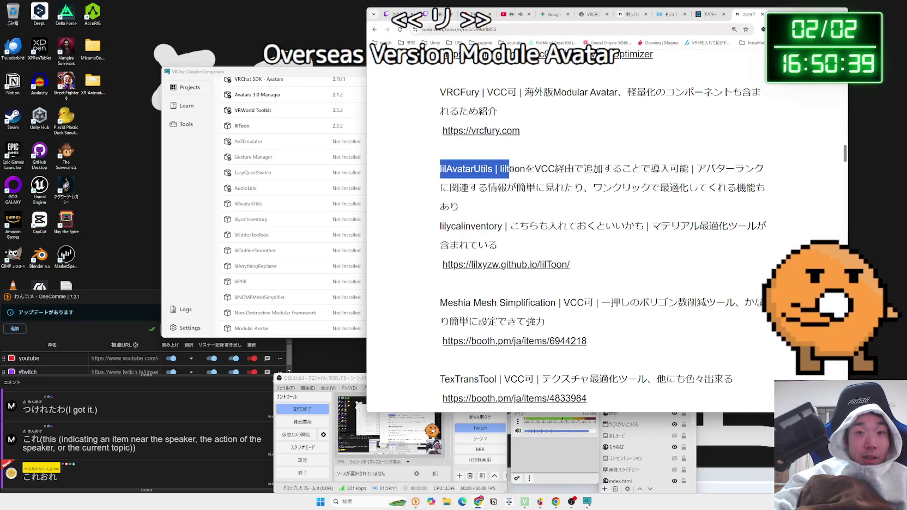
{"action": "mouse_move", "coordinate": [461, 207]}
{"action": "left_mouse_down"}
{"action": "mouse_move", "coordinate": [441, 171]}
{"action": "mouse_move", "coordinate": [464, 183]}
{"action": "left_mouse_up"}
{"action": "left_click", "coordinate": [463, 183]}
{"action": "triple_click", "coordinate": [452, 173]}
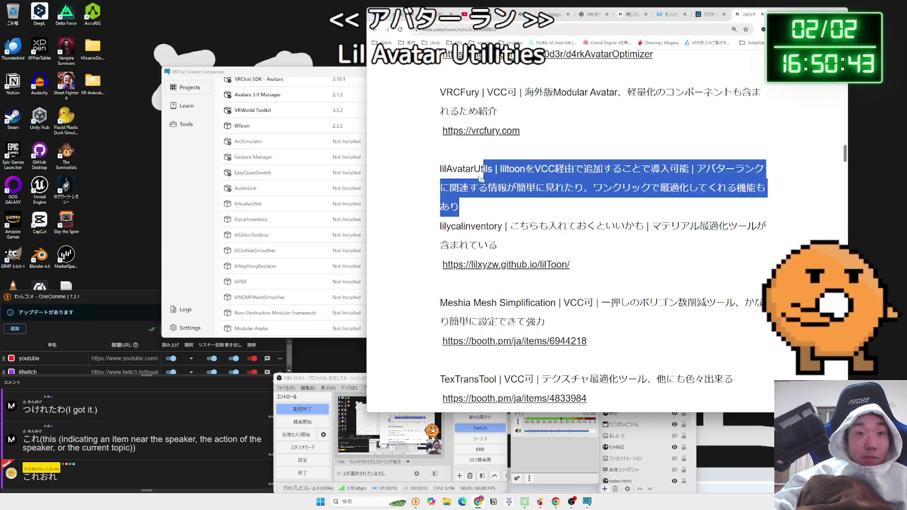
{"action": "double_click", "coordinate": [453, 172]}
{"action": "triple_click", "coordinate": [452, 172]}
{"action": "mouse_move", "coordinate": [440, 169]}
{"action": "left_mouse_down"}
{"action": "mouse_move", "coordinate": [627, 188]}
{"action": "mouse_move", "coordinate": [706, 207]}
{"action": "left_mouse_up"}
{"action": "left_click", "coordinate": [564, 220]}
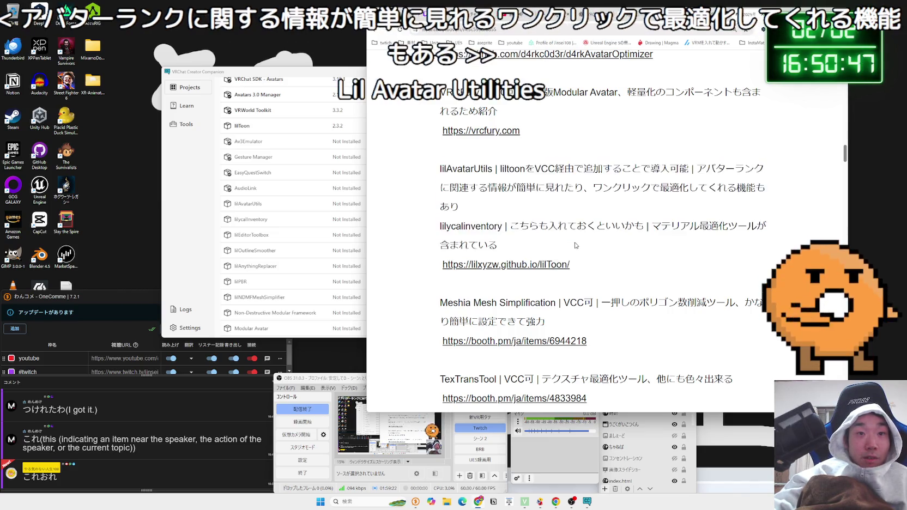
Step: Scroll through the rest of the tool lists and move to the performance ranks article
{"action": "scroll", "coordinate": [564, 221], "scroll_direction": "down", "scroll_amount": 3}
{"action": "scroll", "coordinate": [564, 220], "scroll_direction": "down", "scroll_amount": 2}
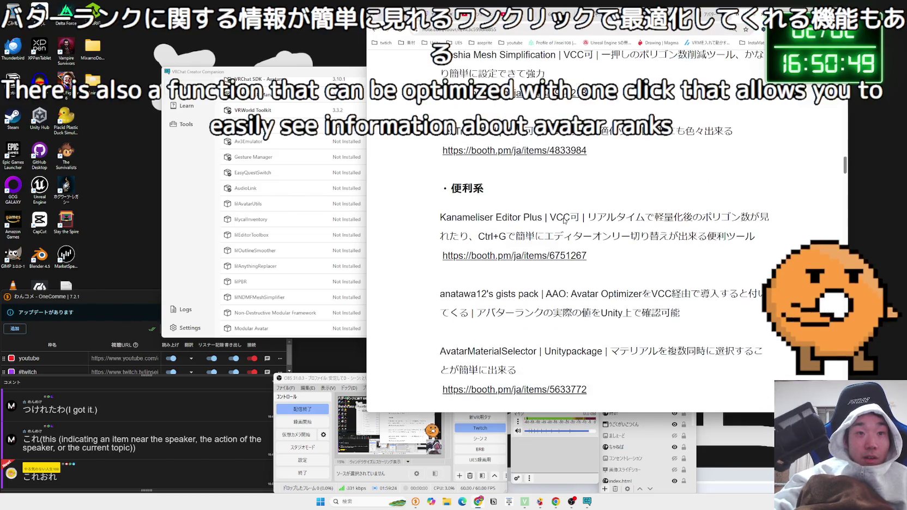
{"action": "scroll", "coordinate": [564, 218], "scroll_direction": "down", "scroll_amount": 3}
{"action": "scroll", "coordinate": [564, 221], "scroll_direction": "down", "scroll_amount": 3}
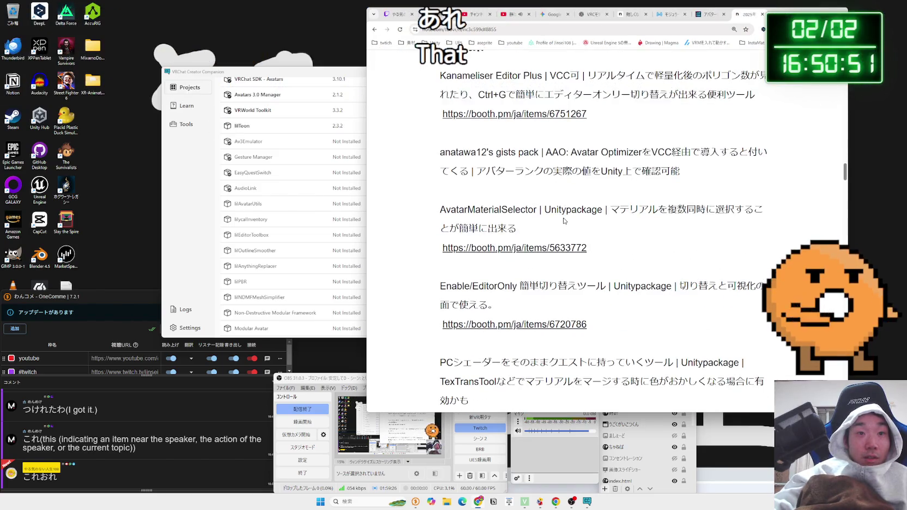
{"action": "scroll", "coordinate": [564, 221], "scroll_direction": "up", "scroll_amount": 10}
{"action": "scroll", "coordinate": [564, 220], "scroll_direction": "up", "scroll_amount": 4}
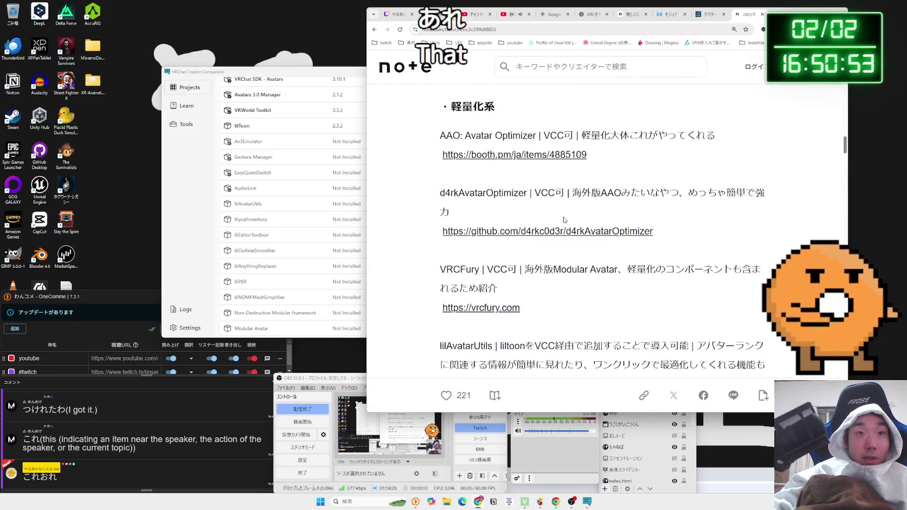
{"action": "scroll", "coordinate": [564, 220], "scroll_direction": "down", "scroll_amount": 3}
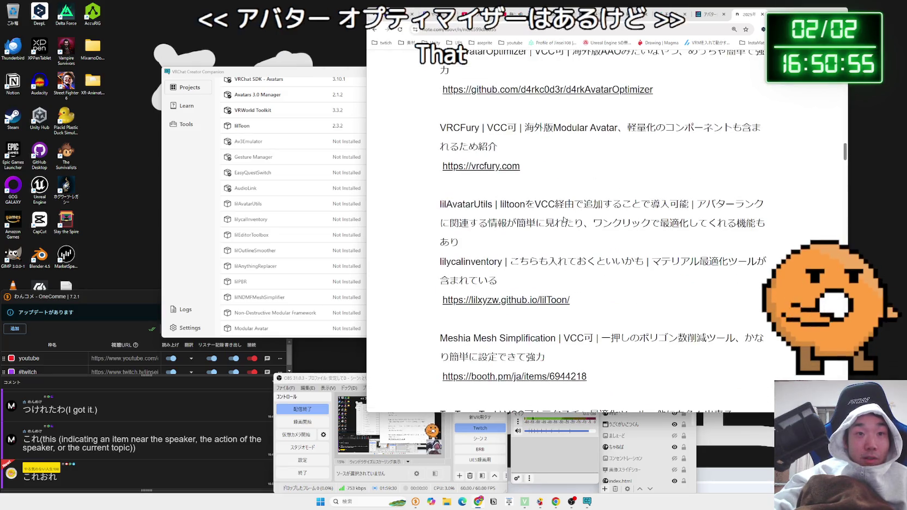
{"action": "left_click", "coordinate": [715, 15]}
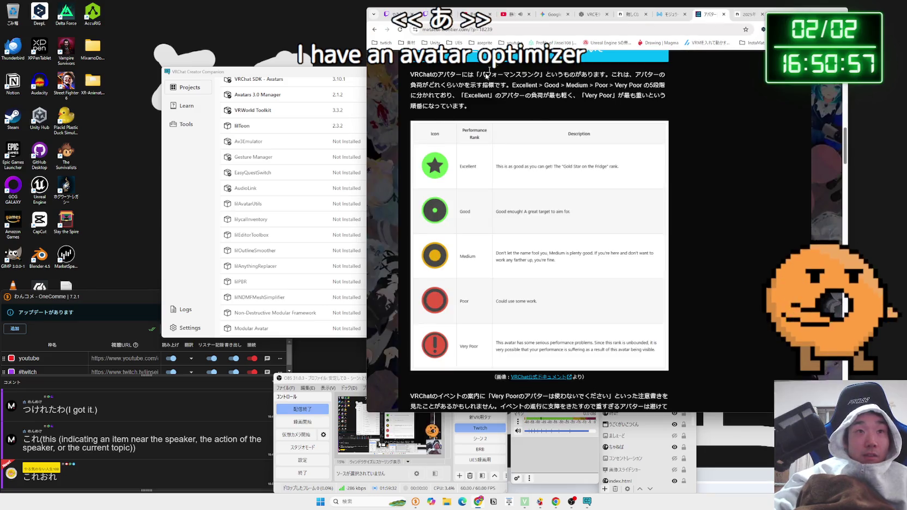
Step: Add Modular Avatar from VCC's Manage Packages list to the Test project, then return to the rank article
{"action": "left_click", "coordinate": [207, 264]}
{"action": "scroll", "coordinate": [232, 283], "scroll_direction": "down", "scroll_amount": 1}
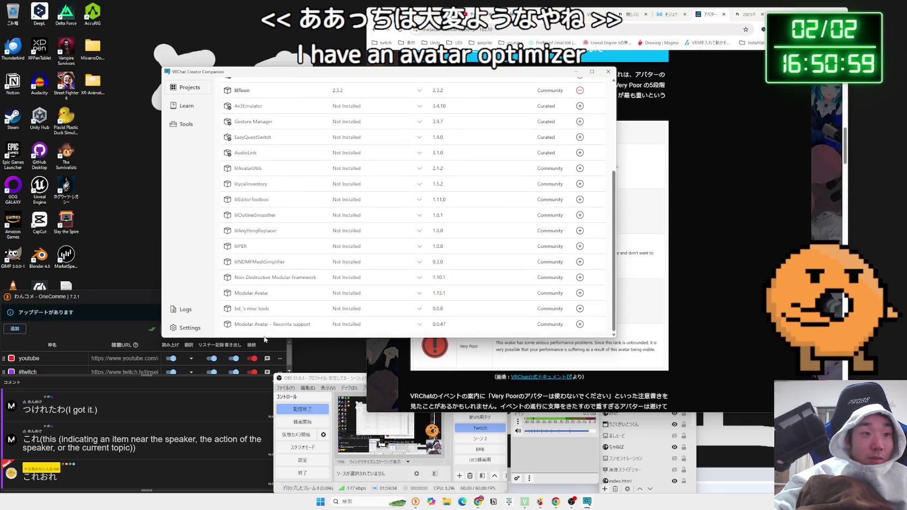
{"action": "left_click", "coordinate": [579, 294]}
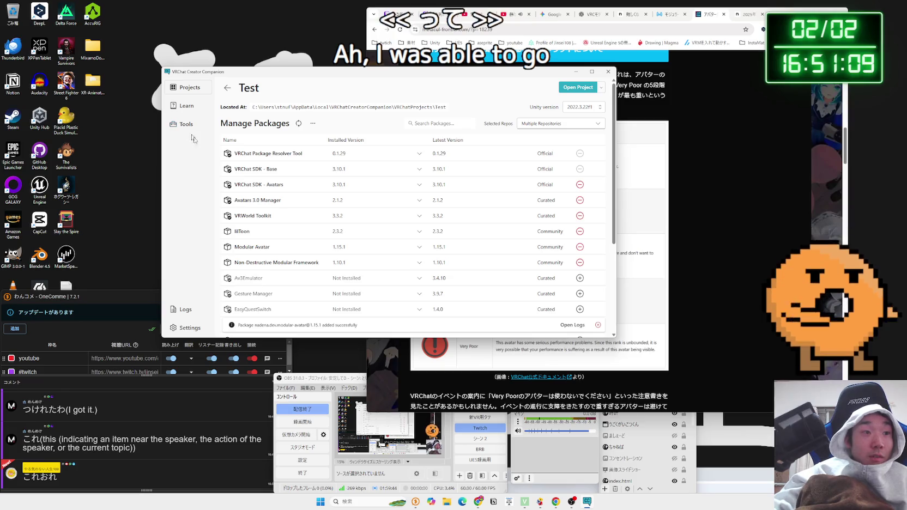
{"action": "left_click", "coordinate": [712, 16]}
{"action": "scroll", "coordinate": [578, 150], "scroll_direction": "up", "scroll_amount": 4}
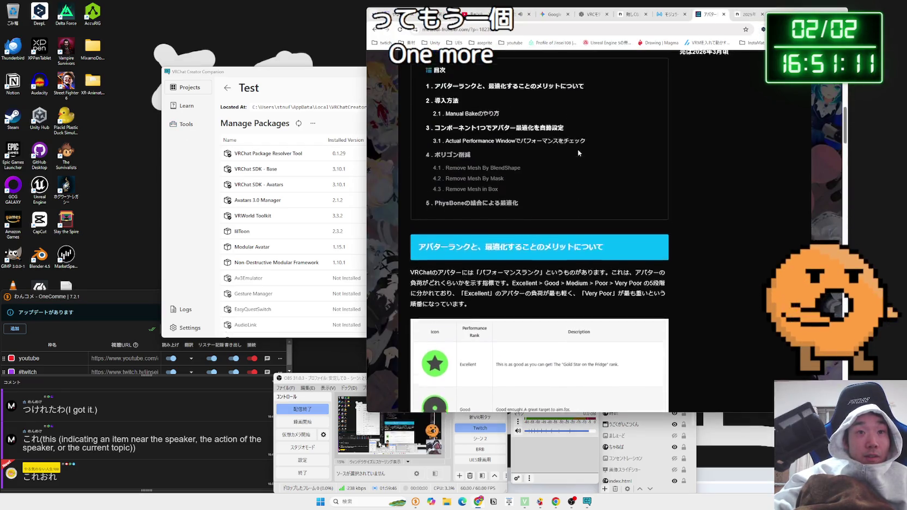
{"action": "scroll", "coordinate": [489, 262], "scroll_direction": "down", "scroll_amount": 5}
{"action": "scroll", "coordinate": [488, 262], "scroll_direction": "down", "scroll_amount": 10}
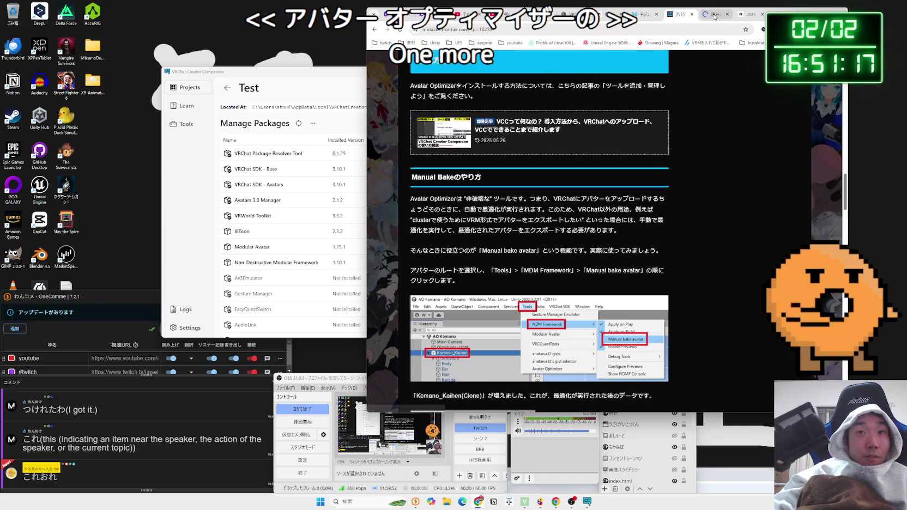
{"action": "left_click", "coordinate": [522, 125]}
{"action": "scroll", "coordinate": [580, 153], "scroll_direction": "down", "scroll_amount": 10}
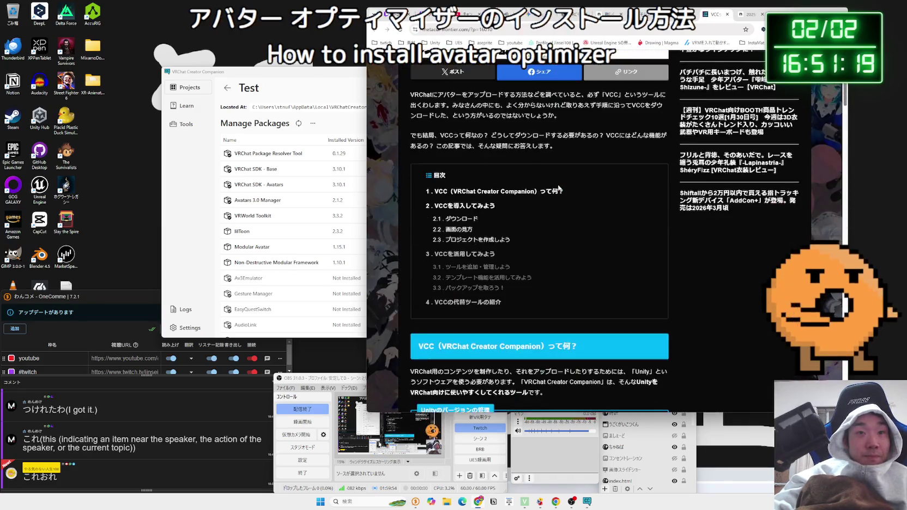
{"action": "scroll", "coordinate": [485, 197], "scroll_direction": "down", "scroll_amount": 5}
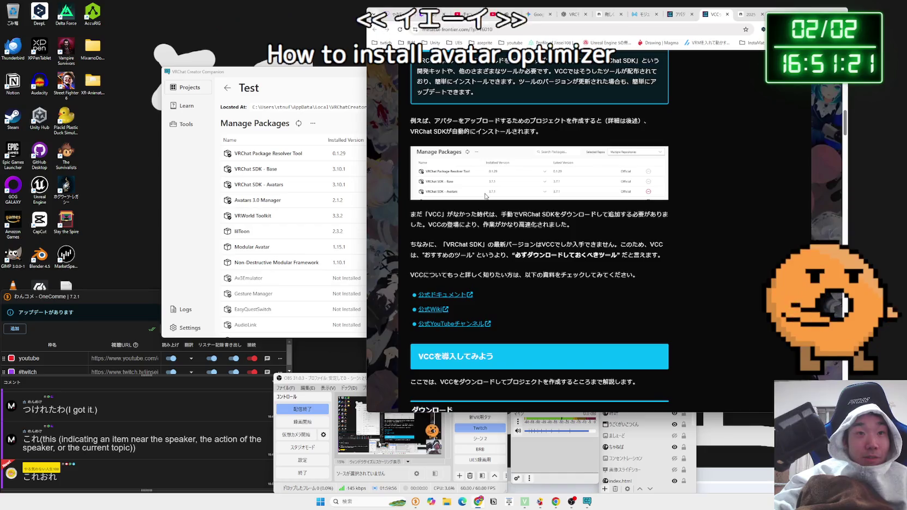
{"action": "scroll", "coordinate": [485, 196], "scroll_direction": "down", "scroll_amount": 2}
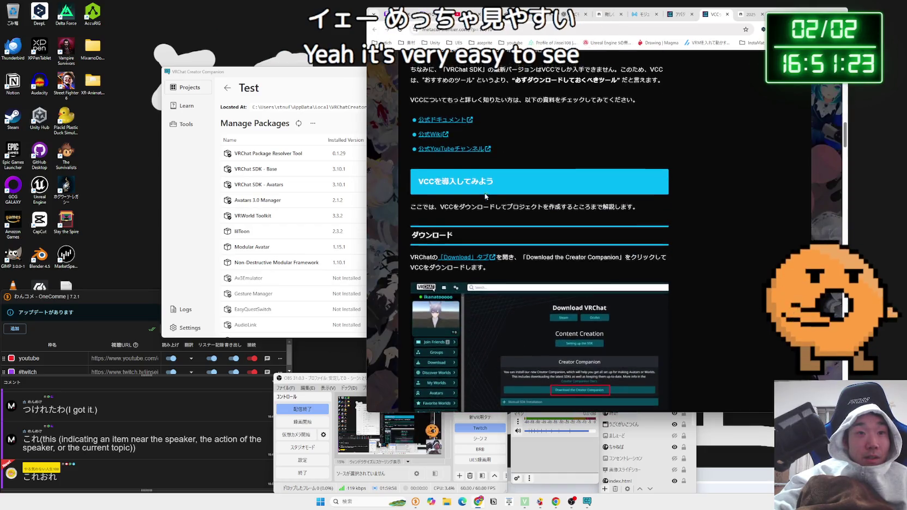
{"action": "scroll", "coordinate": [486, 196], "scroll_direction": "down", "scroll_amount": 1}
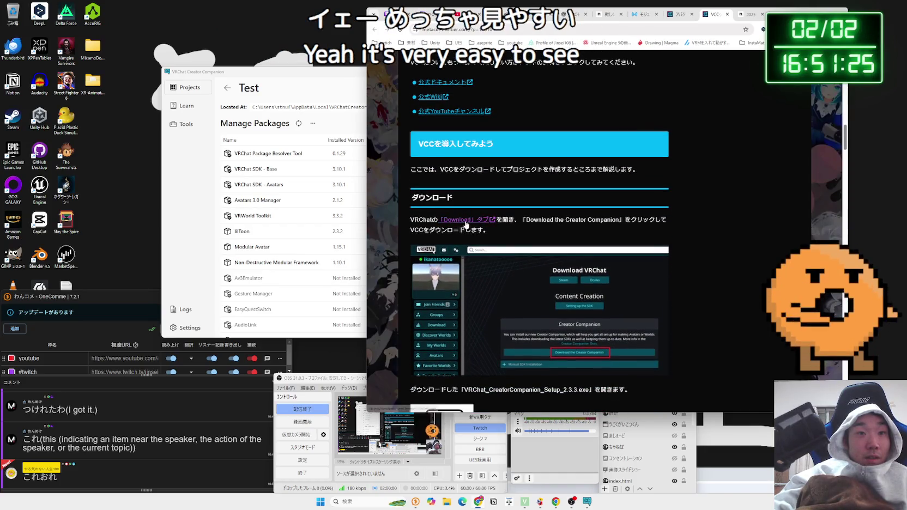
{"action": "scroll", "coordinate": [463, 223], "scroll_direction": "down", "scroll_amount": 15}
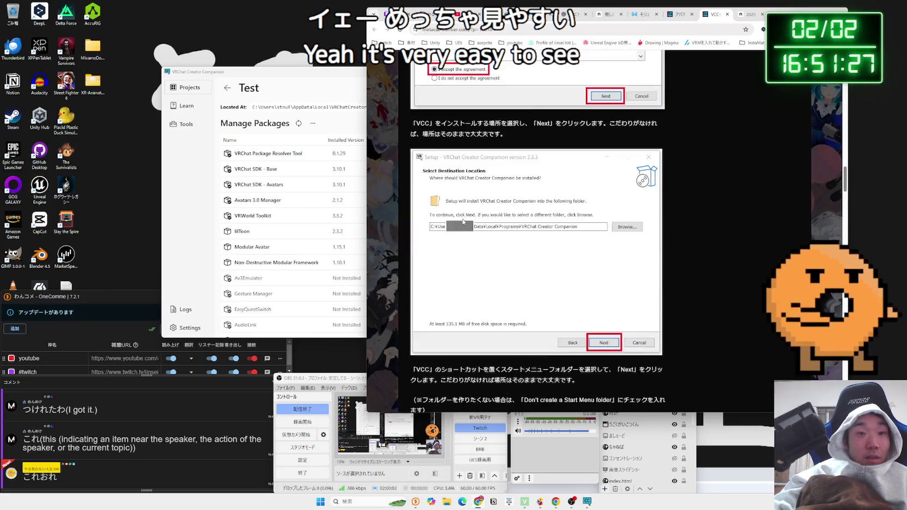
{"action": "scroll", "coordinate": [462, 222], "scroll_direction": "down", "scroll_amount": 18}
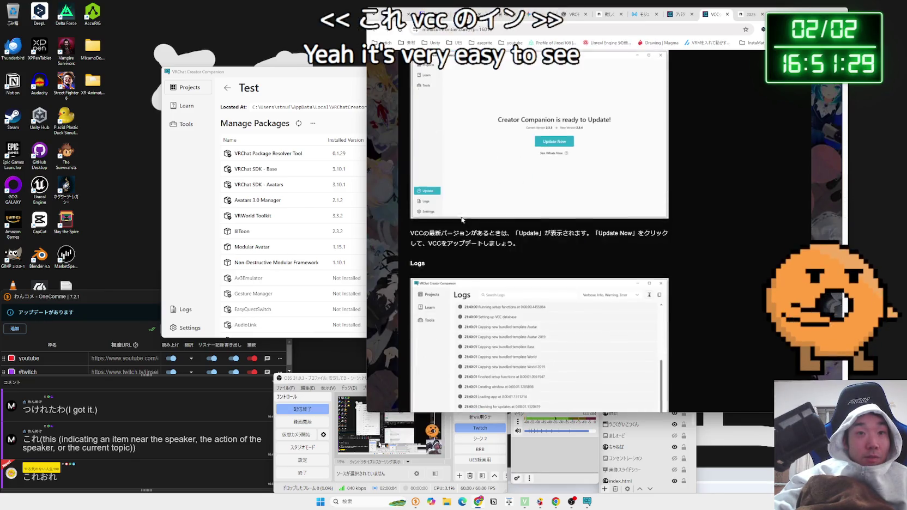
{"action": "scroll", "coordinate": [463, 218], "scroll_direction": "down", "scroll_amount": 15}
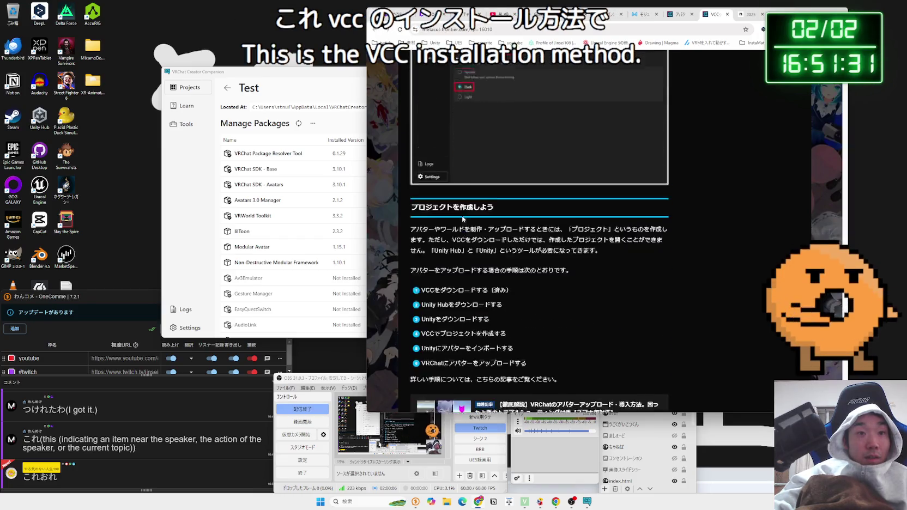
{"action": "scroll", "coordinate": [463, 216], "scroll_direction": "down", "scroll_amount": 5}
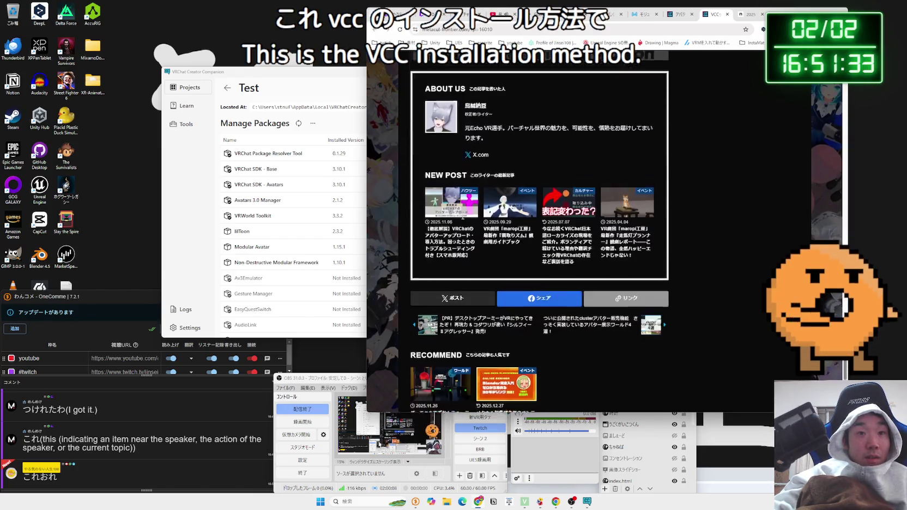
{"action": "scroll", "coordinate": [464, 217], "scroll_direction": "up", "scroll_amount": 6}
{"action": "scroll", "coordinate": [463, 215], "scroll_direction": "up", "scroll_amount": 3}
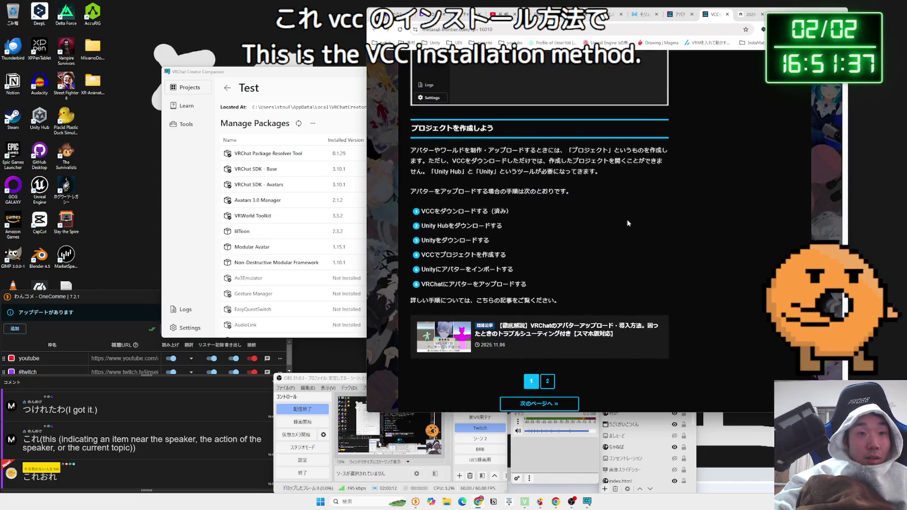
{"action": "scroll", "coordinate": [628, 223], "scroll_direction": "up", "scroll_amount": 10}
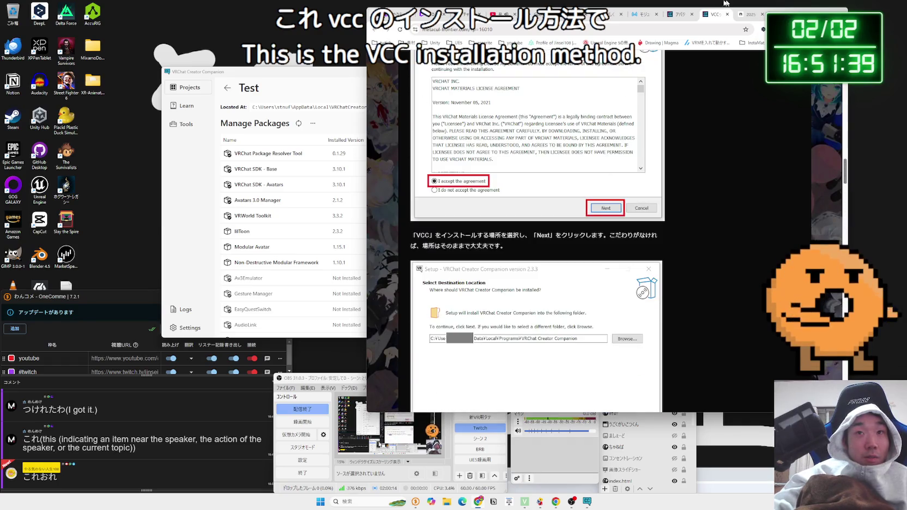
{"action": "left_click", "coordinate": [727, 15]}
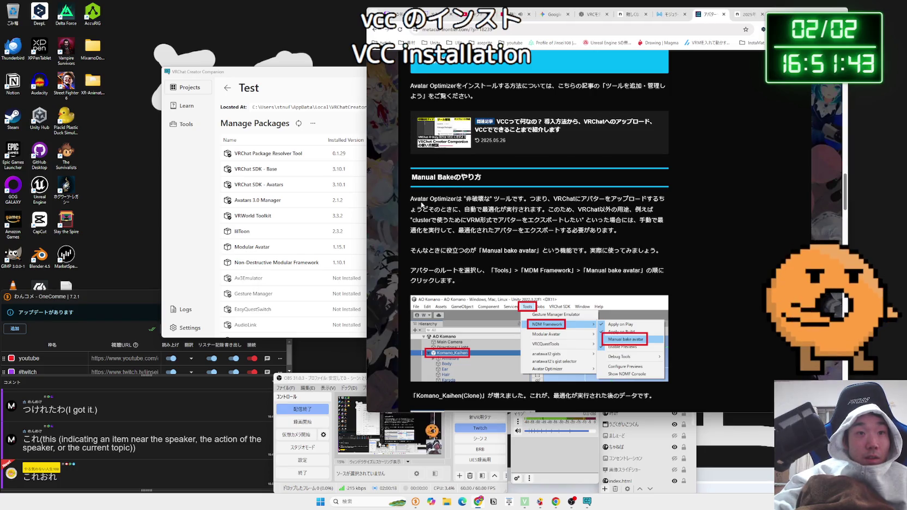
Step: Scroll through the Avatar Optimizer article past the AAO Trace And Optimize sentence
{"action": "scroll", "coordinate": [421, 205], "scroll_direction": "down", "scroll_amount": 10}
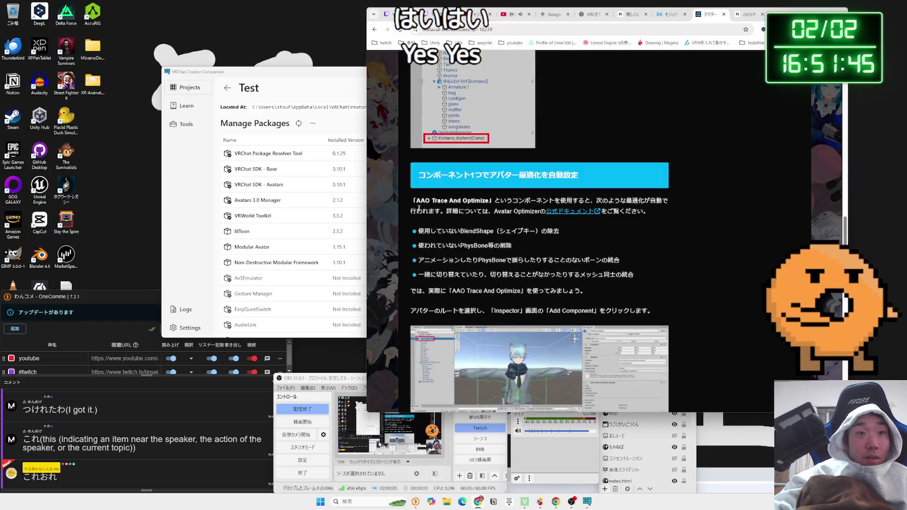
{"action": "left_click", "coordinate": [438, 201]}
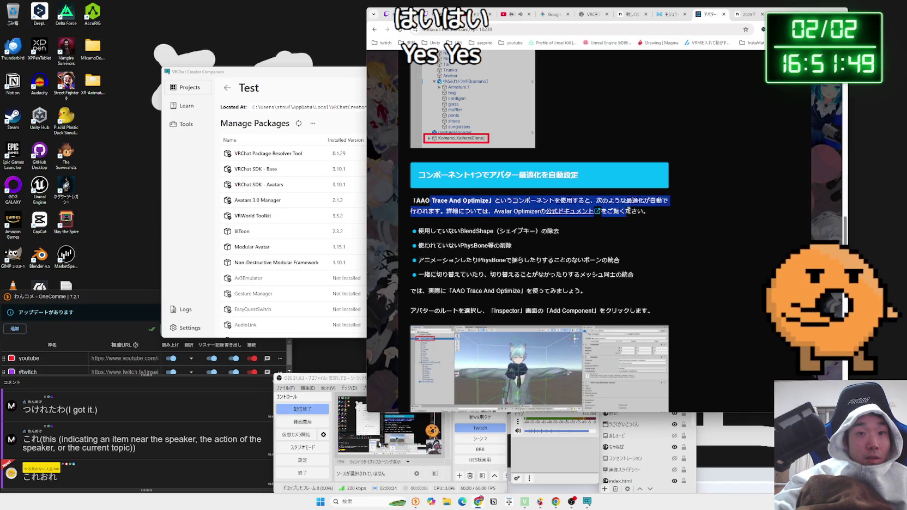
{"action": "scroll", "coordinate": [620, 209], "scroll_direction": "down", "scroll_amount": 10}
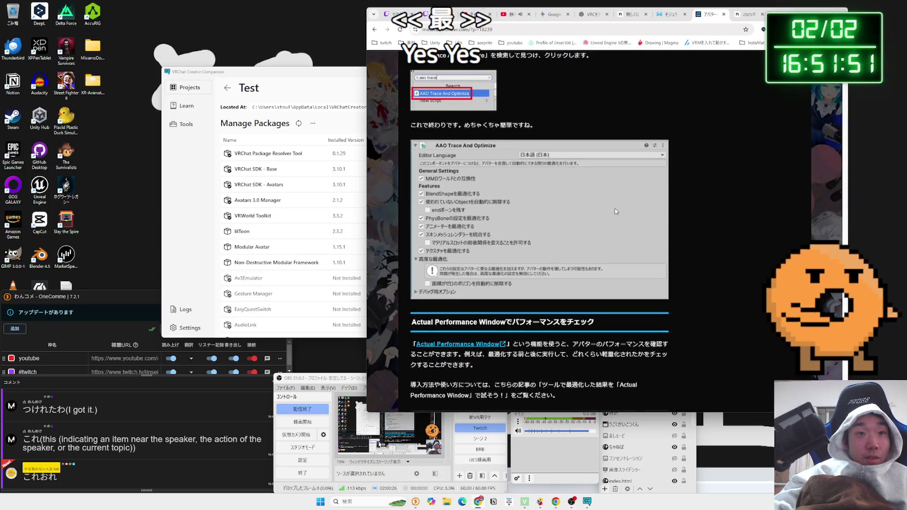
{"action": "scroll", "coordinate": [542, 209], "scroll_direction": "down", "scroll_amount": 5}
{"action": "scroll", "coordinate": [542, 208], "scroll_direction": "up", "scroll_amount": 15}
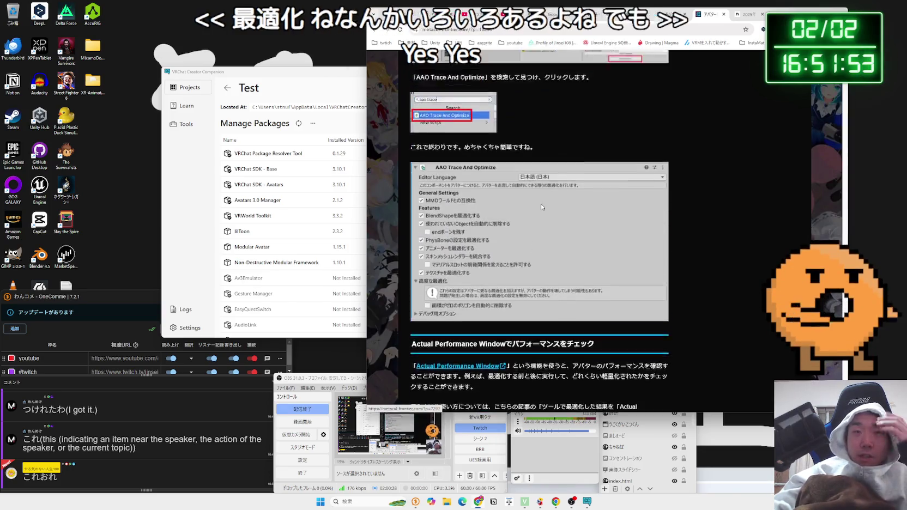
{"action": "scroll", "coordinate": [541, 207], "scroll_direction": "up", "scroll_amount": 15}
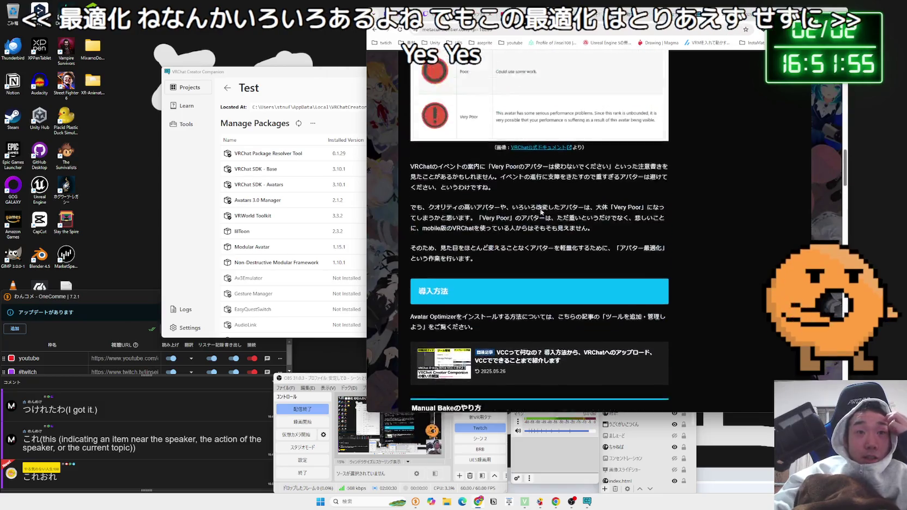
{"action": "scroll", "coordinate": [539, 283], "scroll_direction": "up", "scroll_amount": 15}
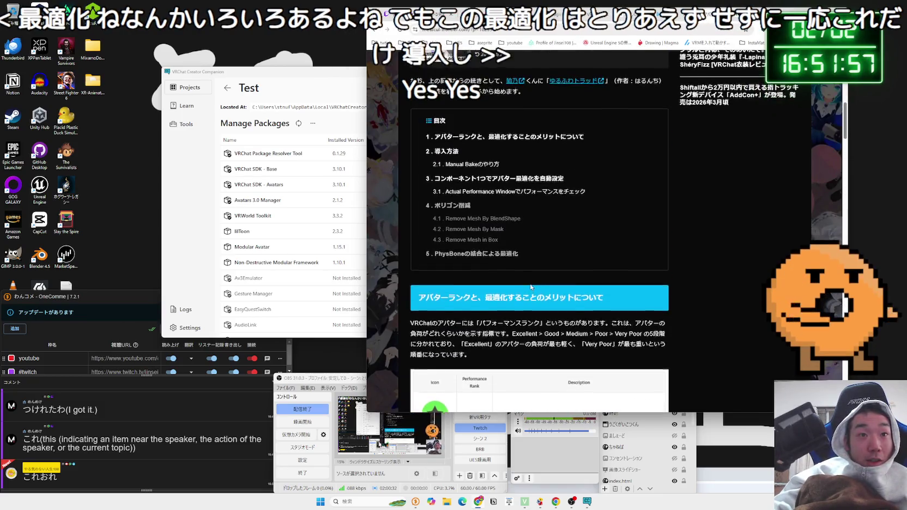
Step: Read the rank paragraph and 導入方法 section, then open the linked VCC article
{"action": "scroll", "coordinate": [530, 287], "scroll_direction": "down", "scroll_amount": 15}
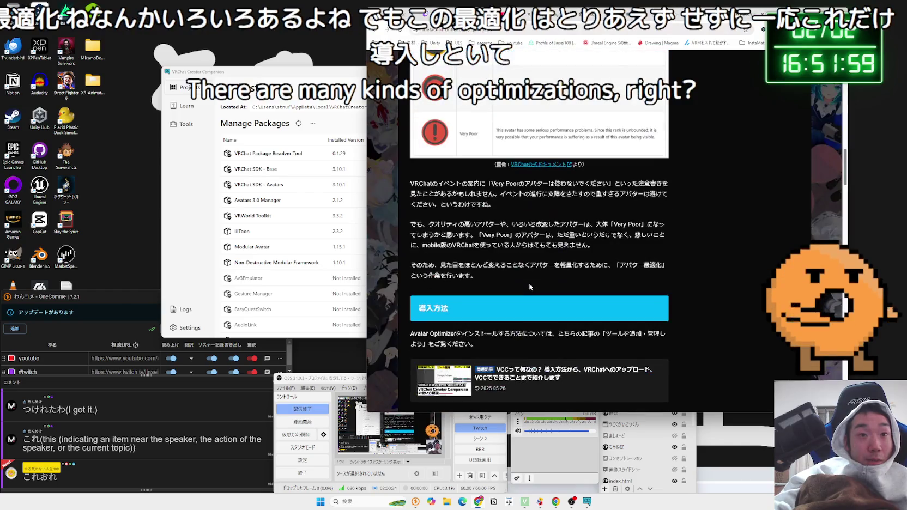
{"action": "scroll", "coordinate": [530, 286], "scroll_direction": "down", "scroll_amount": 6}
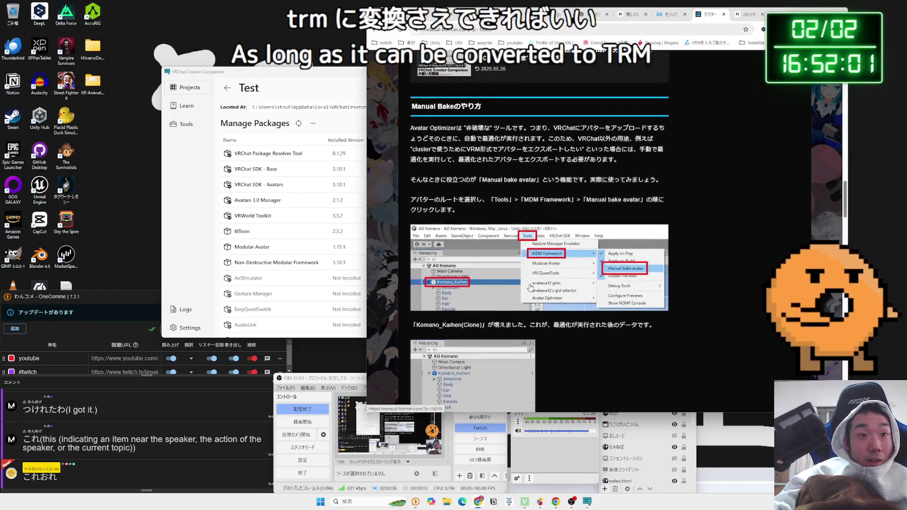
{"action": "scroll", "coordinate": [529, 286], "scroll_direction": "up", "scroll_amount": 6}
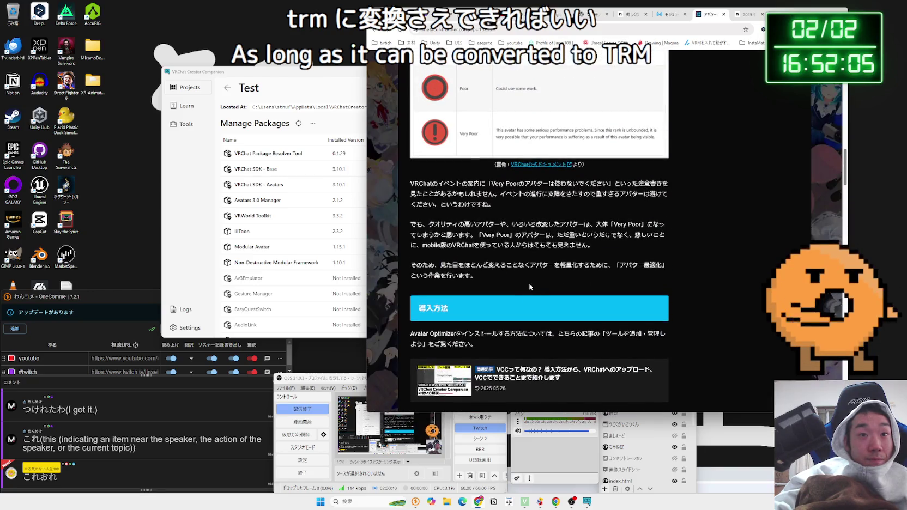
{"action": "scroll", "coordinate": [530, 287], "scroll_direction": "up", "scroll_amount": 6}
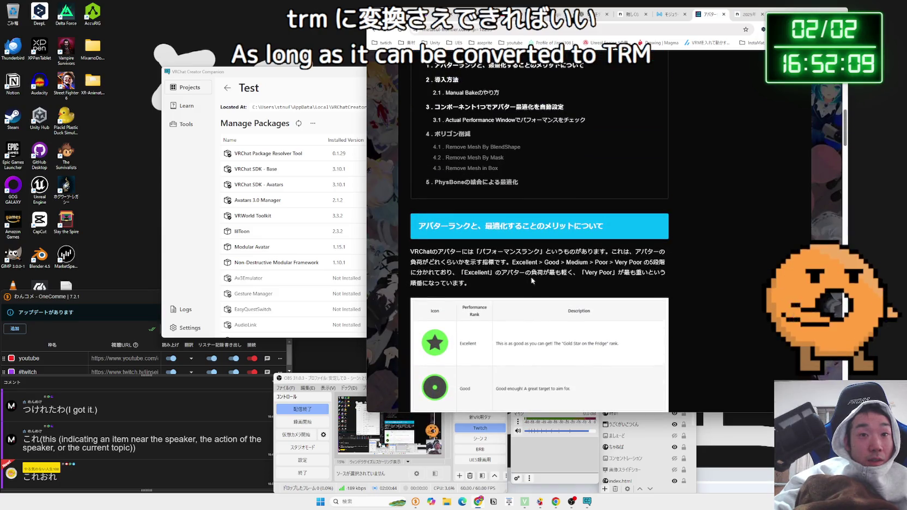
{"action": "left_click", "coordinate": [430, 256]}
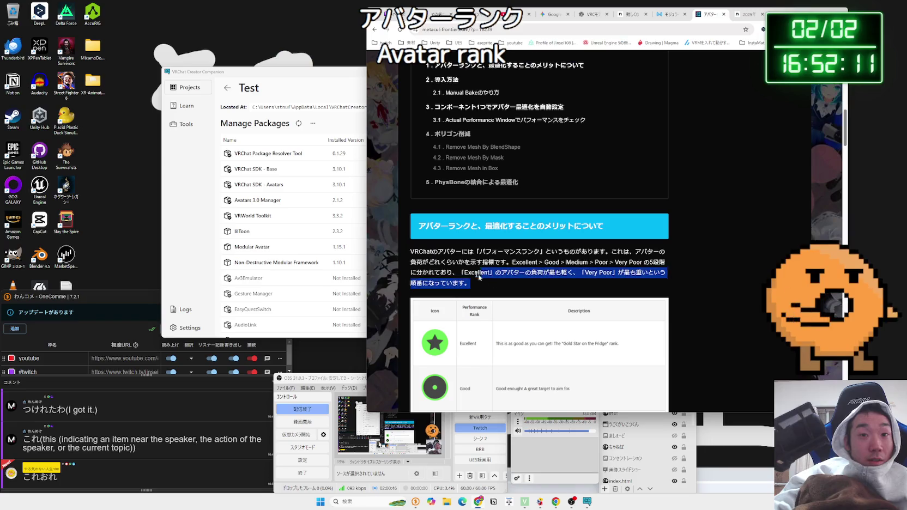
{"action": "scroll", "coordinate": [434, 271], "scroll_direction": "down", "scroll_amount": 5}
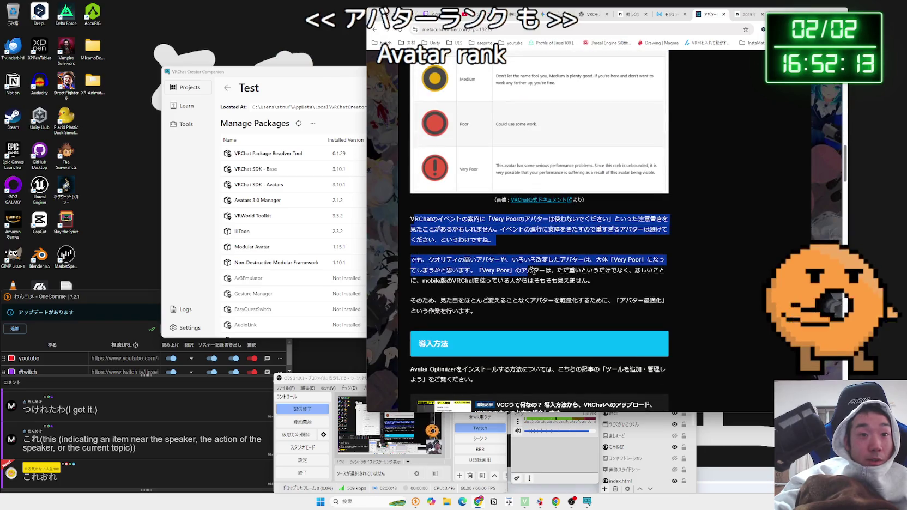
{"action": "scroll", "coordinate": [559, 292], "scroll_direction": "down", "scroll_amount": 3}
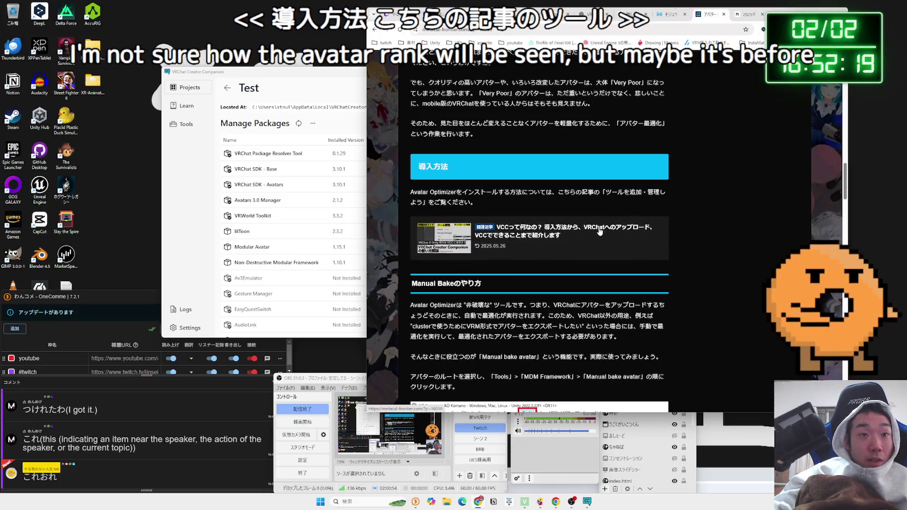
{"action": "left_click", "coordinate": [599, 231]}
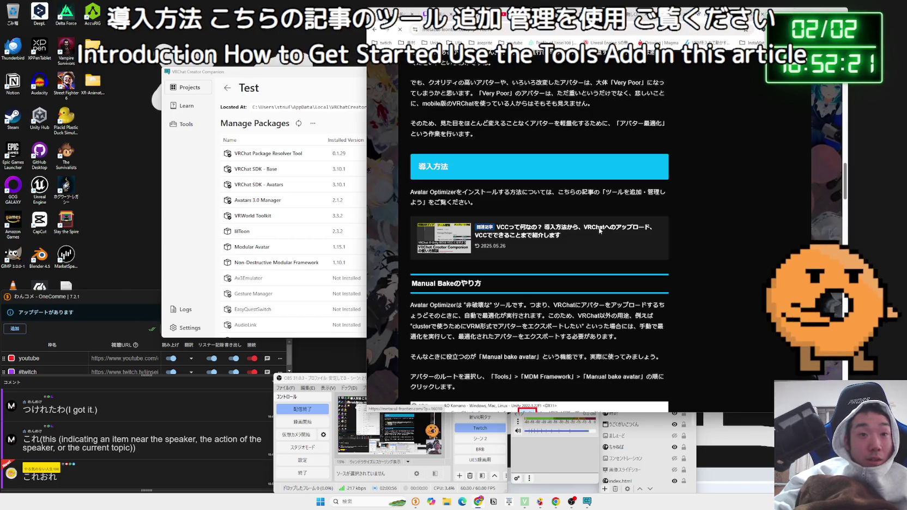
Step: Jump to the VCC article's download section and scroll through it
{"action": "scroll", "coordinate": [569, 241], "scroll_direction": "down", "scroll_amount": 10}
{"action": "scroll", "coordinate": [569, 241], "scroll_direction": "up", "scroll_amount": 1}
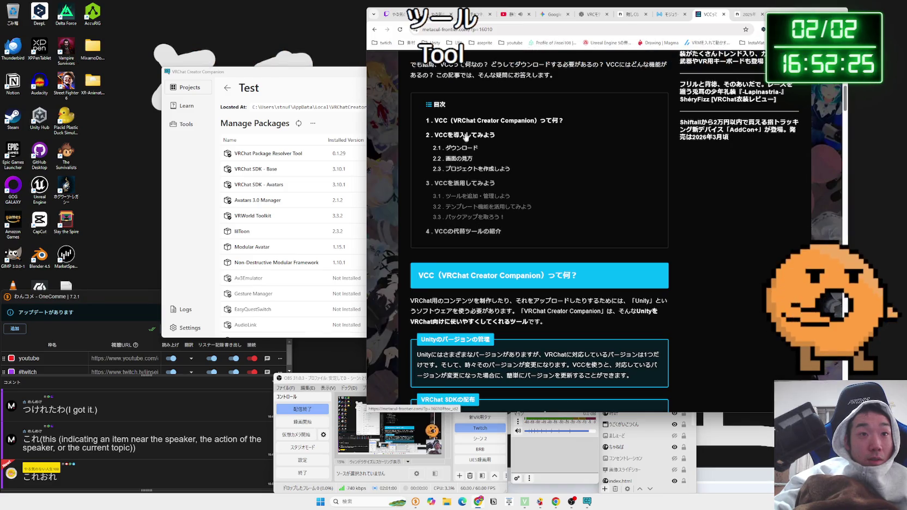
{"action": "left_click", "coordinate": [467, 199]}
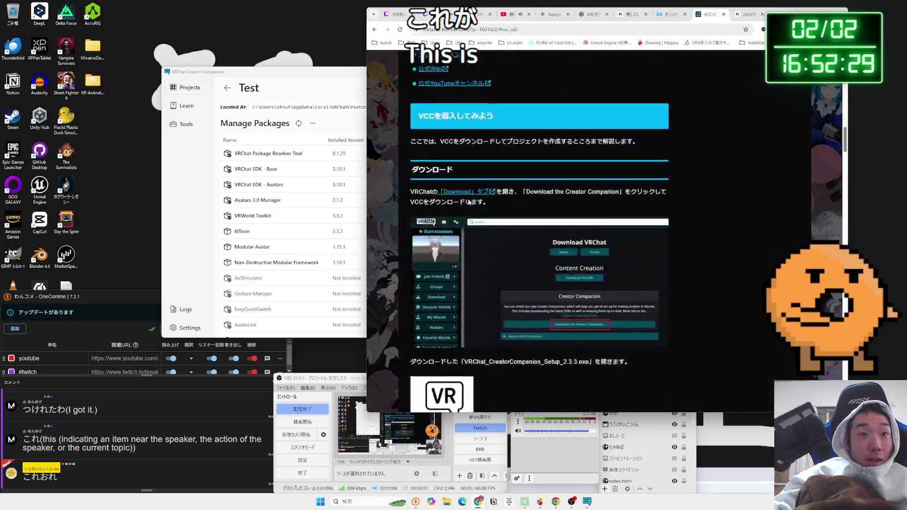
{"action": "scroll", "coordinate": [495, 244], "scroll_direction": "down", "scroll_amount": 15}
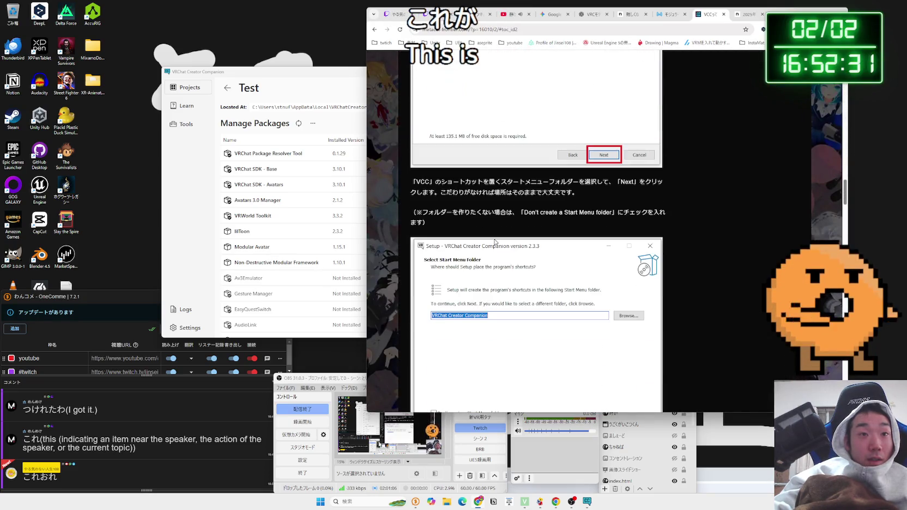
{"action": "scroll", "coordinate": [495, 242], "scroll_direction": "down", "scroll_amount": 10}
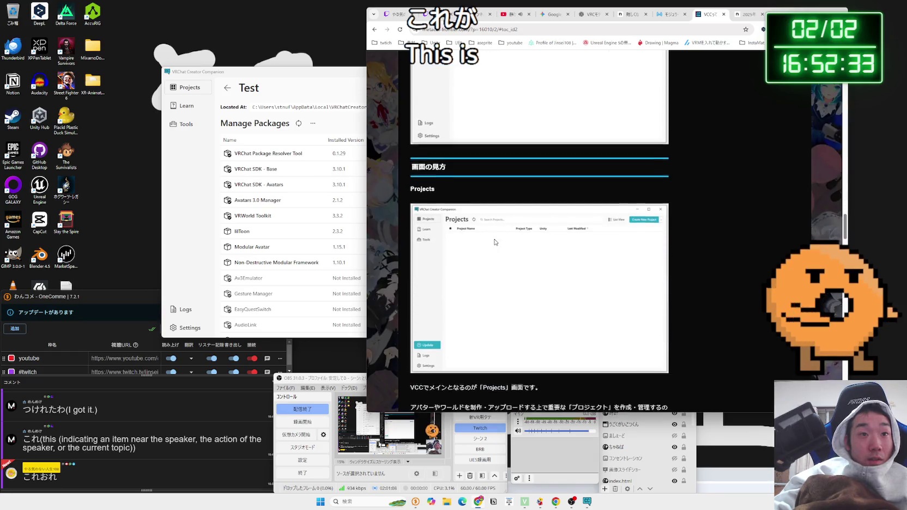
{"action": "scroll", "coordinate": [494, 242], "scroll_direction": "down", "scroll_amount": 5}
{"action": "scroll", "coordinate": [495, 242], "scroll_direction": "down", "scroll_amount": 5}
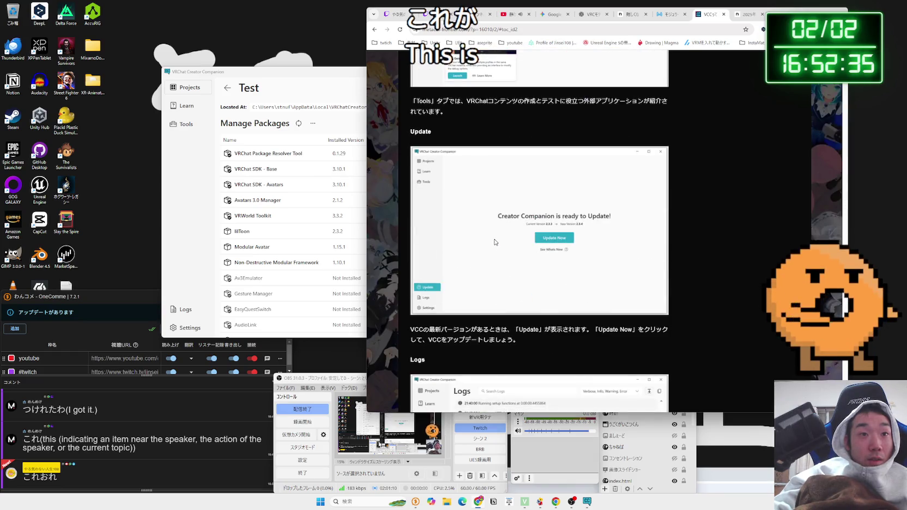
{"action": "scroll", "coordinate": [495, 242], "scroll_direction": "up", "scroll_amount": 3}
Step: Compare Creator Companion's Tools page with the article's Tools tab paragraph
{"action": "left_click", "coordinate": [182, 125]}
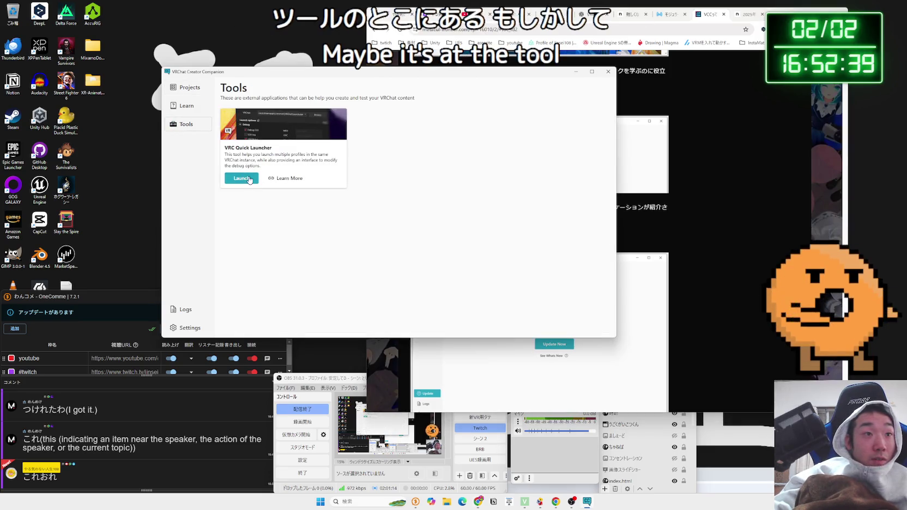
{"action": "left_click", "coordinate": [623, 197]}
{"action": "triple_click", "coordinate": [490, 219]}
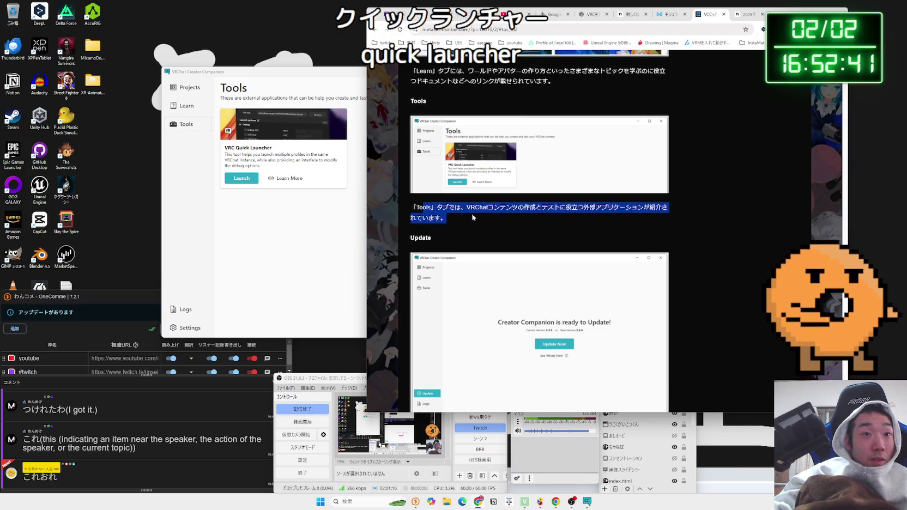
{"action": "left_click", "coordinate": [490, 218]}
{"action": "triple_click", "coordinate": [490, 219]}
{"action": "triple_click", "coordinate": [462, 219]}
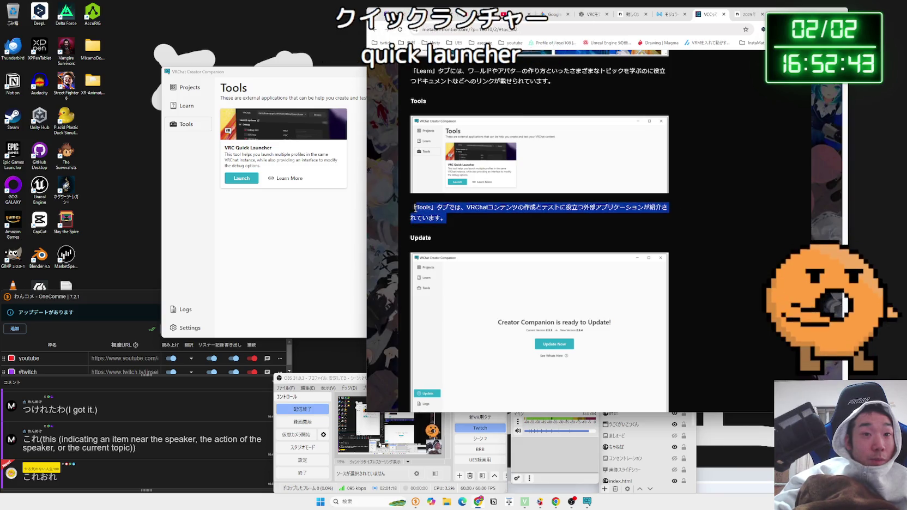
{"action": "scroll", "coordinate": [463, 220], "scroll_direction": "up", "scroll_amount": 1}
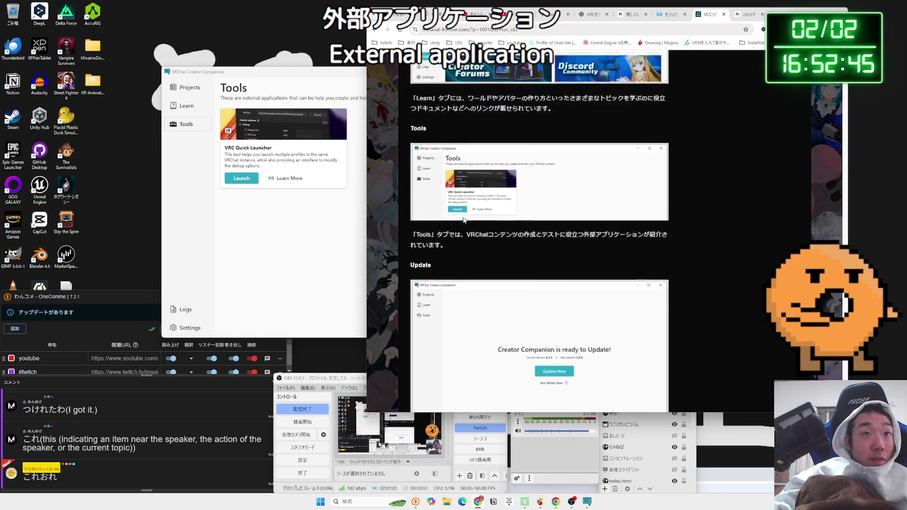
{"action": "scroll", "coordinate": [464, 220], "scroll_direction": "down", "scroll_amount": 4}
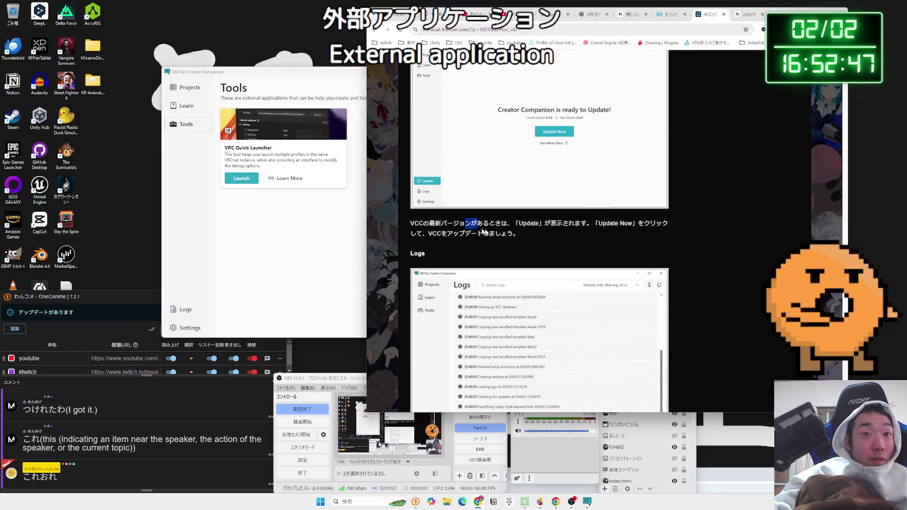
{"action": "left_click", "coordinate": [545, 238]}
{"action": "left_click", "coordinate": [477, 234]}
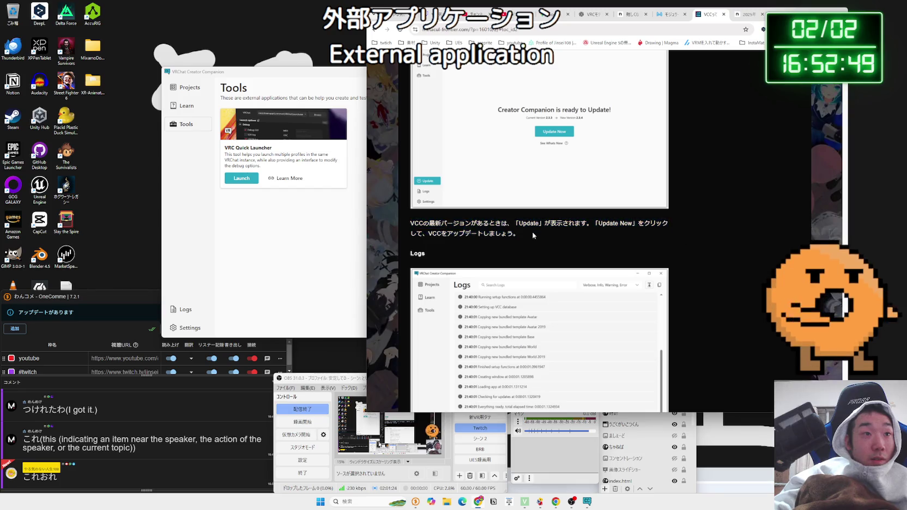
Step: Scroll through the Update, Logs and Settings sections and go to page 2
{"action": "scroll", "coordinate": [534, 236], "scroll_direction": "down", "scroll_amount": 3}
{"action": "scroll", "coordinate": [533, 236], "scroll_direction": "down", "scroll_amount": 4}
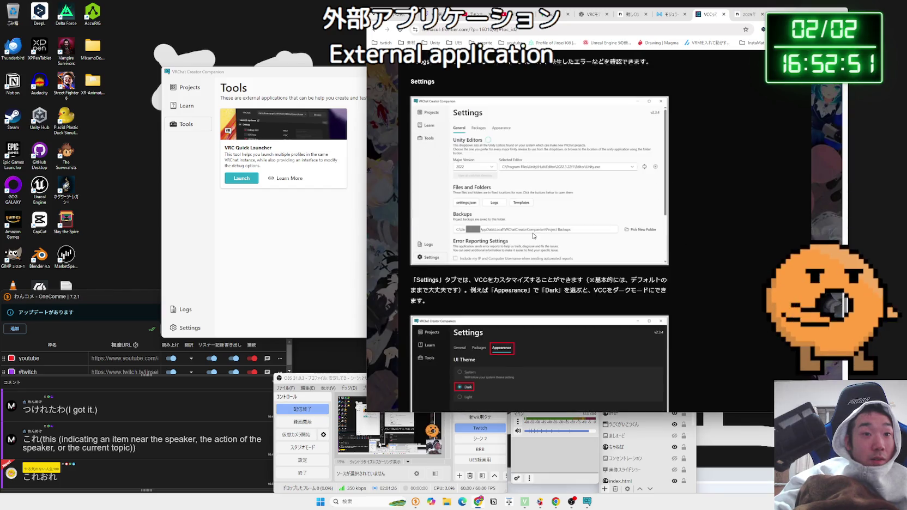
{"action": "scroll", "coordinate": [534, 236], "scroll_direction": "down", "scroll_amount": 4}
{"action": "scroll", "coordinate": [533, 235], "scroll_direction": "down", "scroll_amount": 6}
{"action": "scroll", "coordinate": [534, 235], "scroll_direction": "down", "scroll_amount": 4}
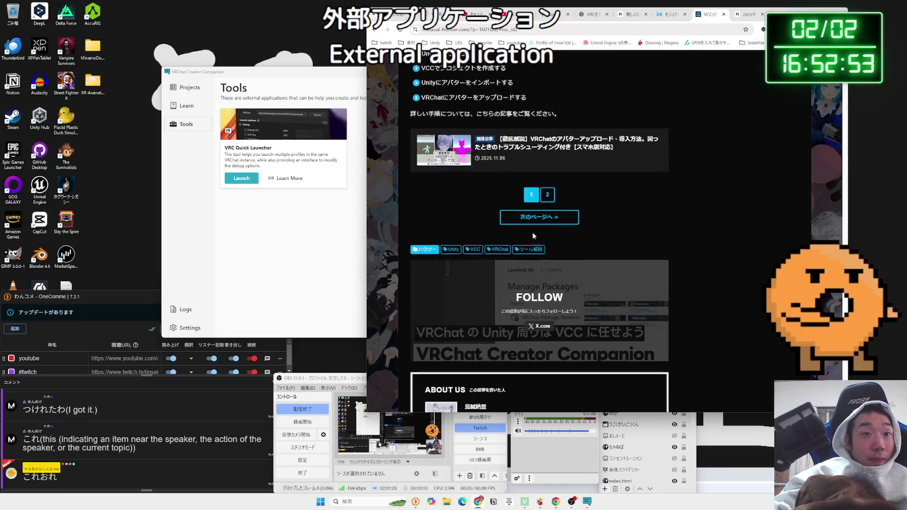
{"action": "left_click", "coordinate": [546, 194]}
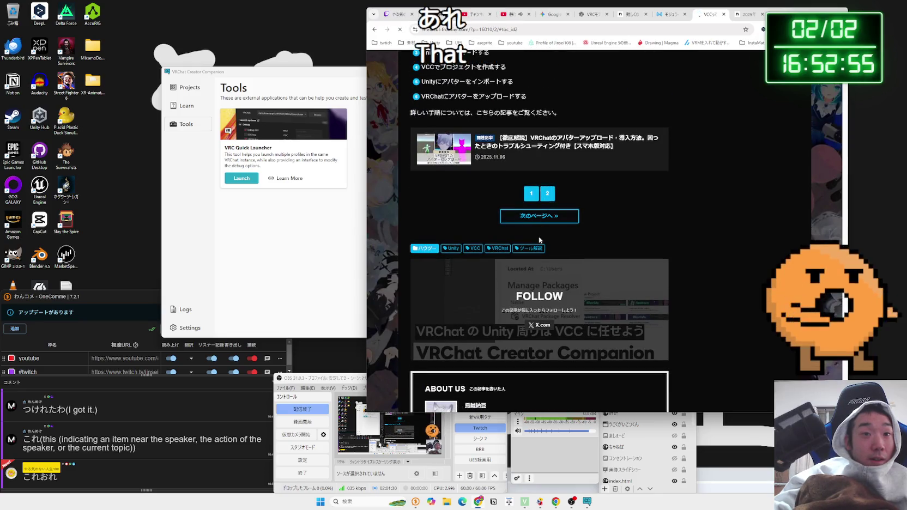
{"action": "scroll", "coordinate": [540, 239], "scroll_direction": "down", "scroll_amount": 9}
{"action": "scroll", "coordinate": [540, 240], "scroll_direction": "down", "scroll_amount": 3}
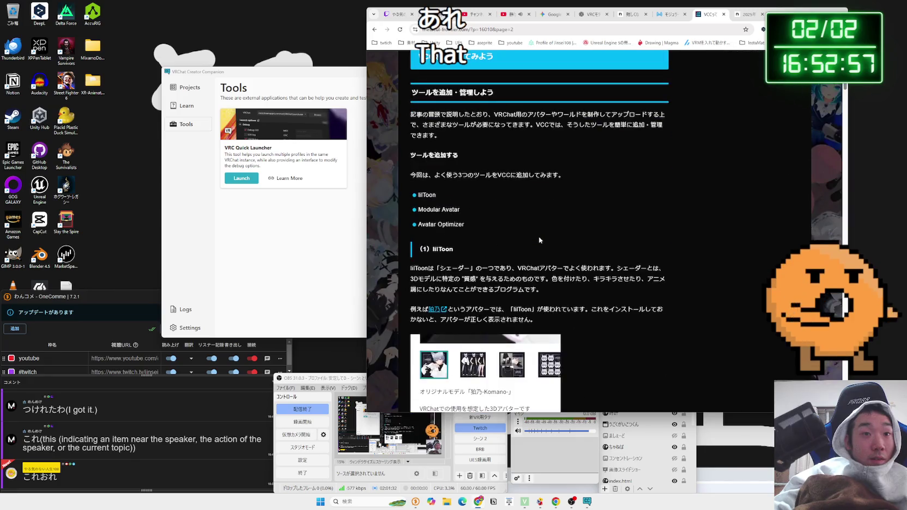
Step: Scroll to the Avatar Optimizer section, open the AAO docs, and follow its VCC install link
{"action": "mouse_move", "coordinate": [474, 225]}
{"action": "left_mouse_down"}
{"action": "mouse_move", "coordinate": [421, 202]}
{"action": "mouse_move", "coordinate": [468, 223]}
{"action": "left_mouse_up"}
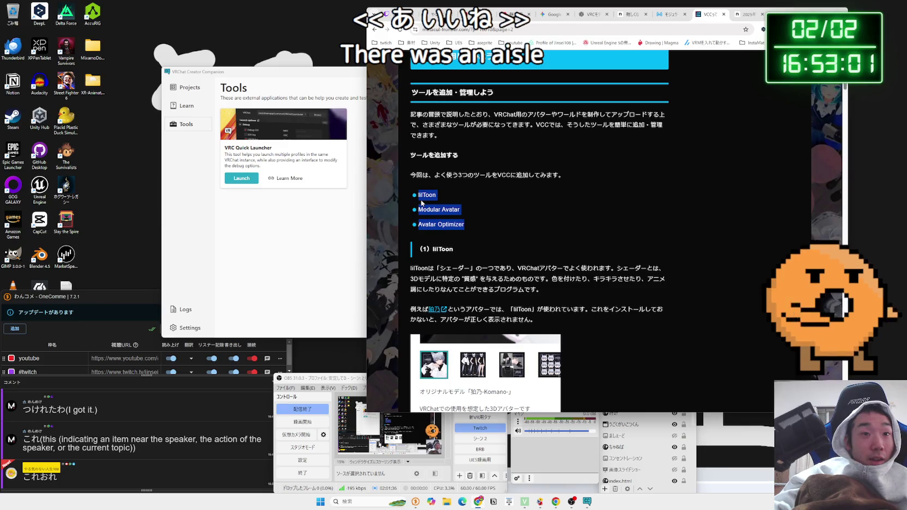
{"action": "left_click", "coordinate": [482, 217]}
{"action": "scroll", "coordinate": [482, 219], "scroll_direction": "down", "scroll_amount": 4}
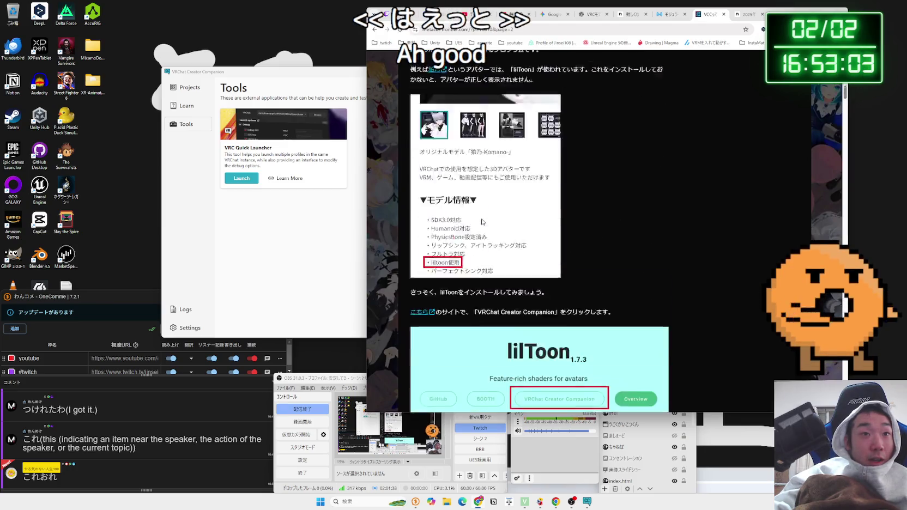
{"action": "scroll", "coordinate": [481, 221], "scroll_direction": "down", "scroll_amount": 15}
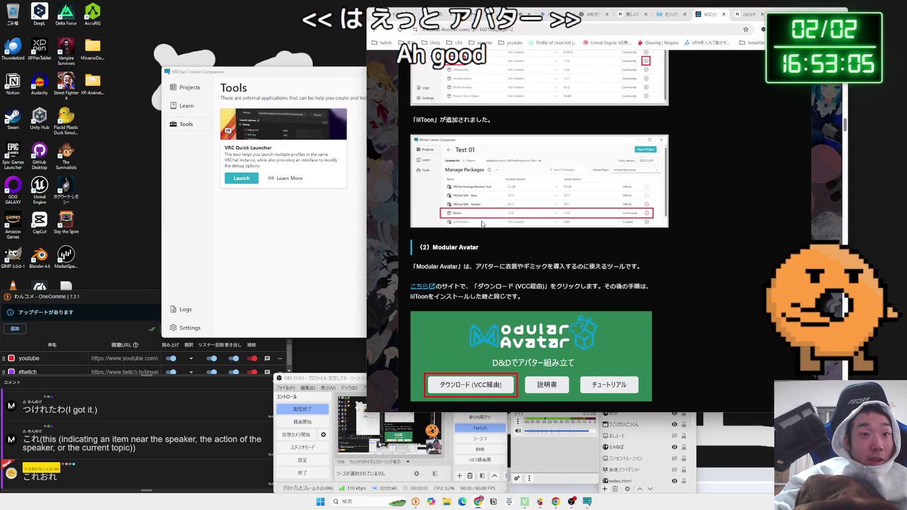
{"action": "scroll", "coordinate": [482, 223], "scroll_direction": "down", "scroll_amount": 15}
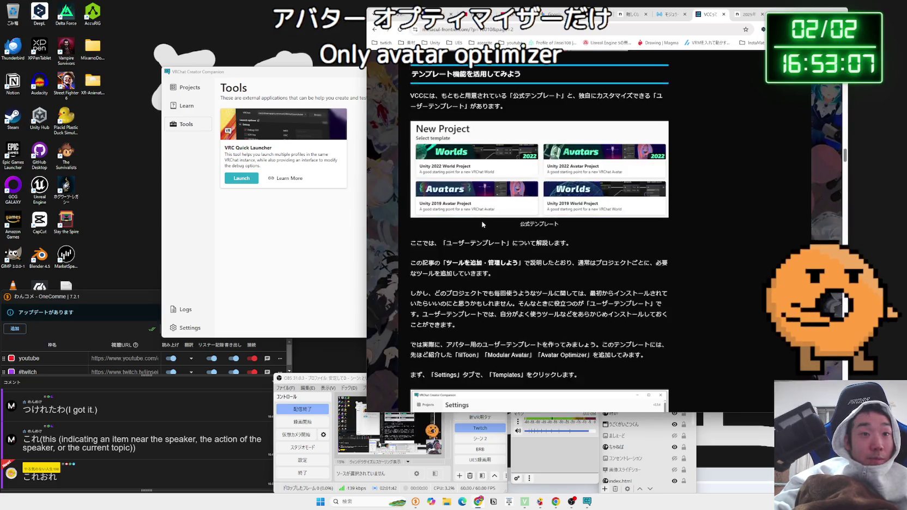
{"action": "scroll", "coordinate": [482, 223], "scroll_direction": "down", "scroll_amount": 3}
{"action": "scroll", "coordinate": [491, 229], "scroll_direction": "up", "scroll_amount": 15}
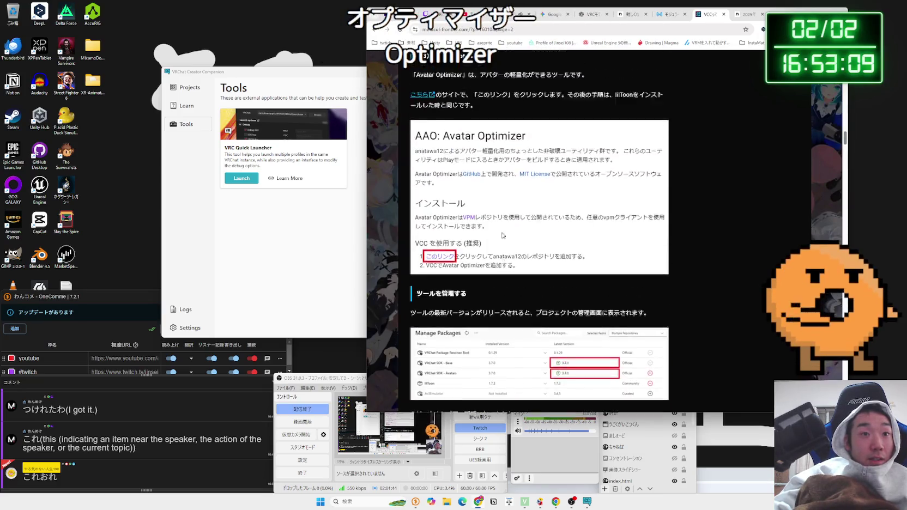
{"action": "scroll", "coordinate": [501, 231], "scroll_direction": "up", "scroll_amount": 3}
{"action": "scroll", "coordinate": [502, 231], "scroll_direction": "down", "scroll_amount": 1}
{"action": "left_click", "coordinate": [422, 181]}
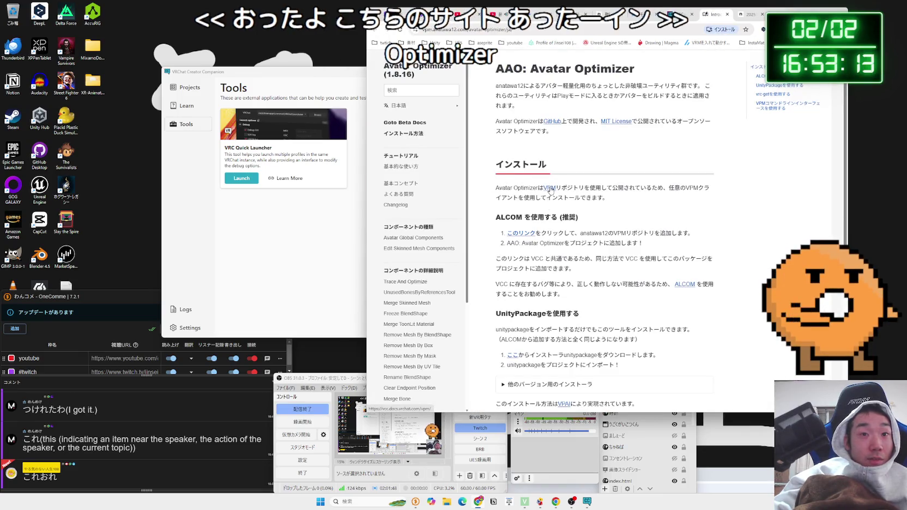
{"action": "left_click", "coordinate": [523, 235]}
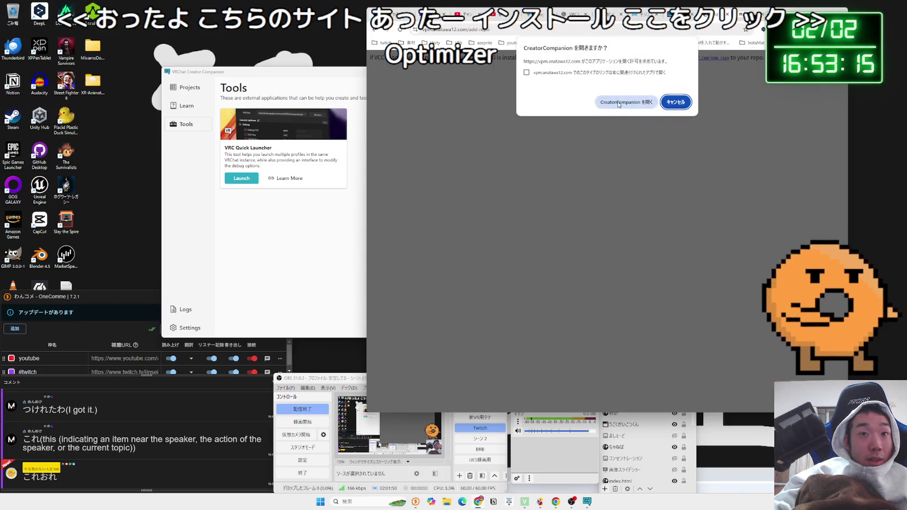
Step: Add the anatawa12 repository, then open the Test project's packages to find AAO: Avatar Optimizer 1.8.16 not installed
{"action": "left_click", "coordinate": [619, 103]}
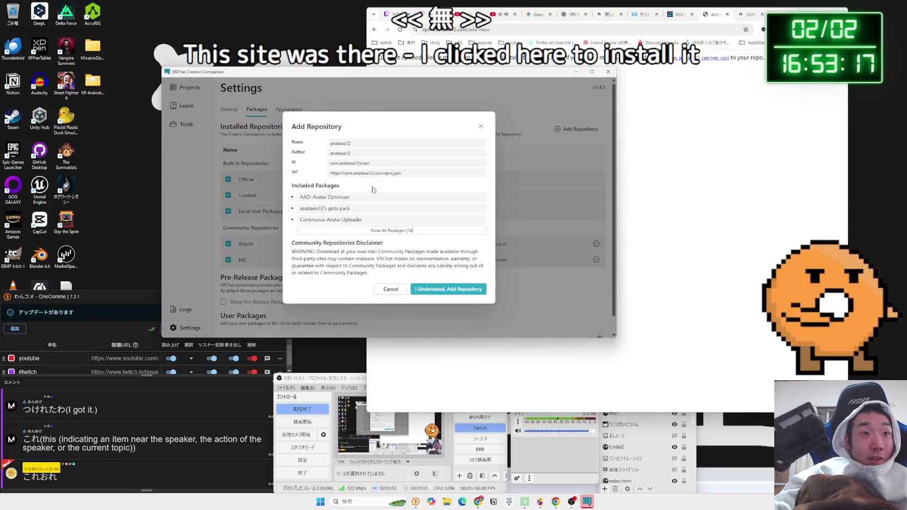
{"action": "left_click", "coordinate": [452, 290]}
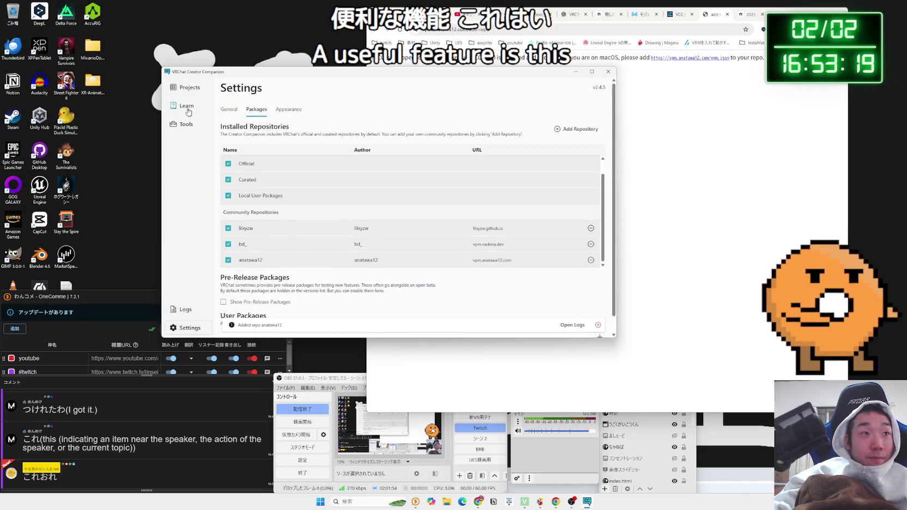
{"action": "left_click", "coordinate": [185, 90]}
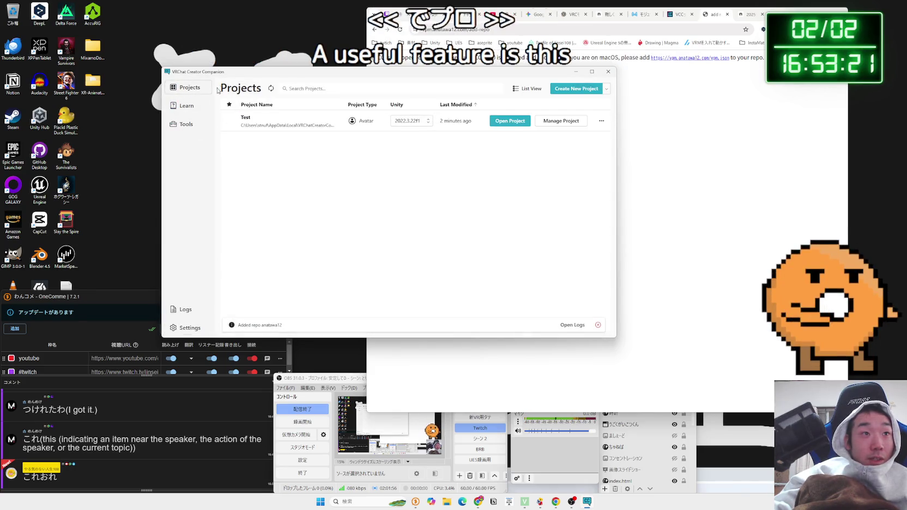
{"action": "left_click", "coordinate": [554, 121]}
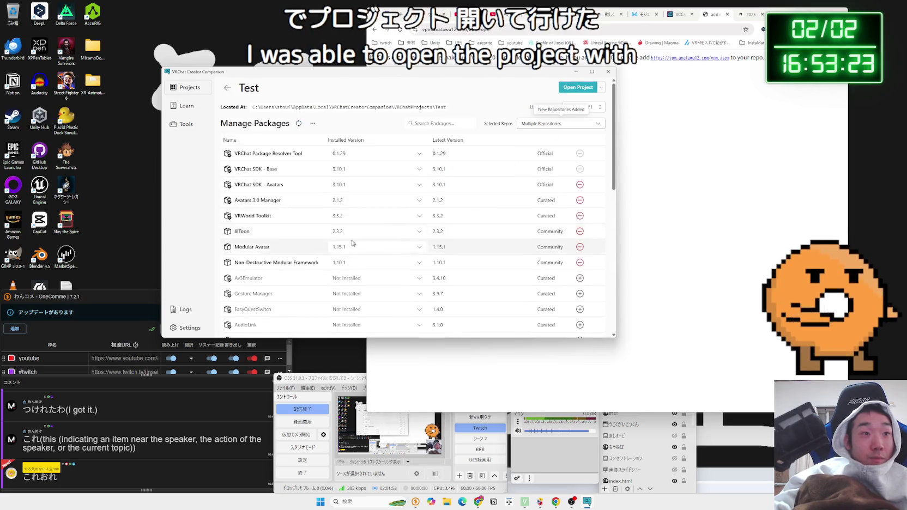
{"action": "scroll", "coordinate": [272, 277], "scroll_direction": "down", "scroll_amount": 10}
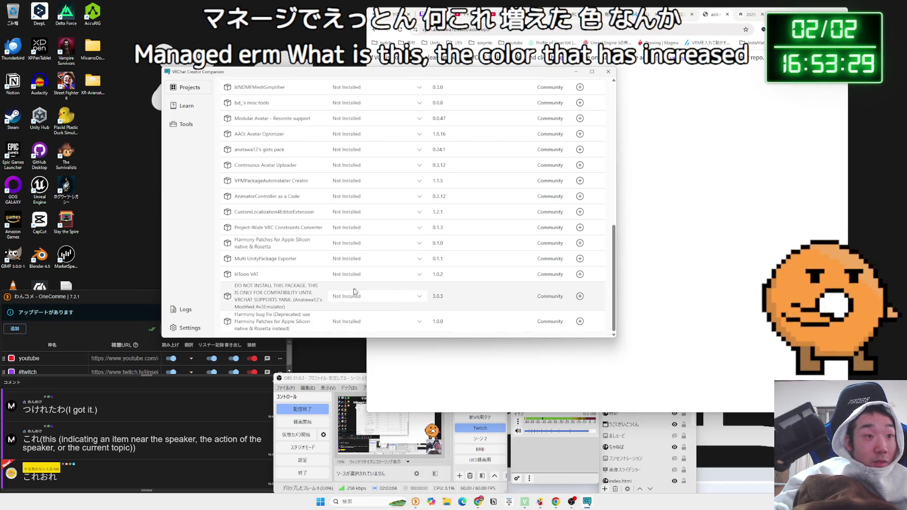
{"action": "scroll", "coordinate": [330, 297], "scroll_direction": "up", "scroll_amount": 1}
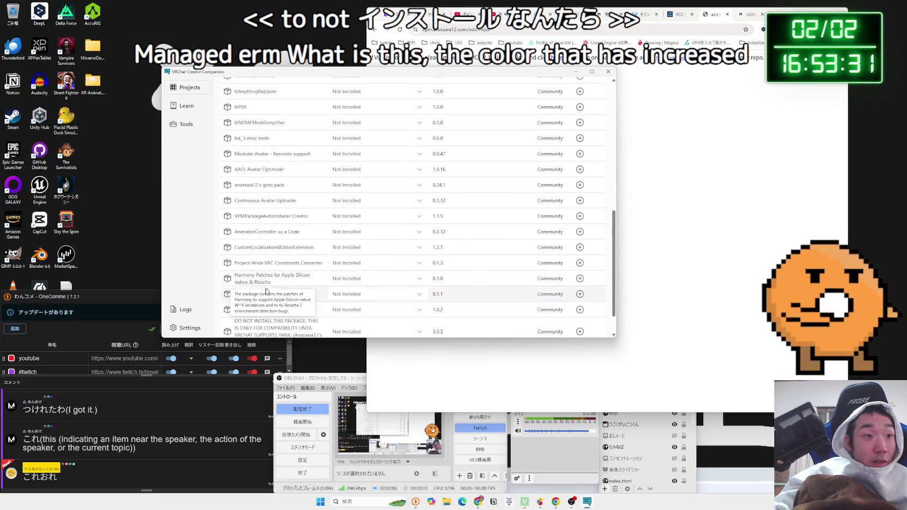
{"action": "scroll", "coordinate": [331, 297], "scroll_direction": "up", "scroll_amount": 1}
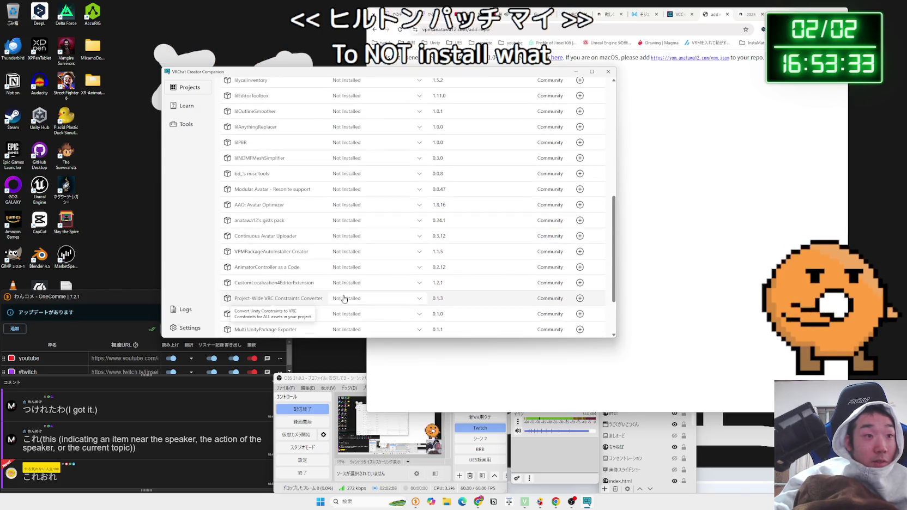
{"action": "scroll", "coordinate": [289, 270], "scroll_direction": "up", "scroll_amount": 1}
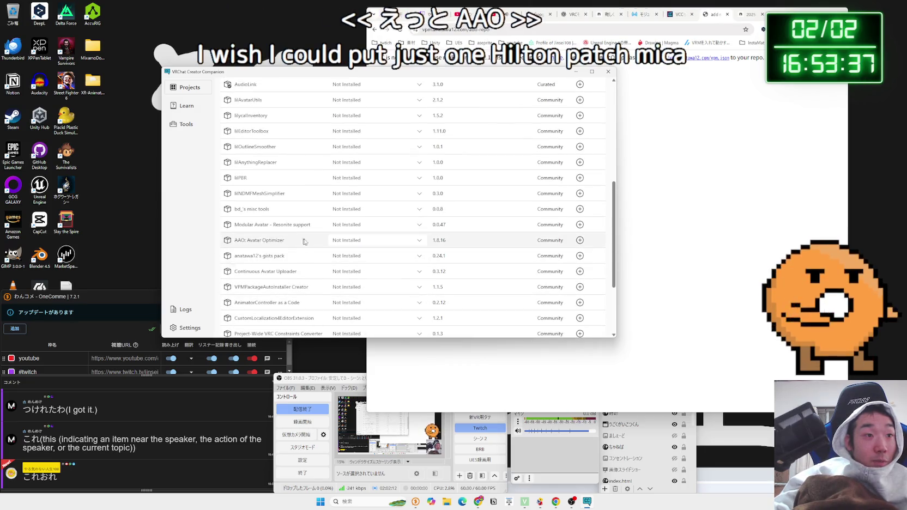
{"action": "key", "text": "alt+Tab"}
{"action": "scroll", "coordinate": [577, 211], "scroll_direction": "down", "scroll_amount": 4}
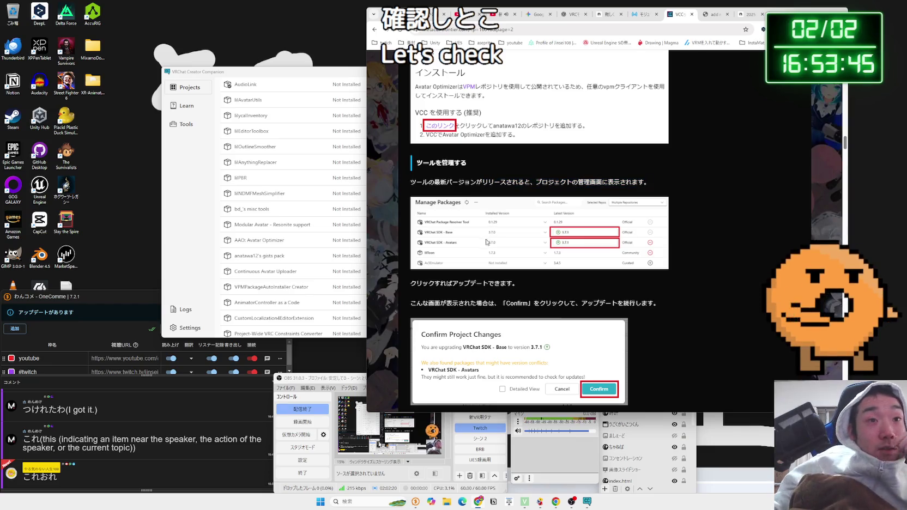
Step: Install AAO: Avatar Optimizer 1.8.16 into the Test project from its package list
{"action": "scroll", "coordinate": [469, 226], "scroll_direction": "down", "scroll_amount": 1}
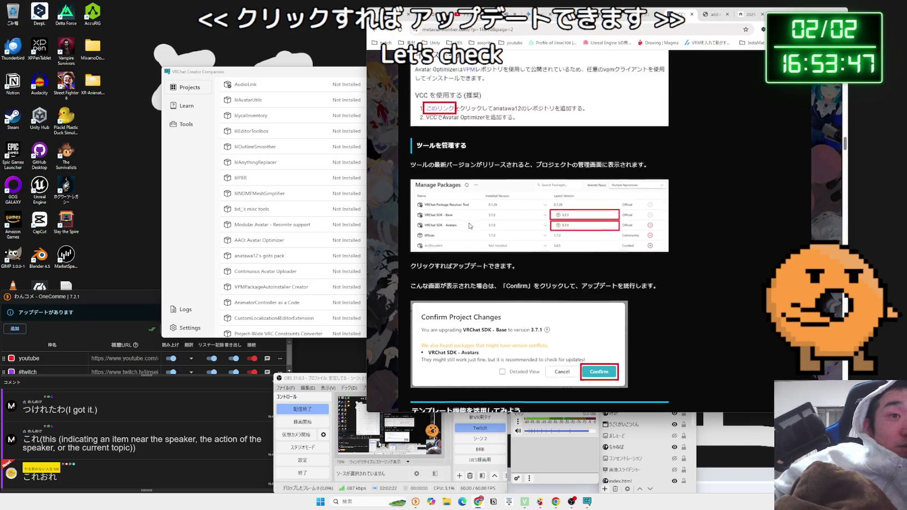
{"action": "scroll", "coordinate": [469, 226], "scroll_direction": "down", "scroll_amount": 1}
{"action": "scroll", "coordinate": [494, 218], "scroll_direction": "up", "scroll_amount": 6}
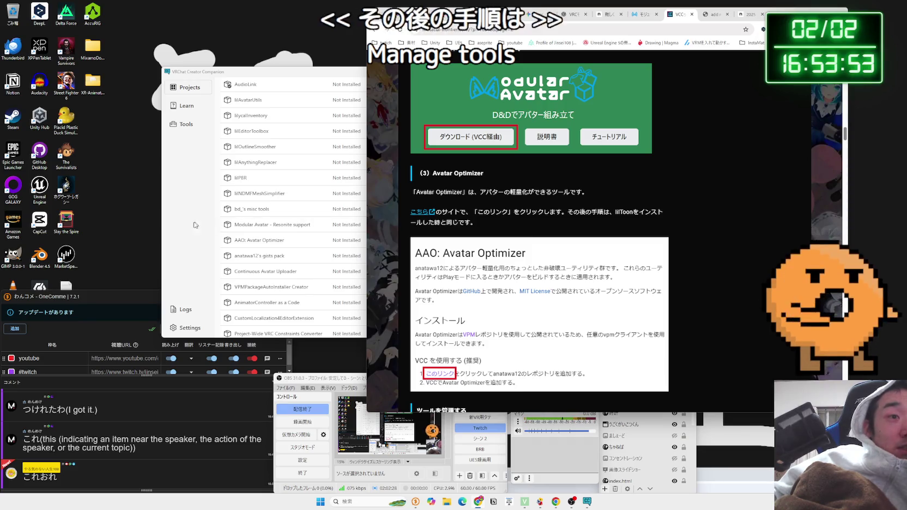
{"action": "left_click", "coordinate": [229, 225]}
{"action": "scroll", "coordinate": [471, 208], "scroll_direction": "down", "scroll_amount": 2}
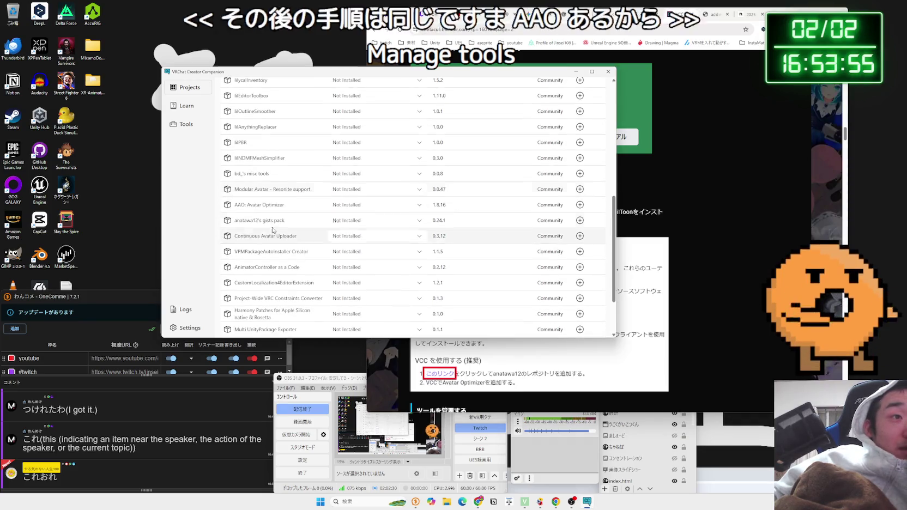
{"action": "left_click", "coordinate": [579, 204]}
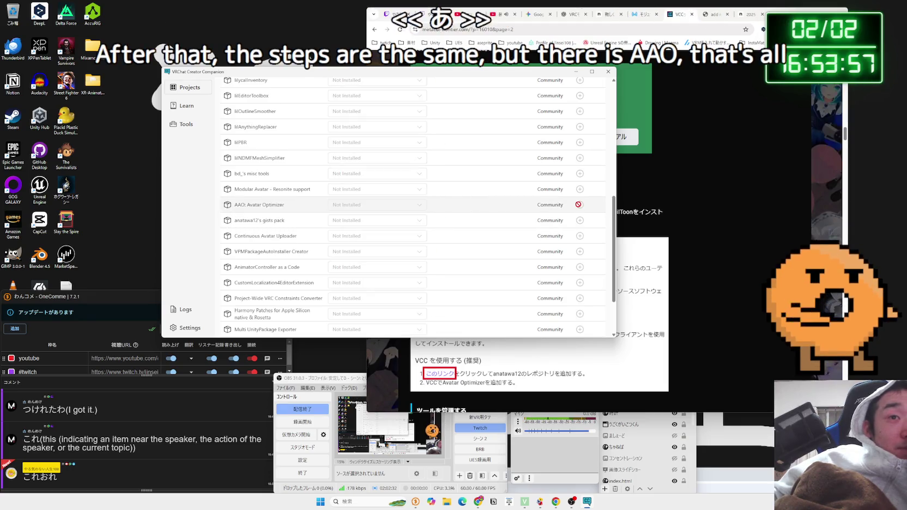
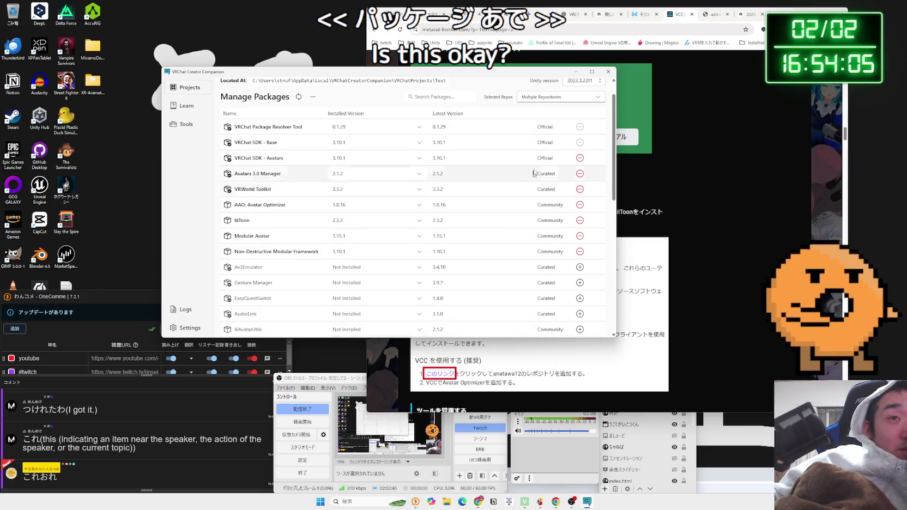
Step: Launch the Test project in Unity 2022.3 from Creator Companion and bring the browser forward
{"action": "scroll", "coordinate": [507, 116], "scroll_direction": "up", "scroll_amount": 1}
{"action": "left_click", "coordinate": [578, 88]}
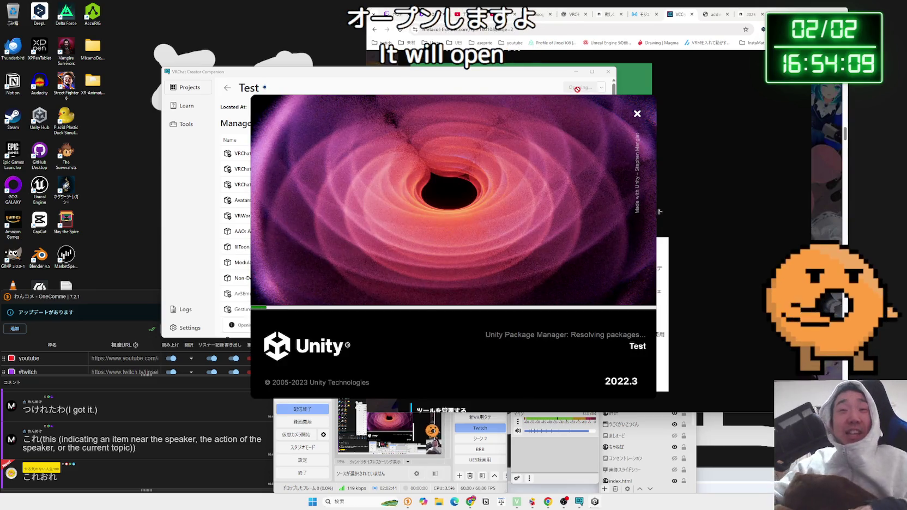
{"action": "left_click", "coordinate": [723, 95]}
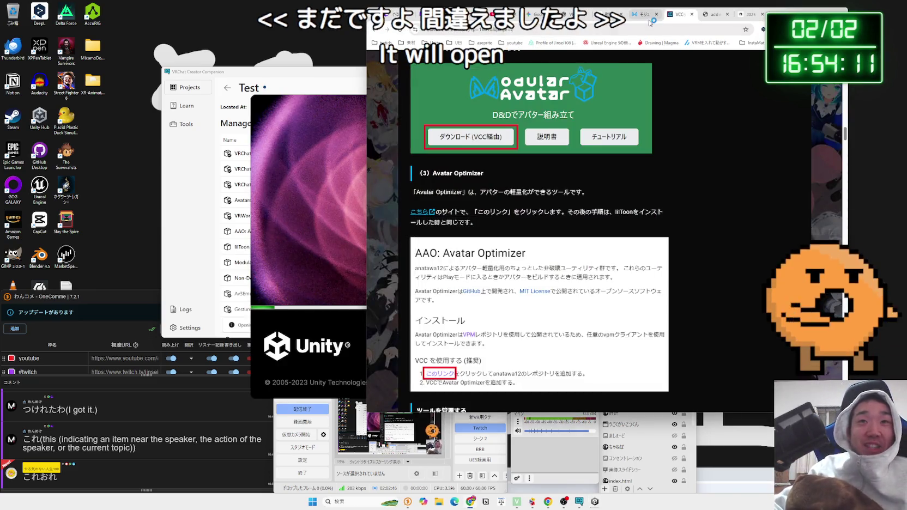
Step: Close the Modular Avatar install, add-repository and 2025年 tool-links tabs
{"action": "left_click", "coordinate": [649, 19]}
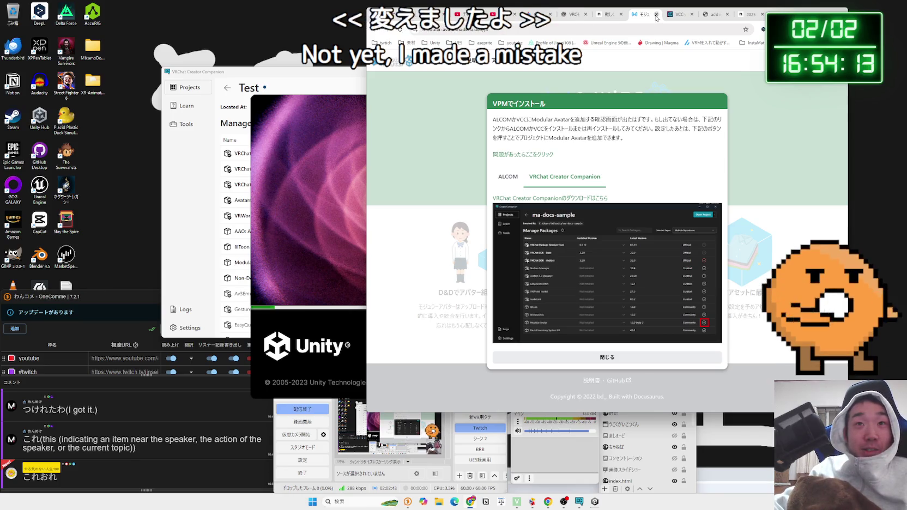
{"action": "left_click", "coordinate": [656, 15]}
{"action": "left_click", "coordinate": [657, 15]}
{"action": "scroll", "coordinate": [632, 149], "scroll_direction": "up", "scroll_amount": 5}
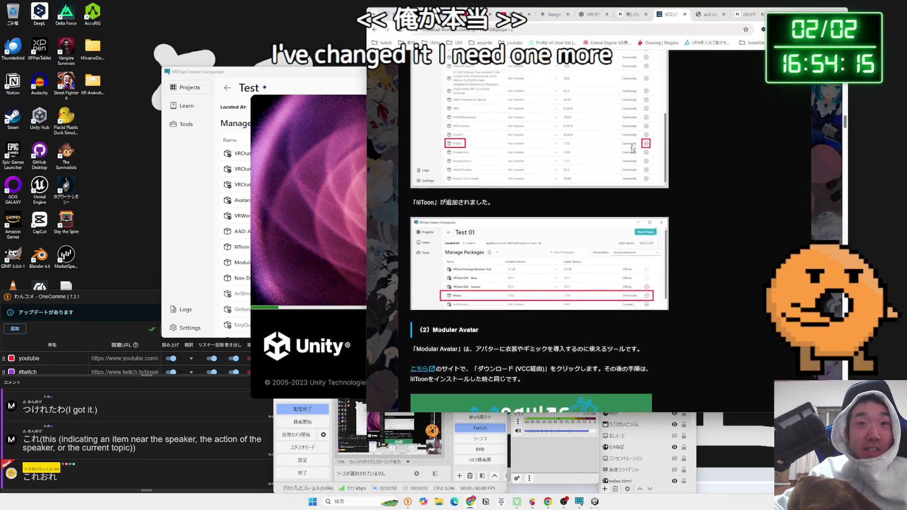
{"action": "scroll", "coordinate": [632, 148], "scroll_direction": "up", "scroll_amount": 1}
{"action": "left_click", "coordinate": [709, 15]}
{"action": "left_click", "coordinate": [723, 15]}
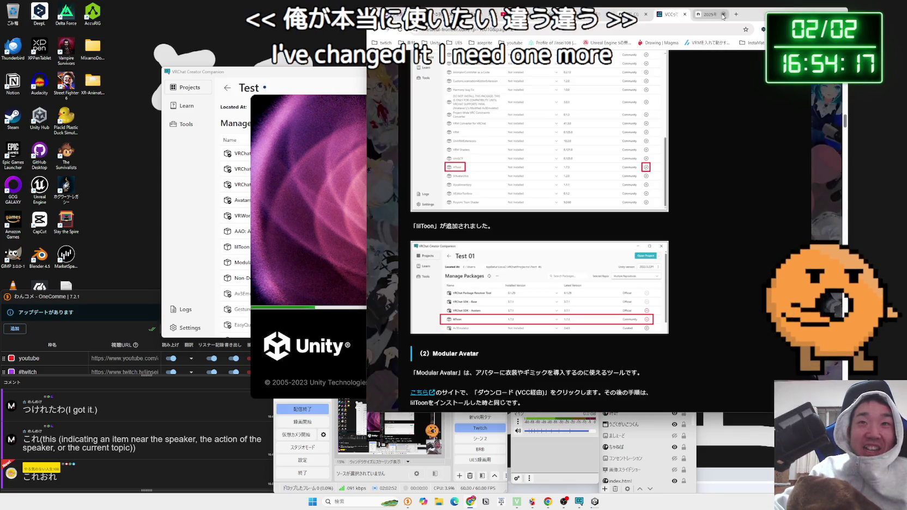
{"action": "left_click", "coordinate": [720, 17]}
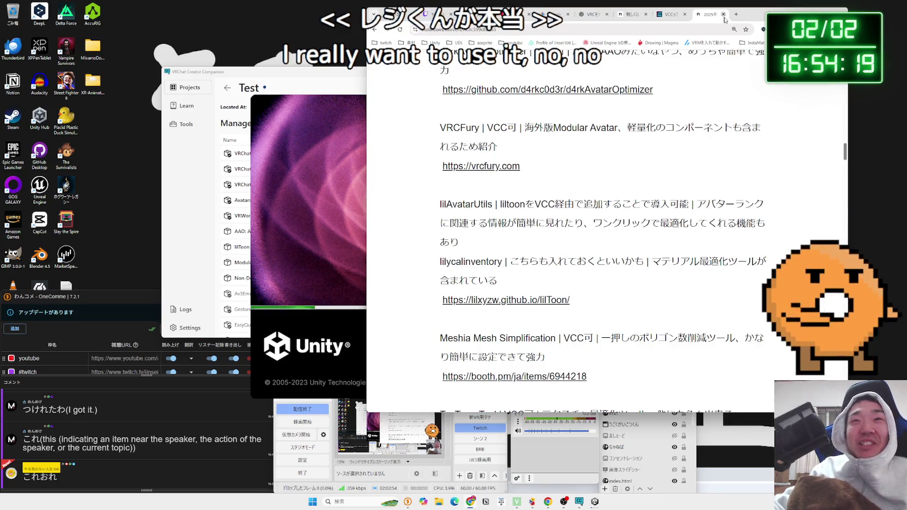
{"action": "left_click", "coordinate": [724, 17]}
Step: Google 'NDMF VRM Exporter' from the ChatGPT selection and open the note result 難しくない！VRM1.0対応まとめ
{"action": "left_click", "coordinate": [656, 20]}
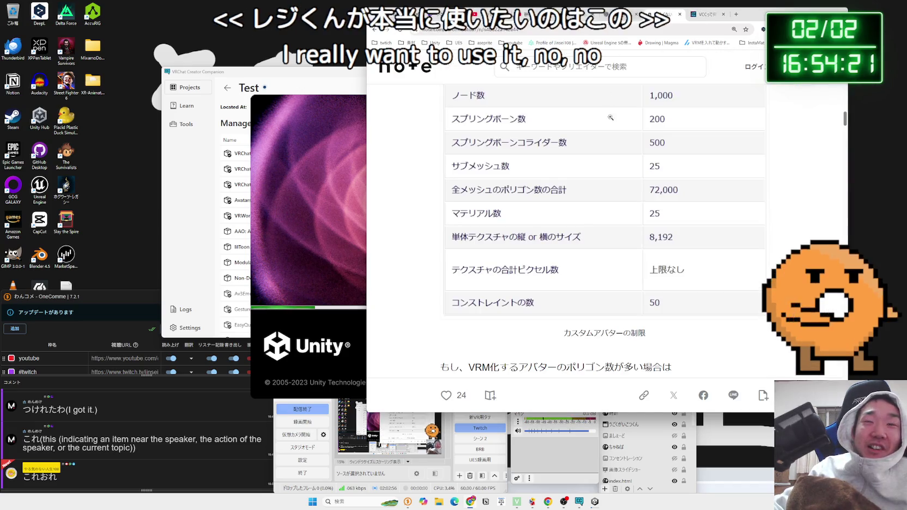
{"action": "scroll", "coordinate": [657, 113], "scroll_direction": "up", "scroll_amount": 10}
{"action": "scroll", "coordinate": [657, 114], "scroll_direction": "up", "scroll_amount": 4}
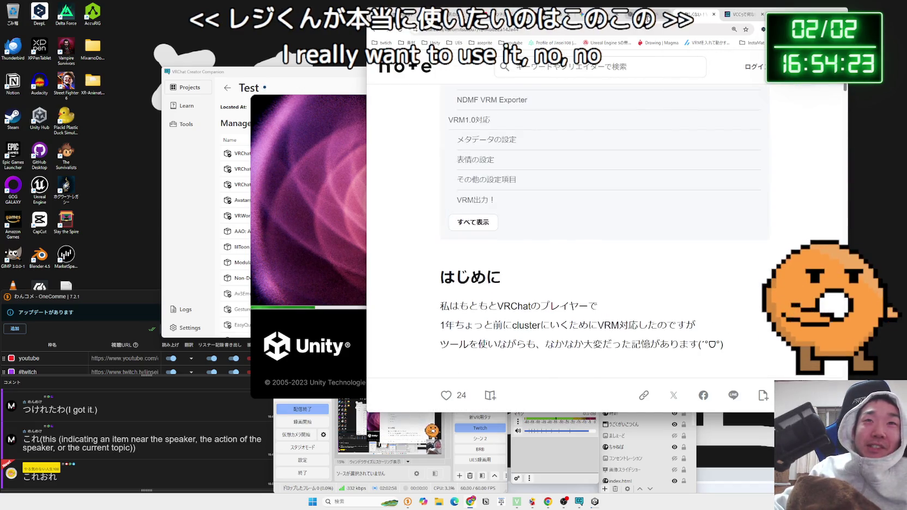
{"action": "left_click", "coordinate": [653, 17]}
{"action": "left_click", "coordinate": [693, 20]}
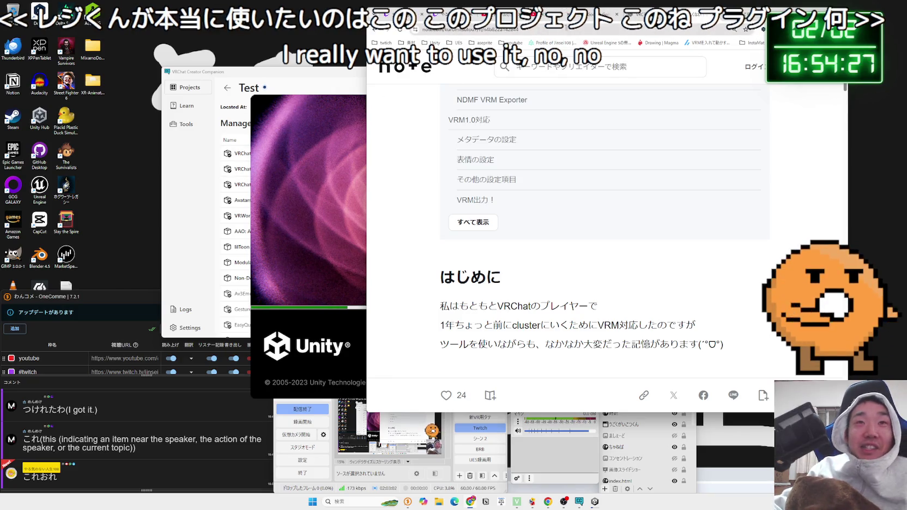
{"action": "left_click", "coordinate": [653, 17]}
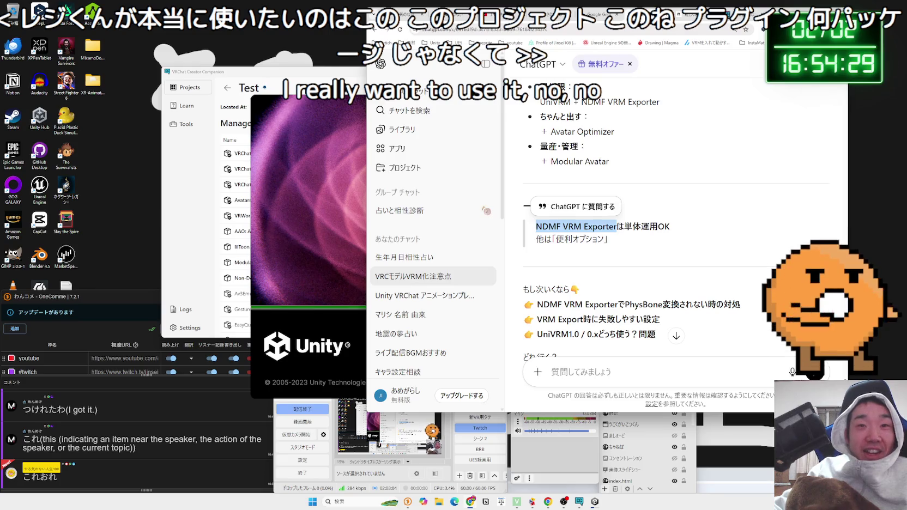
{"action": "right_click", "coordinate": [605, 225]}
{"action": "left_click", "coordinate": [632, 251]}
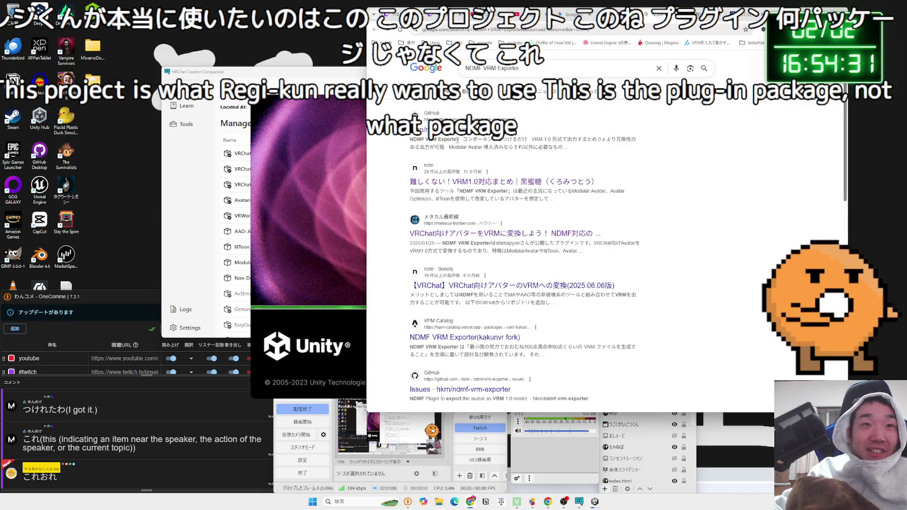
{"action": "left_click", "coordinate": [468, 182]}
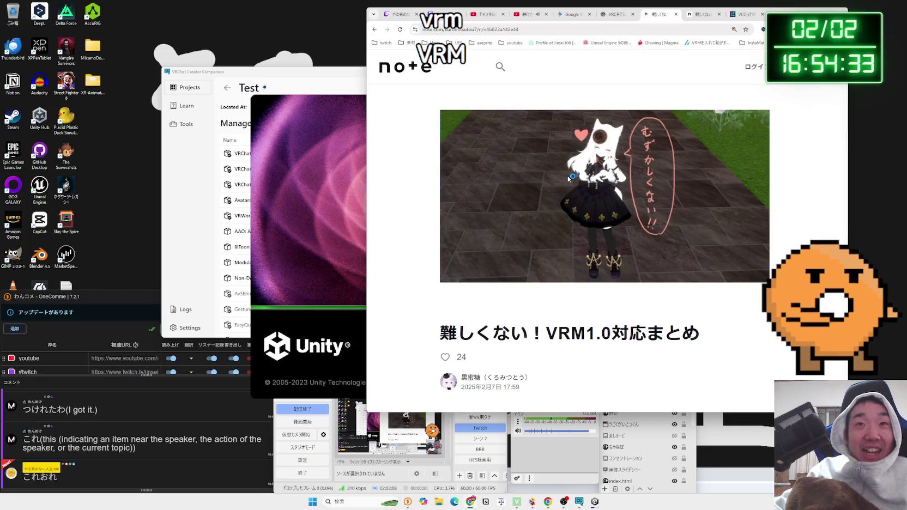
Step: Scroll the note article down to its NDMF VRM Exporter installation section
{"action": "scroll", "coordinate": [617, 217], "scroll_direction": "down", "scroll_amount": 15}
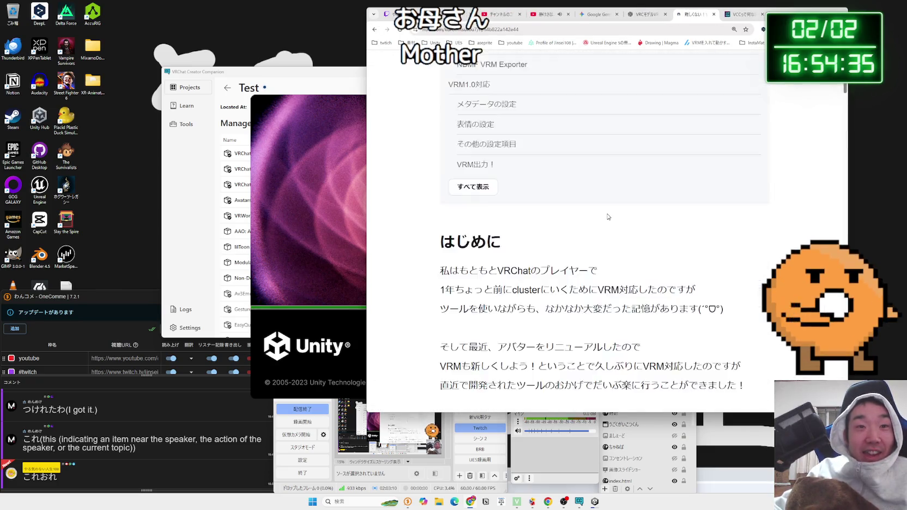
{"action": "scroll", "coordinate": [605, 214], "scroll_direction": "down", "scroll_amount": 8}
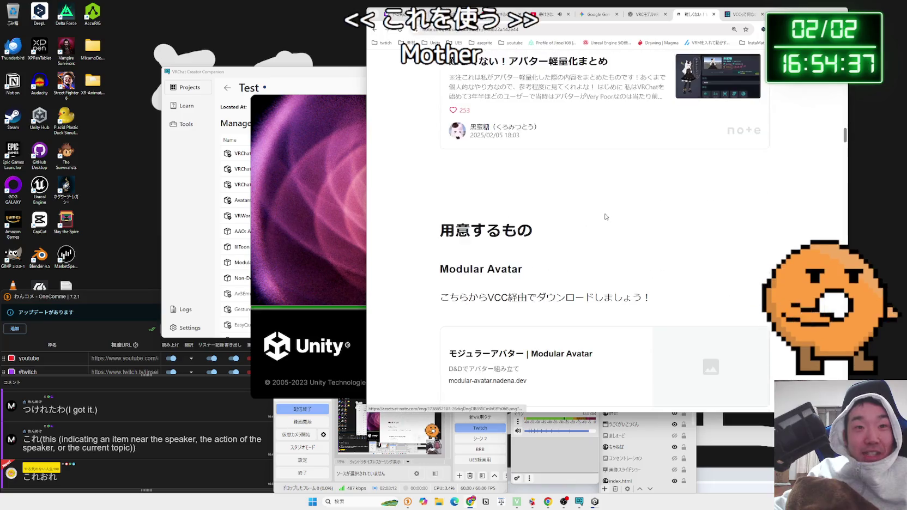
{"action": "scroll", "coordinate": [605, 217], "scroll_direction": "down", "scroll_amount": 3}
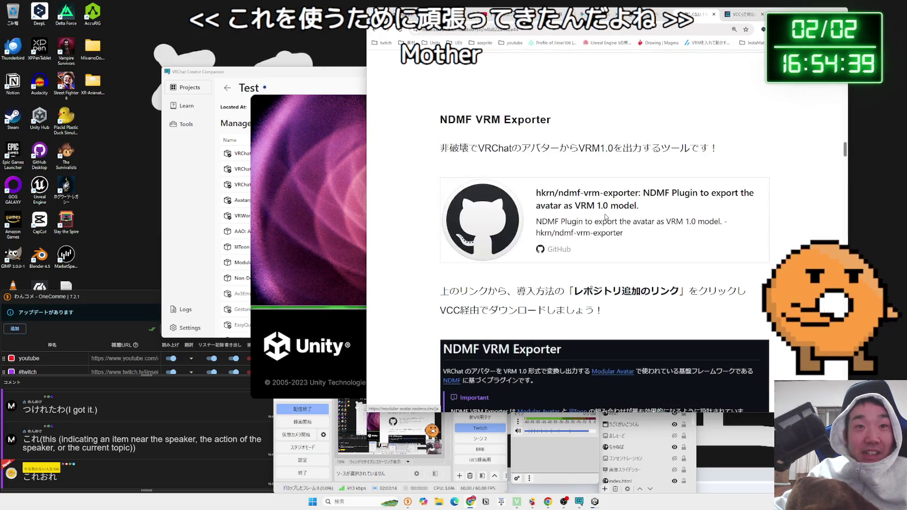
{"action": "left_click_drag", "start_coordinate": [450, 148], "coordinate": [714, 147]}
{"action": "left_click", "coordinate": [611, 151]}
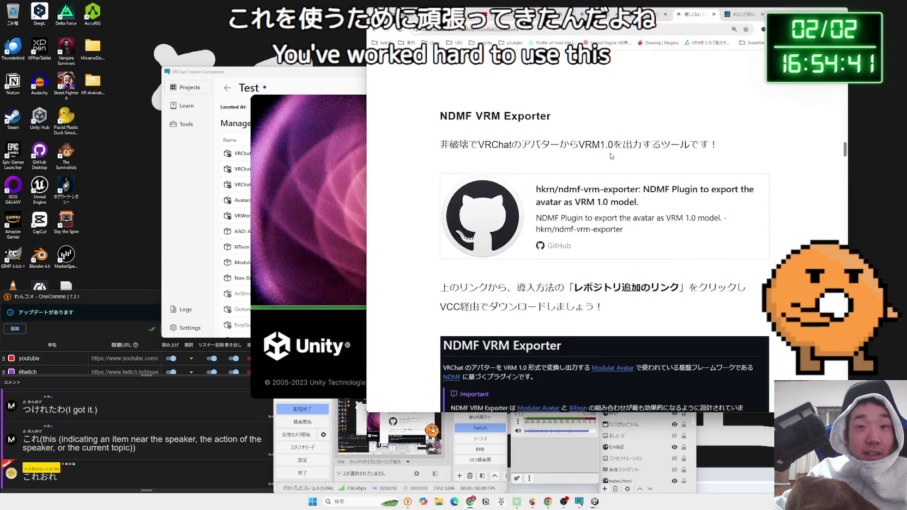
{"action": "scroll", "coordinate": [610, 154], "scroll_direction": "down", "scroll_amount": 3}
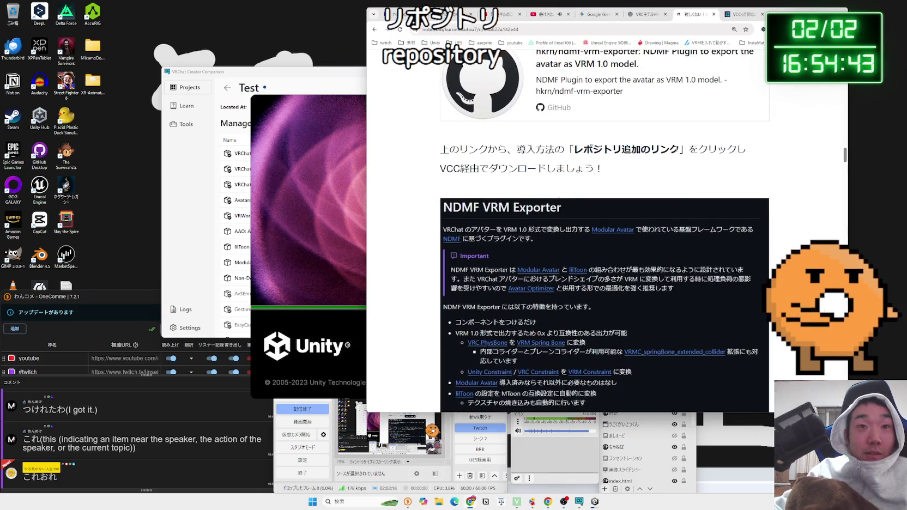
{"action": "scroll", "coordinate": [594, 162], "scroll_direction": "down", "scroll_amount": 5}
{"action": "mouse_move", "coordinate": [544, 169]}
{"action": "left_mouse_down"}
{"action": "mouse_move", "coordinate": [681, 170]}
{"action": "mouse_move", "coordinate": [529, 169]}
{"action": "left_mouse_up"}
{"action": "left_click_drag", "start_coordinate": [537, 170], "coordinate": [532, 171]}
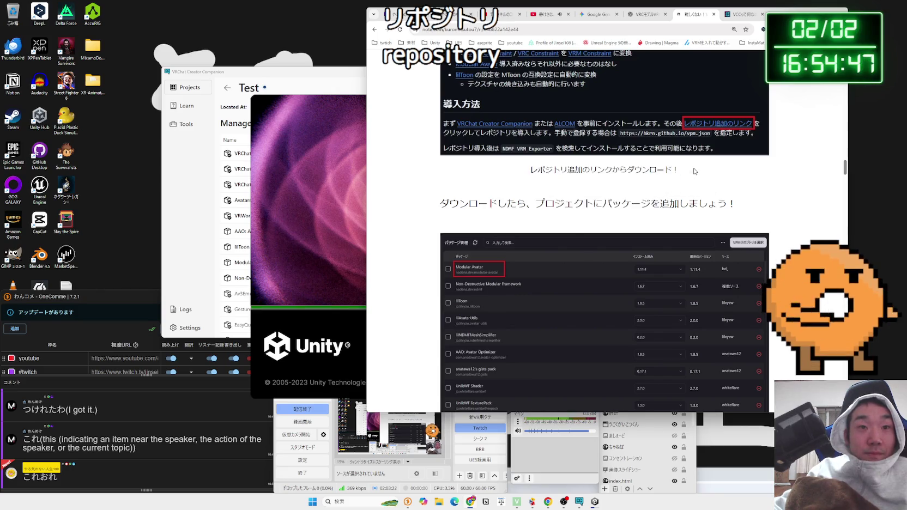
{"action": "scroll", "coordinate": [629, 183], "scroll_direction": "down", "scroll_amount": 4}
{"action": "scroll", "coordinate": [607, 183], "scroll_direction": "up", "scroll_amount": 10}
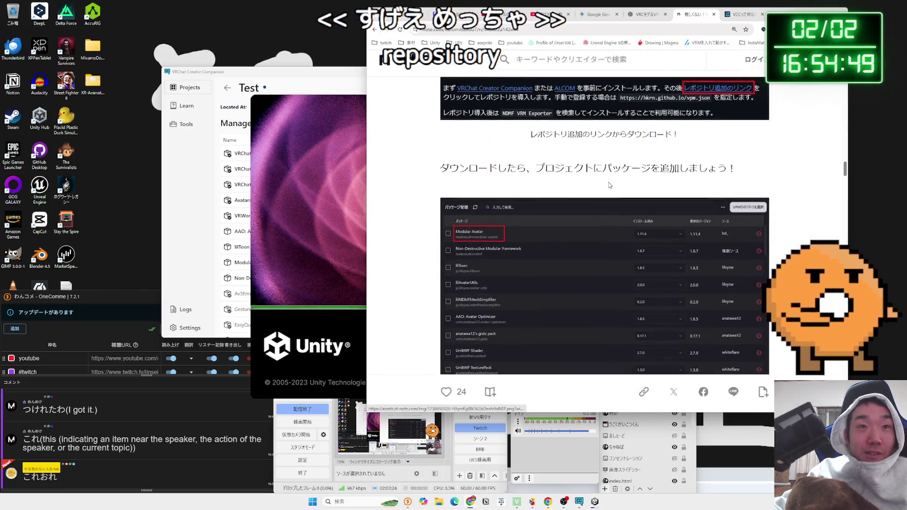
{"action": "scroll", "coordinate": [610, 183], "scroll_direction": "up", "scroll_amount": 2}
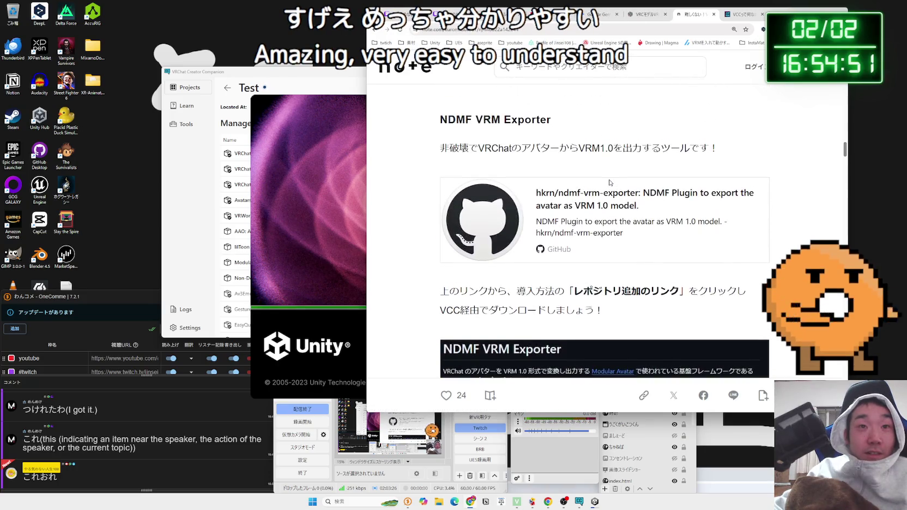
Step: Open the hkrn/ndmf-vrm-exporter GitHub link card in a new tab, staying on the article
{"action": "left_click", "coordinate": [593, 198]}
{"action": "left_click", "coordinate": [660, 14]}
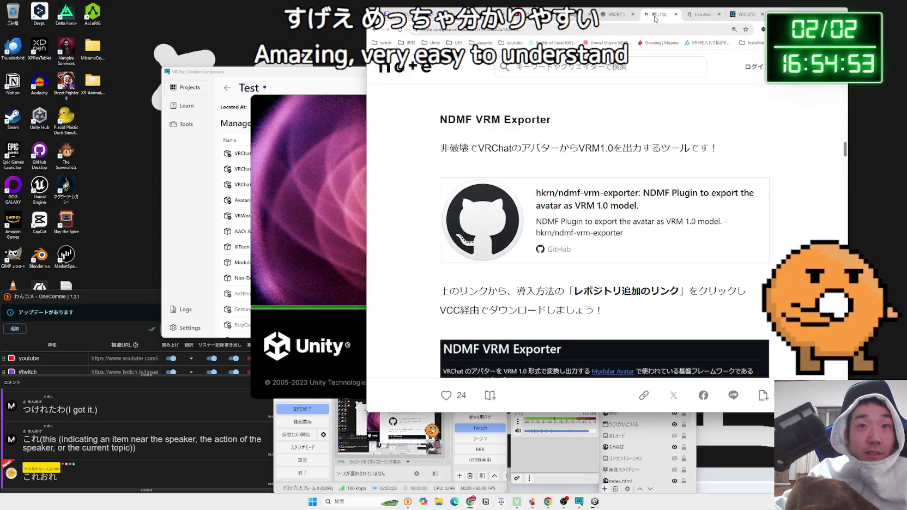
{"action": "scroll", "coordinate": [622, 143], "scroll_direction": "down", "scroll_amount": 4}
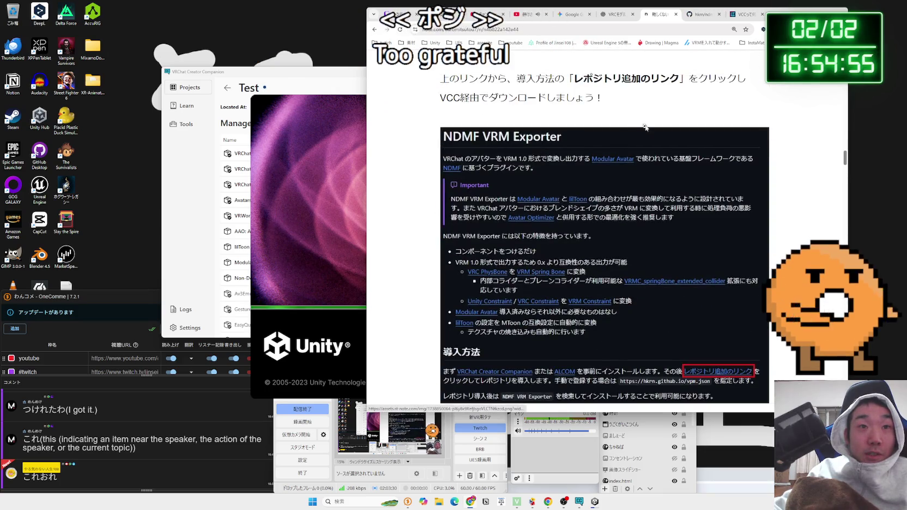
Step: Read the ndmf-vrm-exporter README features: VRM 1.0 output plus PhysBone, constraint and lilToon conversion
{"action": "left_click", "coordinate": [710, 16]}
{"action": "scroll", "coordinate": [598, 210], "scroll_direction": "down", "scroll_amount": 10}
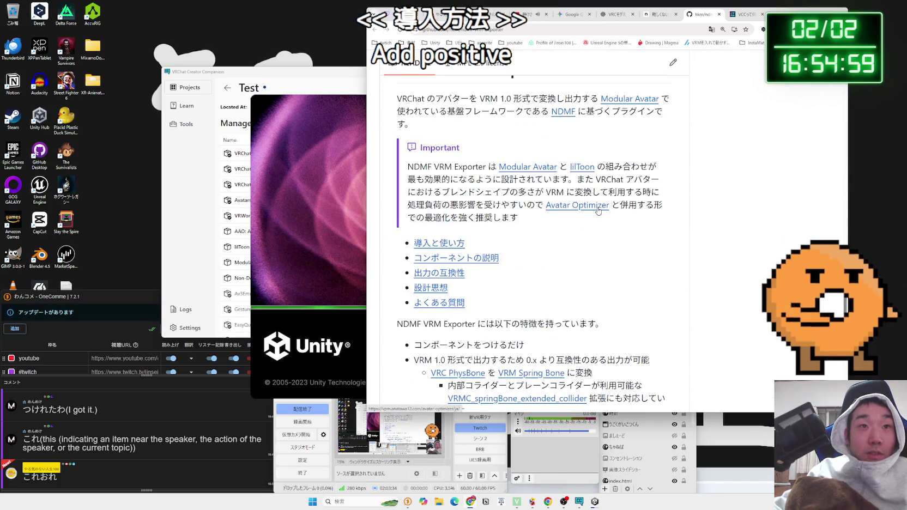
{"action": "scroll", "coordinate": [575, 210], "scroll_direction": "down", "scroll_amount": 3}
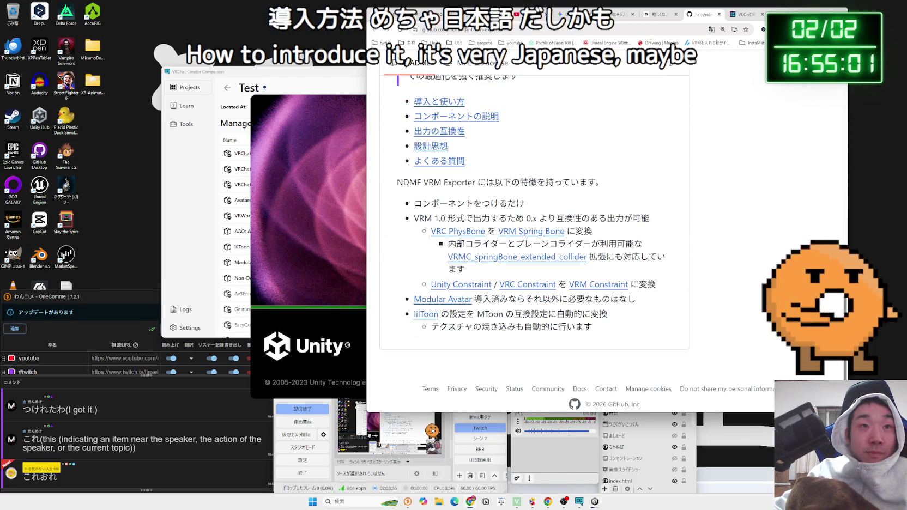
{"action": "mouse_move", "coordinate": [496, 176]}
{"action": "left_mouse_down"}
{"action": "mouse_move", "coordinate": [524, 204]}
{"action": "mouse_move", "coordinate": [649, 221]}
{"action": "left_mouse_up"}
{"action": "mouse_move", "coordinate": [524, 203]}
{"action": "left_mouse_down"}
{"action": "mouse_move", "coordinate": [434, 206]}
{"action": "mouse_move", "coordinate": [487, 211]}
{"action": "left_mouse_up"}
{"action": "scroll", "coordinate": [552, 203], "scroll_direction": "down", "scroll_amount": 1}
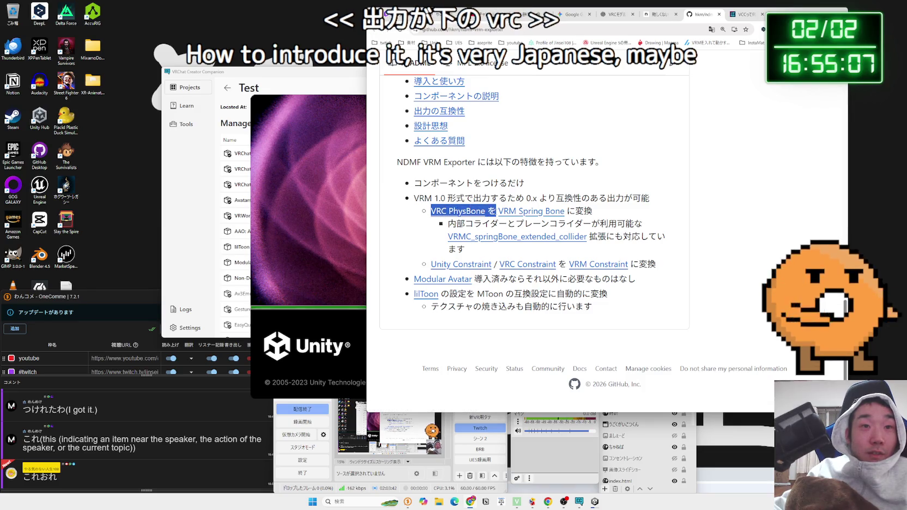
{"action": "left_click", "coordinate": [608, 212]}
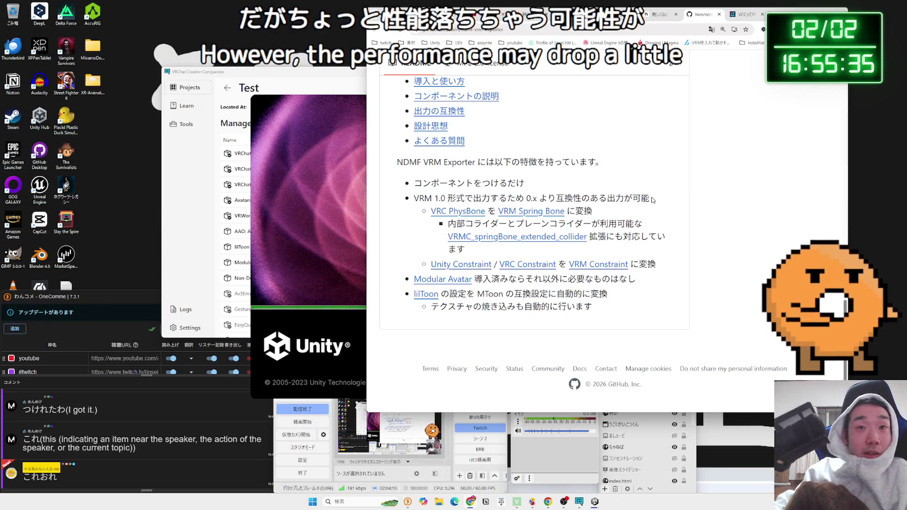
{"action": "mouse_move", "coordinate": [433, 198]}
{"action": "left_mouse_down"}
{"action": "mouse_move", "coordinate": [646, 199]}
{"action": "mouse_move", "coordinate": [495, 196]}
{"action": "left_mouse_up"}
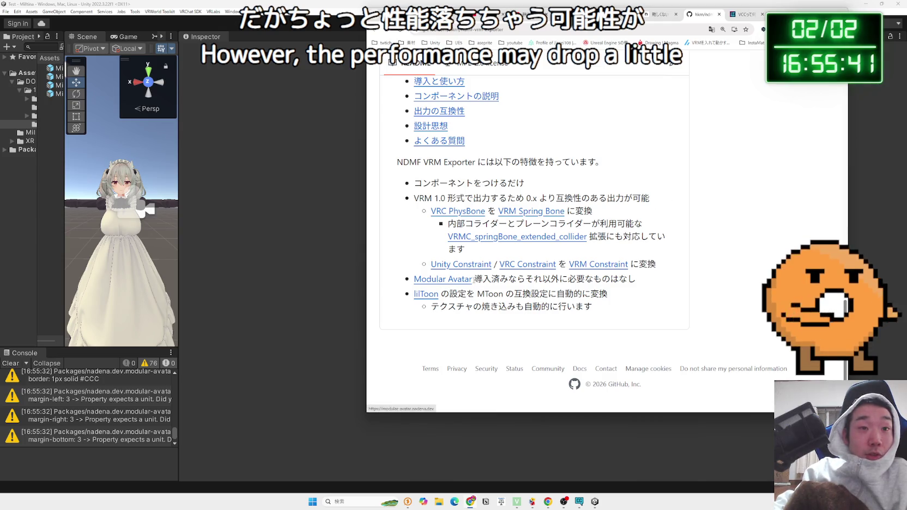
Step: Inspect Unity's illegal-byte-sequence ArgumentException, then return to the ChatGPT 'VRCモデル' conversation
{"action": "left_click_drag", "start_coordinate": [629, 291], "coordinate": [614, 320]}
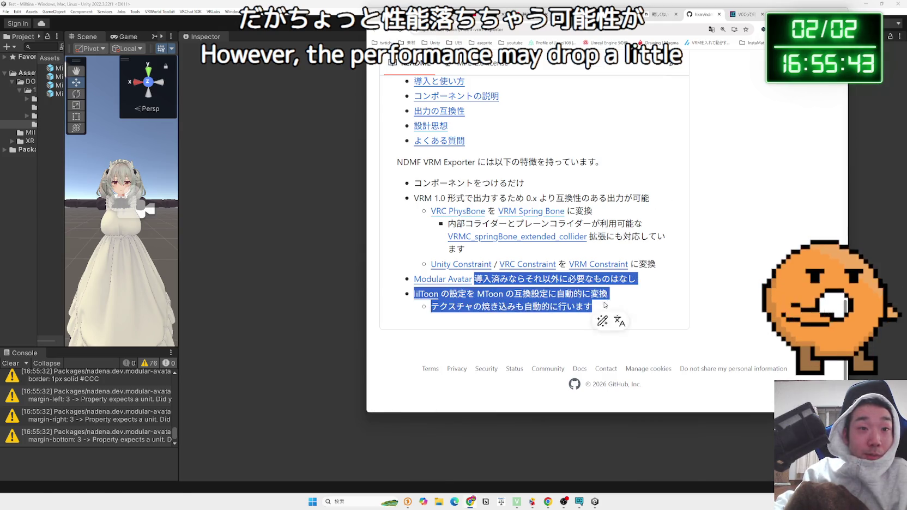
{"action": "left_click", "coordinate": [600, 316]}
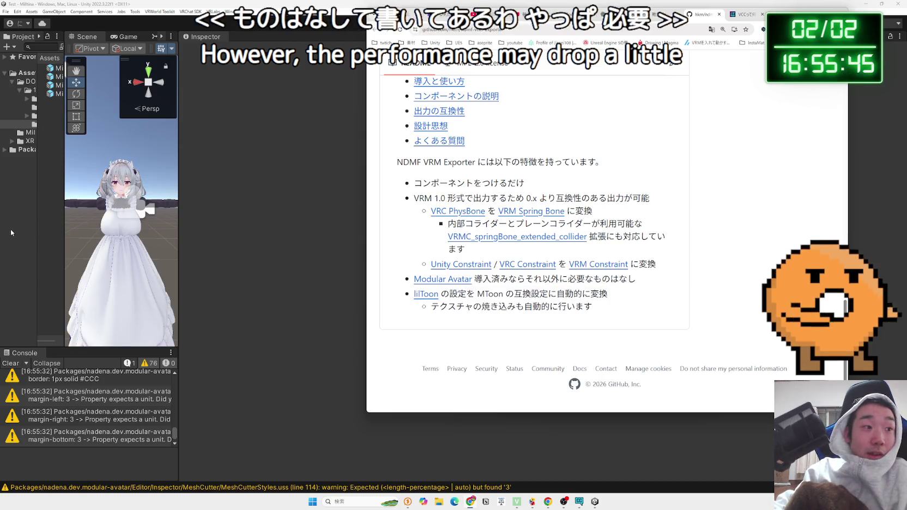
{"action": "left_click", "coordinate": [11, 229]}
{"action": "left_click", "coordinate": [101, 440]}
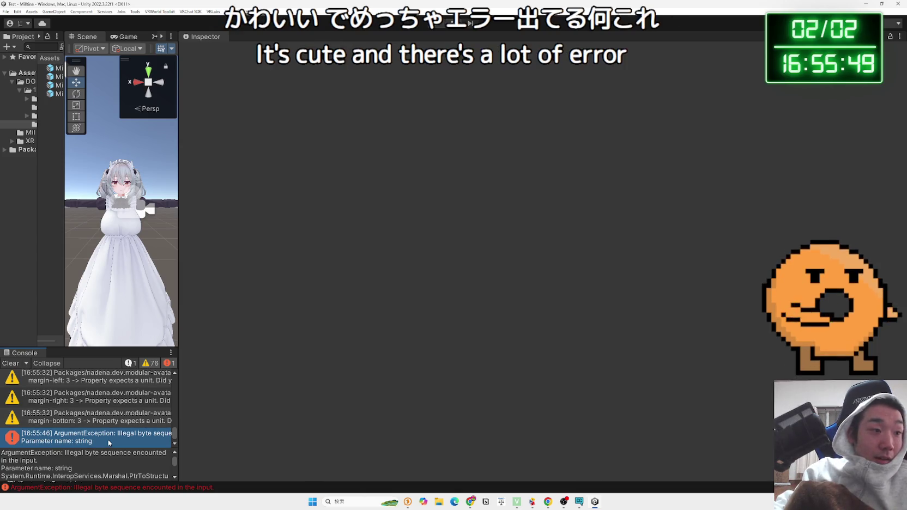
{"action": "left_click", "coordinate": [471, 502]}
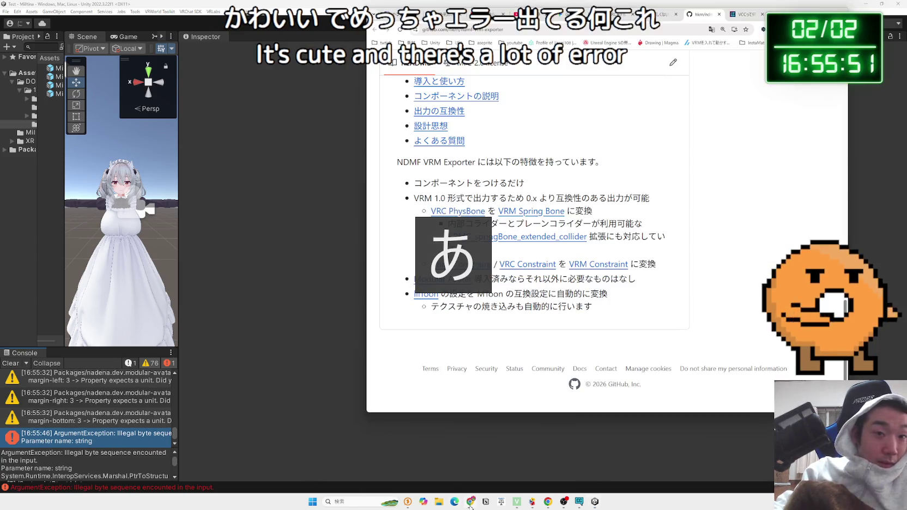
{"action": "left_click", "coordinate": [618, 14]}
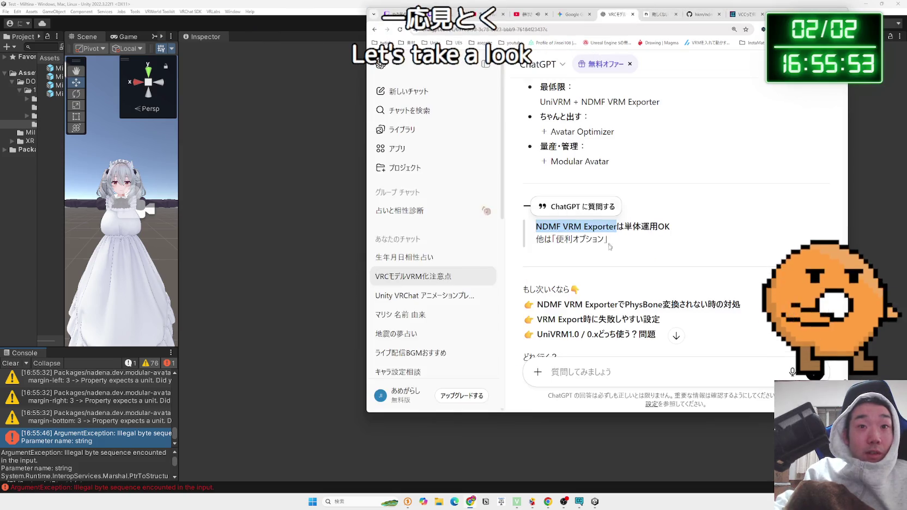
Step: Paste the error stack trace into ChatGPT and ask これなに？
{"action": "left_click", "coordinate": [618, 373]}
{"action": "key", "text": "ctrl+v"}
{"action": "key", "text": "Zenkaku_Hankaku"}
{"action": "type", "text": "ko"}
{"action": "key", "text": "BackSpace"}
{"action": "key", "text": "BackSpace"}
{"action": "key", "text": "Zenkaku_Hankaku"}
{"action": "type", "text": "これ"}
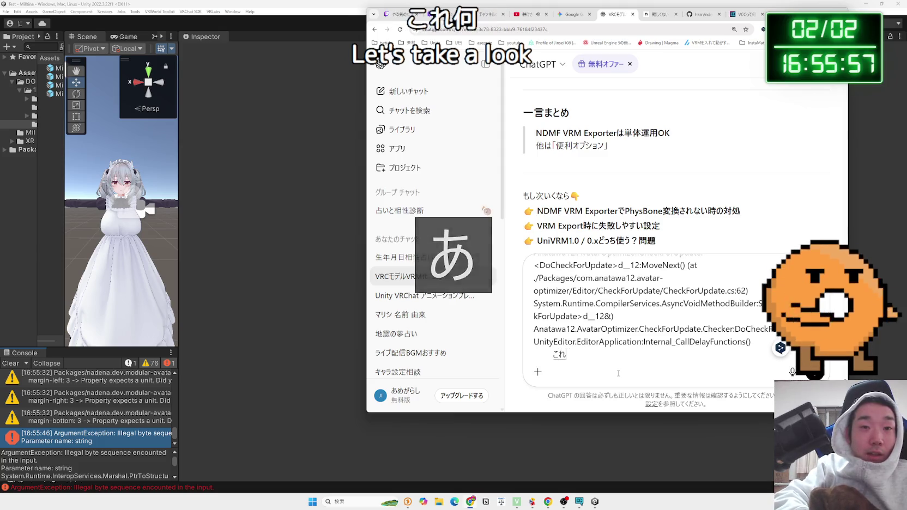
{"action": "type", "text": "なに？"}
{"action": "key", "text": "Return"}
{"action": "key", "text": "Return"}
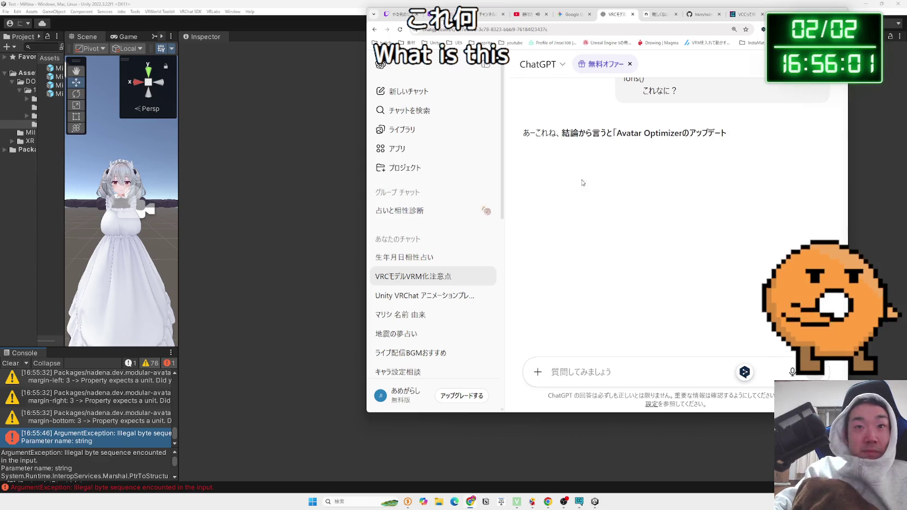
Step: Read ChatGPT's explanation that Avatar Optimizer's update check is failing
{"action": "left_click_drag", "start_coordinate": [628, 133], "coordinate": [730, 135]}
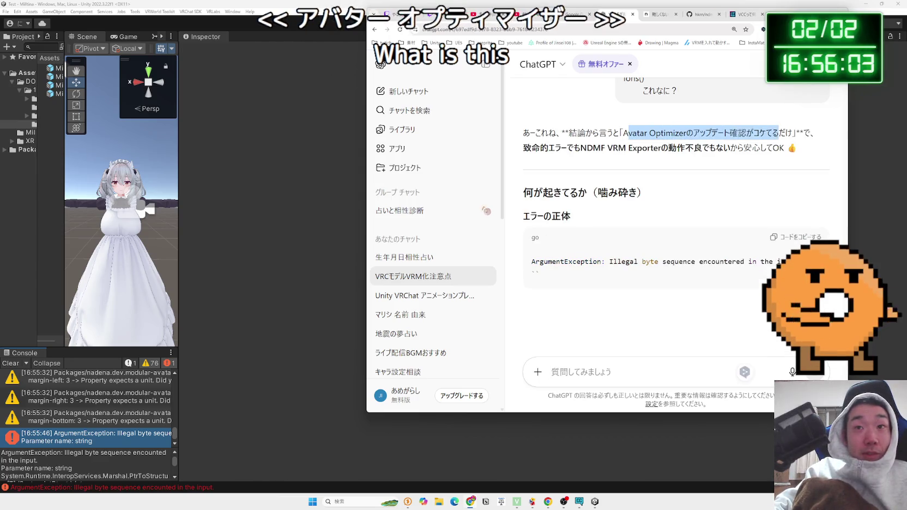
{"action": "scroll", "coordinate": [652, 184], "scroll_direction": "down", "scroll_amount": 2}
{"action": "scroll", "coordinate": [652, 183], "scroll_direction": "down", "scroll_amount": 2}
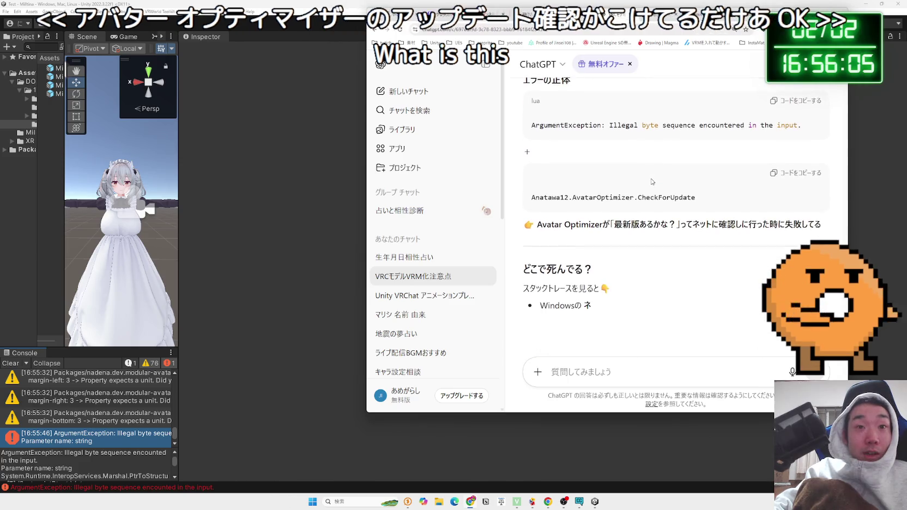
{"action": "scroll", "coordinate": [652, 181], "scroll_direction": "down", "scroll_amount": 1}
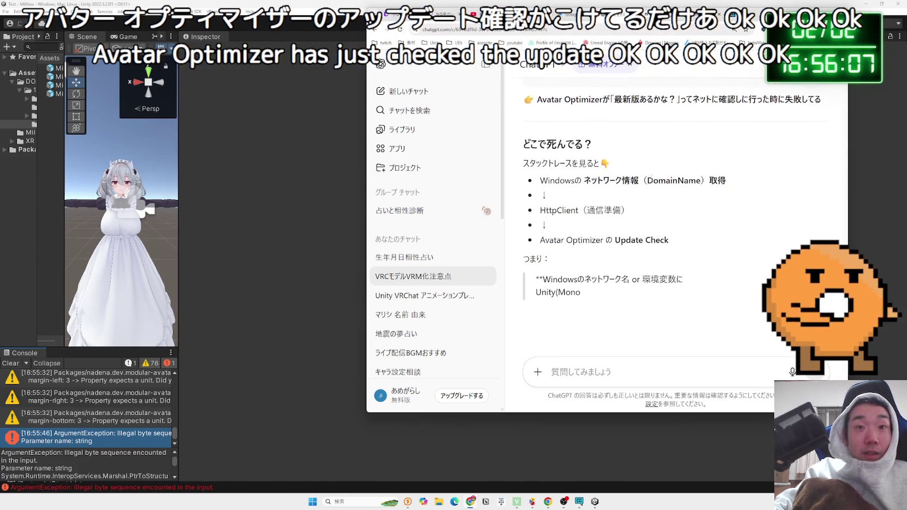
{"action": "left_click", "coordinate": [704, 14]}
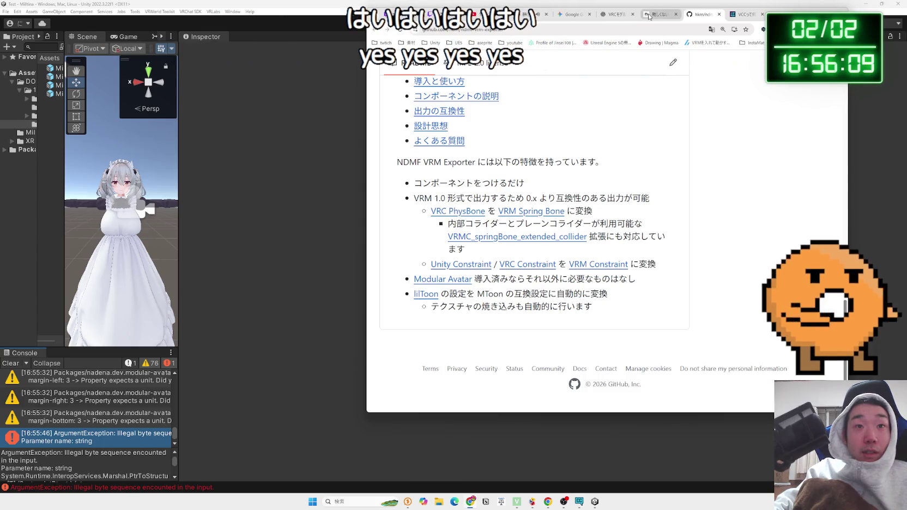
Step: Compare the note installation article with the GitHub README, scrolling through both
{"action": "left_click", "coordinate": [660, 17]}
{"action": "left_click", "coordinate": [697, 17]}
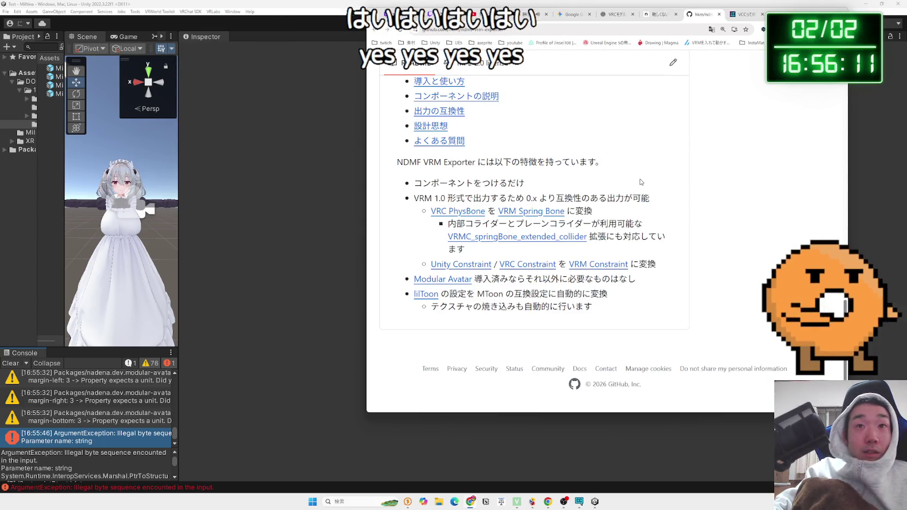
{"action": "scroll", "coordinate": [641, 182], "scroll_direction": "up", "scroll_amount": 5}
{"action": "left_click", "coordinate": [659, 16]}
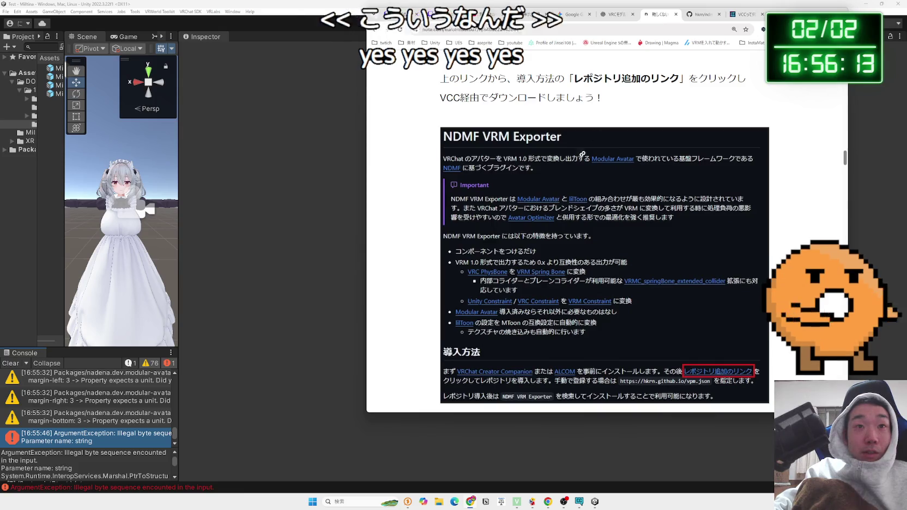
{"action": "scroll", "coordinate": [578, 161], "scroll_direction": "up", "scroll_amount": 5}
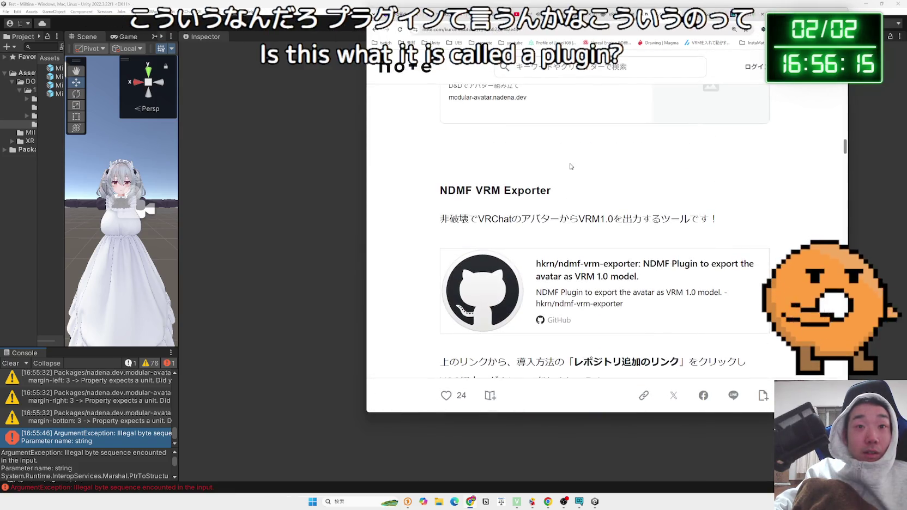
{"action": "scroll", "coordinate": [571, 166], "scroll_direction": "down", "scroll_amount": 5}
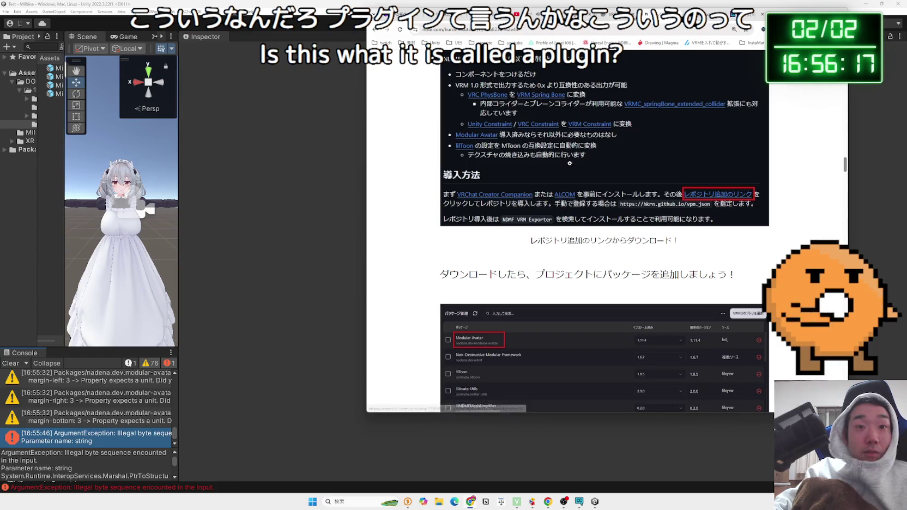
{"action": "scroll", "coordinate": [570, 163], "scroll_direction": "down", "scroll_amount": 3}
{"action": "scroll", "coordinate": [570, 163], "scroll_direction": "up", "scroll_amount": 8}
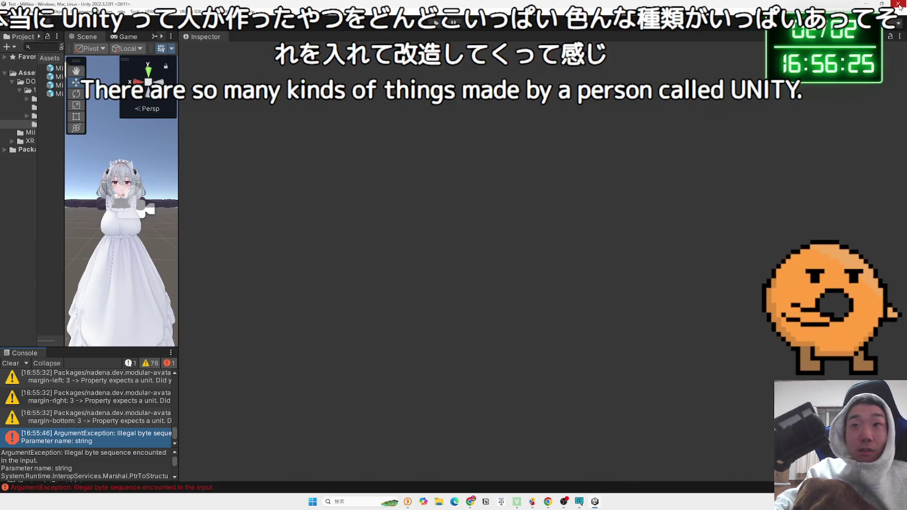
Step: Minimize the Unity editor and cycle browser tabs back to the ndmf-vrm-exporter README
{"action": "left_click", "coordinate": [900, 5]}
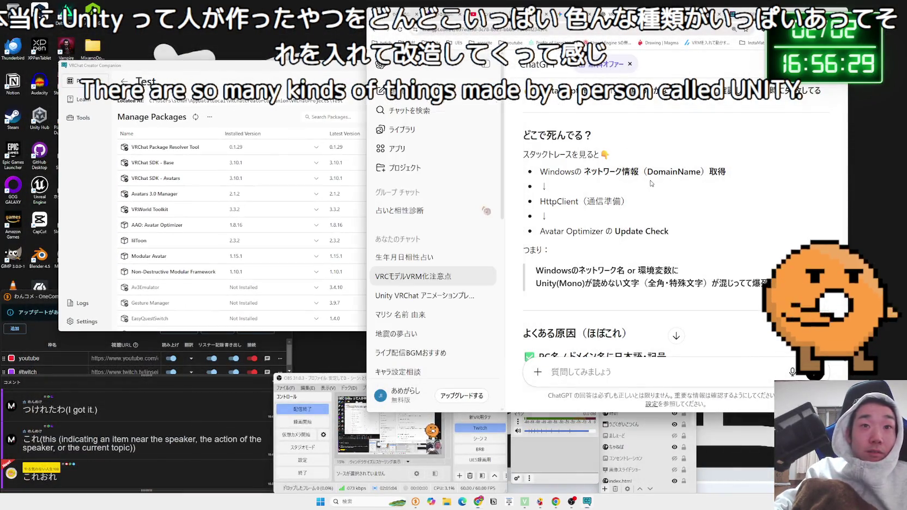
{"action": "key", "text": "ctrl+Tab"}
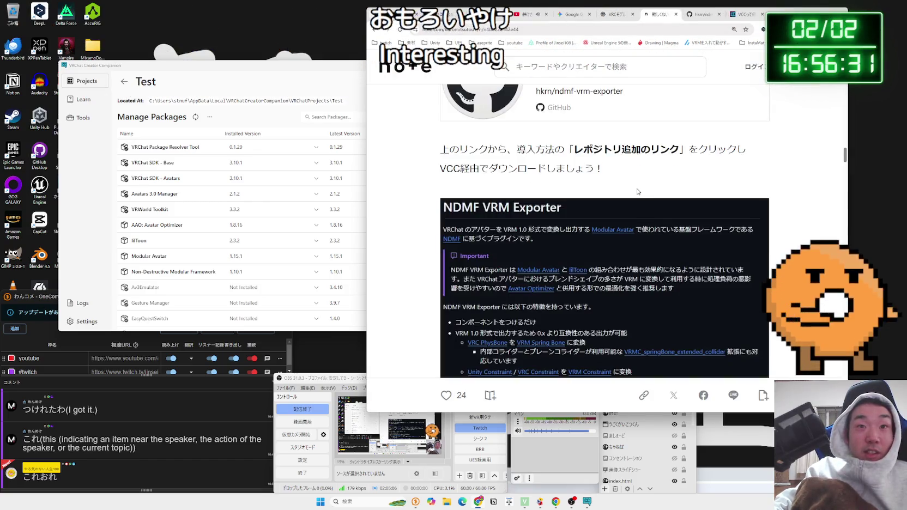
{"action": "key", "text": "ctrl+Tab"}
{"action": "scroll", "coordinate": [534, 234], "scroll_direction": "up", "scroll_amount": 4}
{"action": "scroll", "coordinate": [603, 242], "scroll_direction": "down", "scroll_amount": 3}
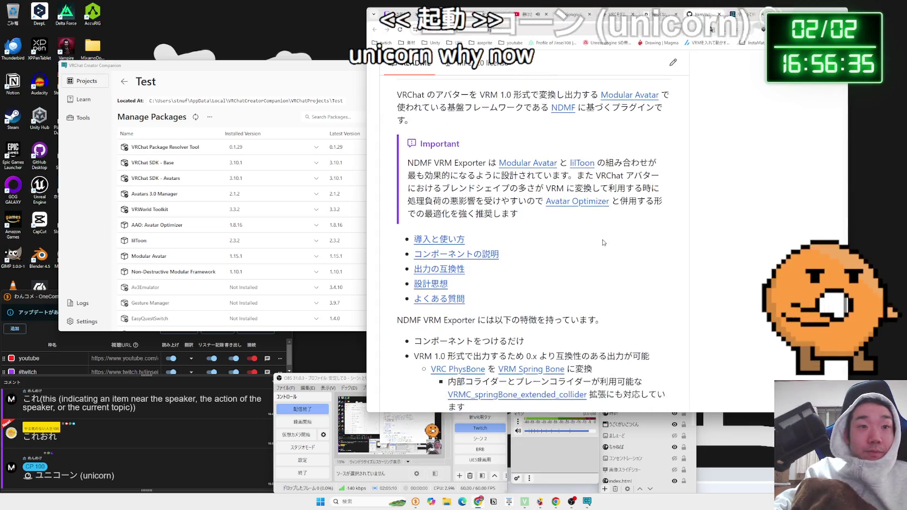
{"action": "scroll", "coordinate": [603, 242], "scroll_direction": "down", "scroll_amount": 1}
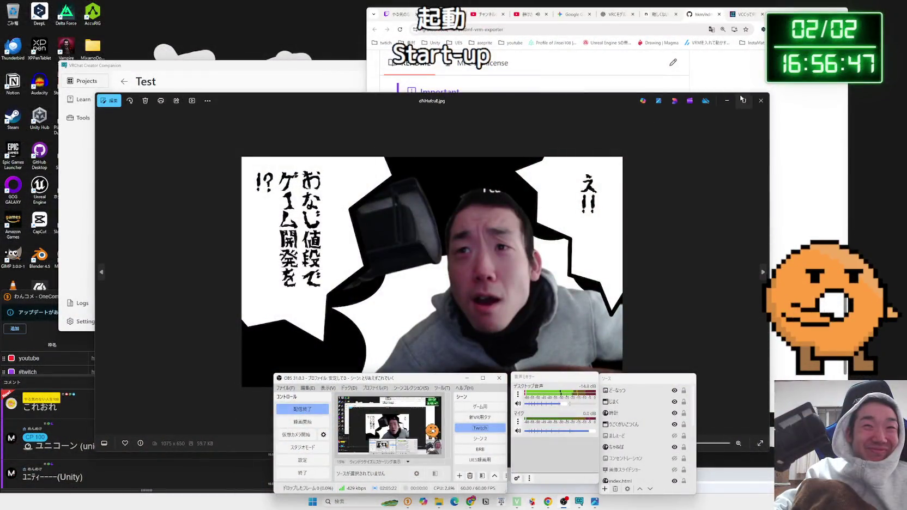
Step: View the manga-style JPG maximized and zoomed out in Photos, then restore and close it
{"action": "left_click", "coordinate": [743, 100]}
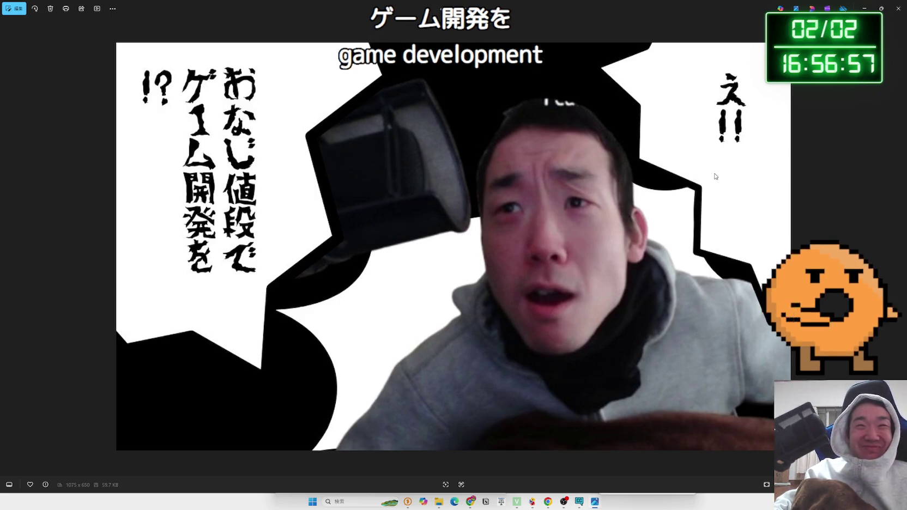
{"action": "key", "text": "ctrl+minus"}
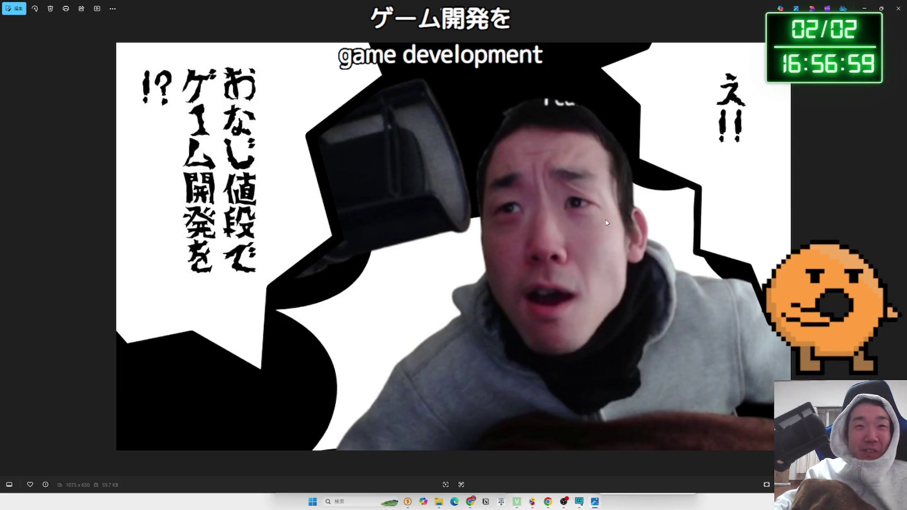
{"action": "left_click", "coordinate": [882, 8]}
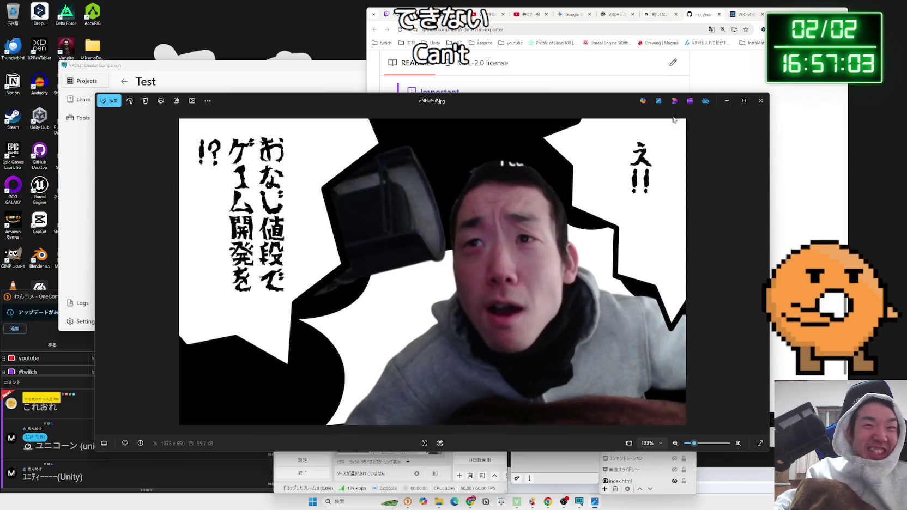
{"action": "left_click", "coordinate": [760, 101]}
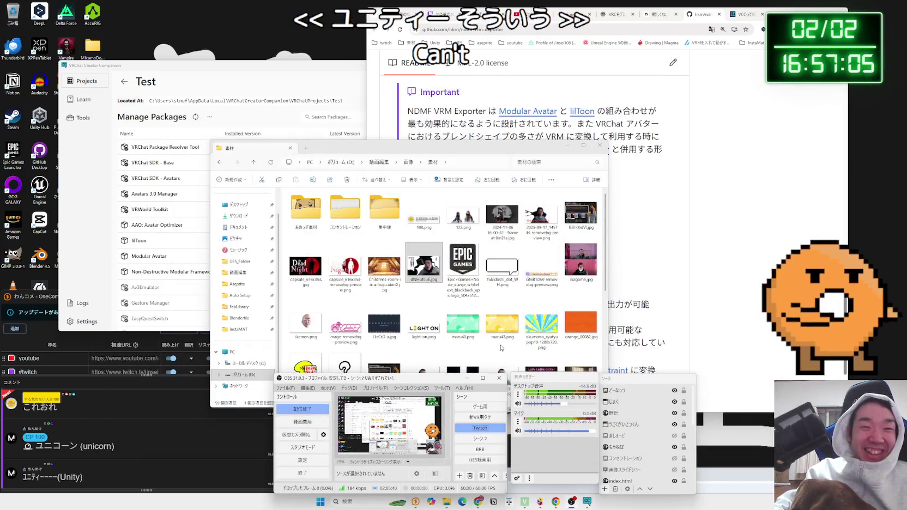
Step: Close File Explorer, go to the README's 導入と使い方 page and follow its レポジトリ追加 link into VCC
{"action": "left_click", "coordinate": [600, 145]}
{"action": "left_click", "coordinate": [563, 180]}
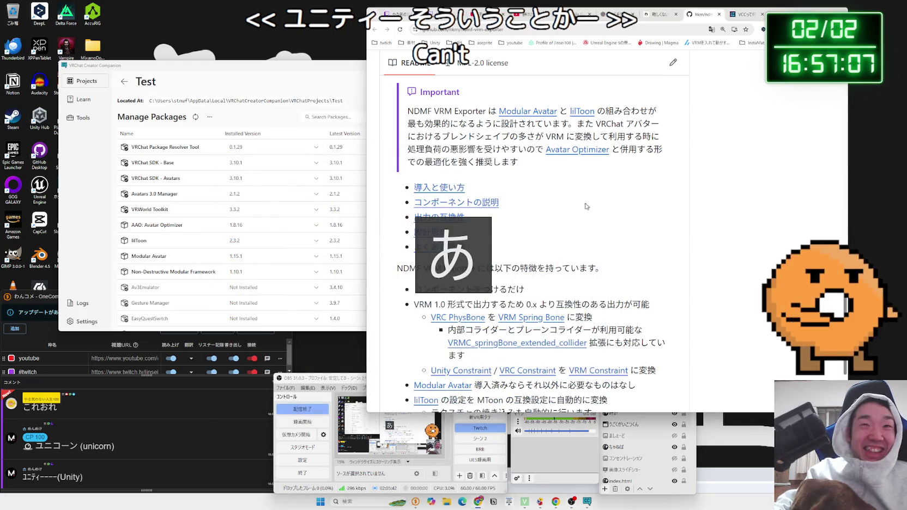
{"action": "scroll", "coordinate": [564, 180], "scroll_direction": "down", "scroll_amount": 1}
{"action": "scroll", "coordinate": [563, 179], "scroll_direction": "down", "scroll_amount": 2}
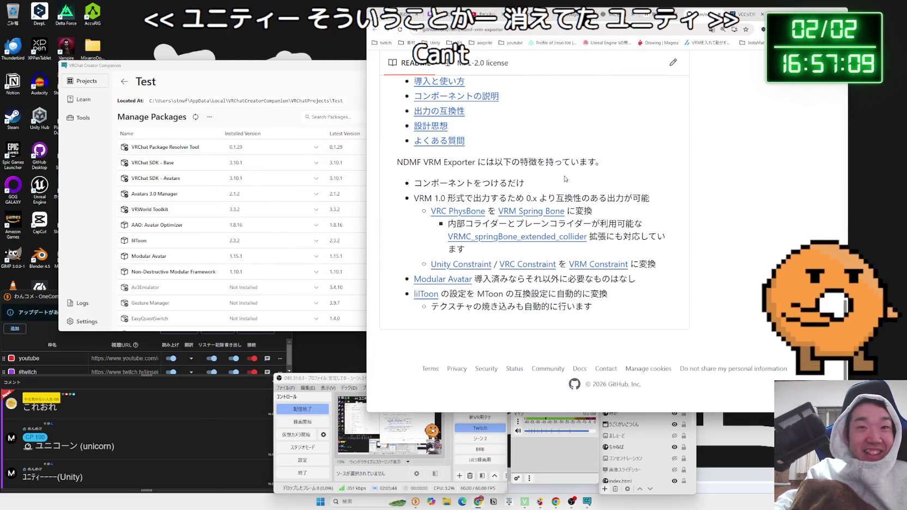
{"action": "scroll", "coordinate": [565, 179], "scroll_direction": "up", "scroll_amount": 4}
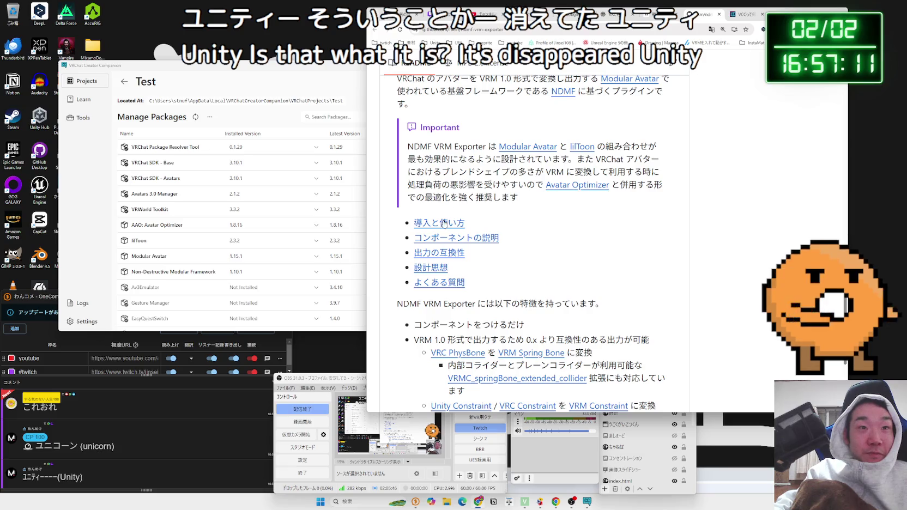
{"action": "left_click", "coordinate": [443, 225]}
{"action": "scroll", "coordinate": [564, 221], "scroll_direction": "down", "scroll_amount": 4}
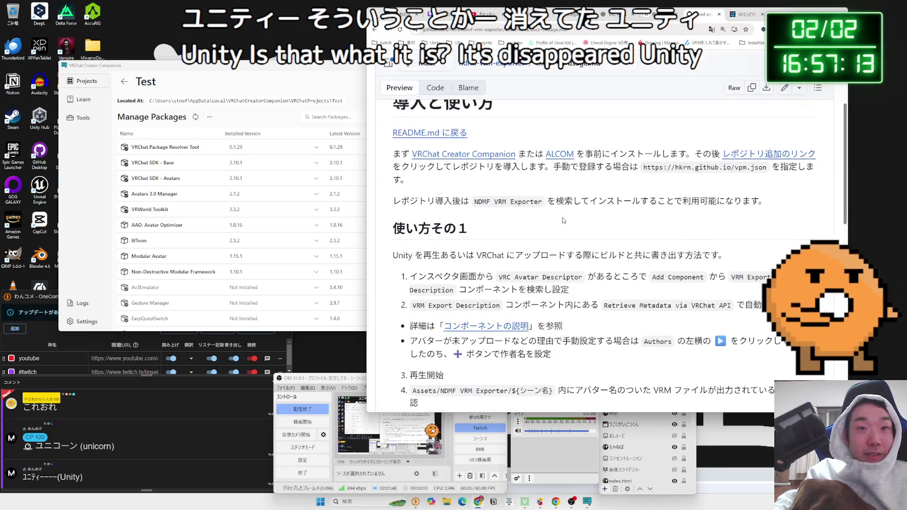
{"action": "left_click", "coordinate": [747, 153]}
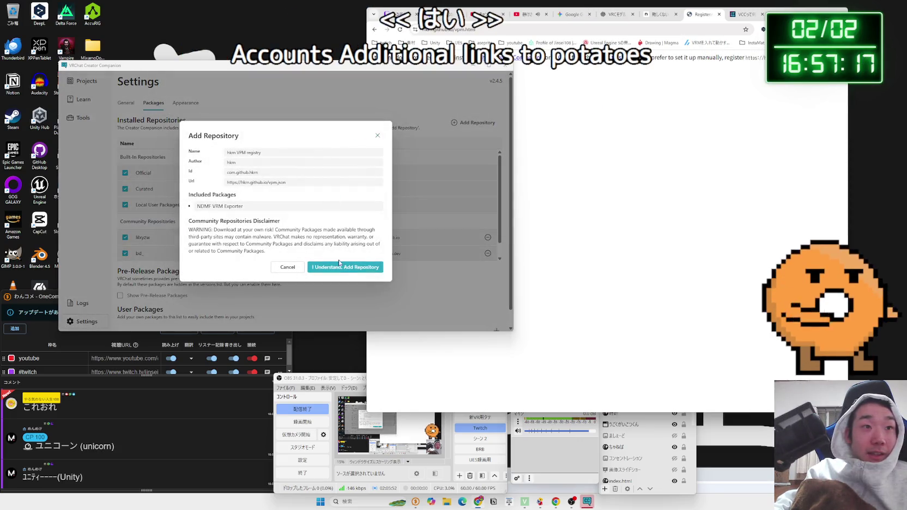
Step: Confirm adding the hkrn VPM registry and bring up the Test project's package list
{"action": "left_click", "coordinate": [349, 265]}
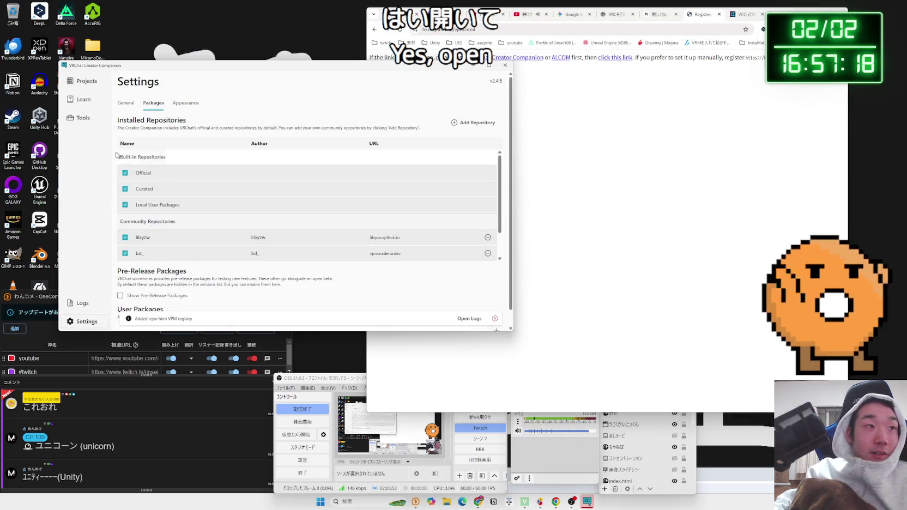
{"action": "left_click", "coordinate": [82, 84]}
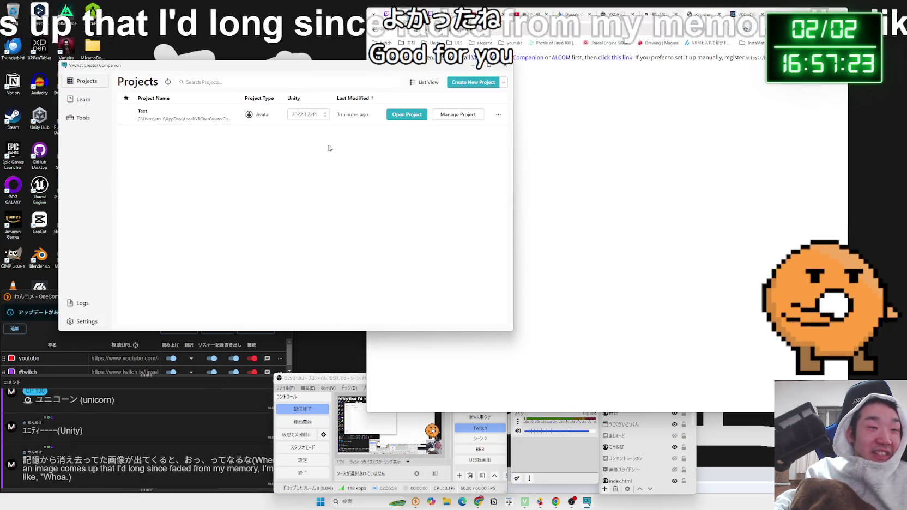
{"action": "left_click", "coordinate": [449, 115]}
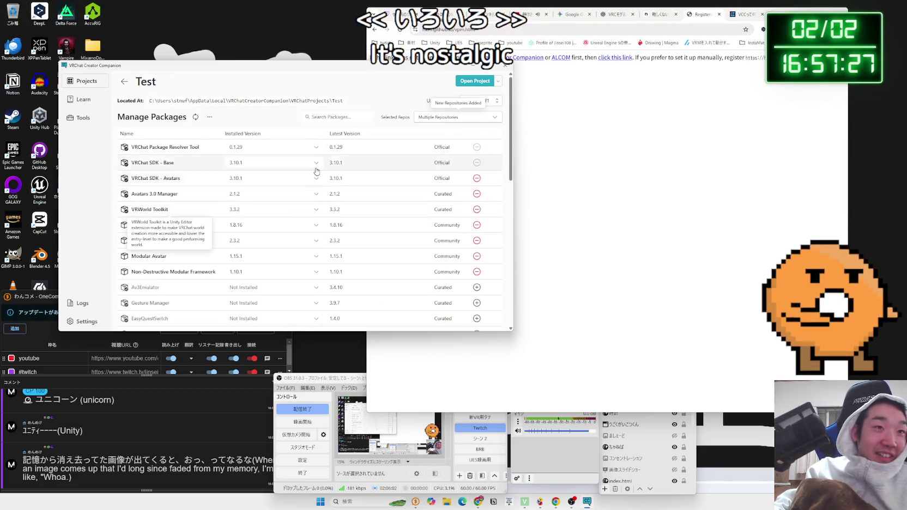
{"action": "scroll", "coordinate": [208, 263], "scroll_direction": "down", "scroll_amount": 10}
{"action": "scroll", "coordinate": [163, 240], "scroll_direction": "up", "scroll_amount": 3}
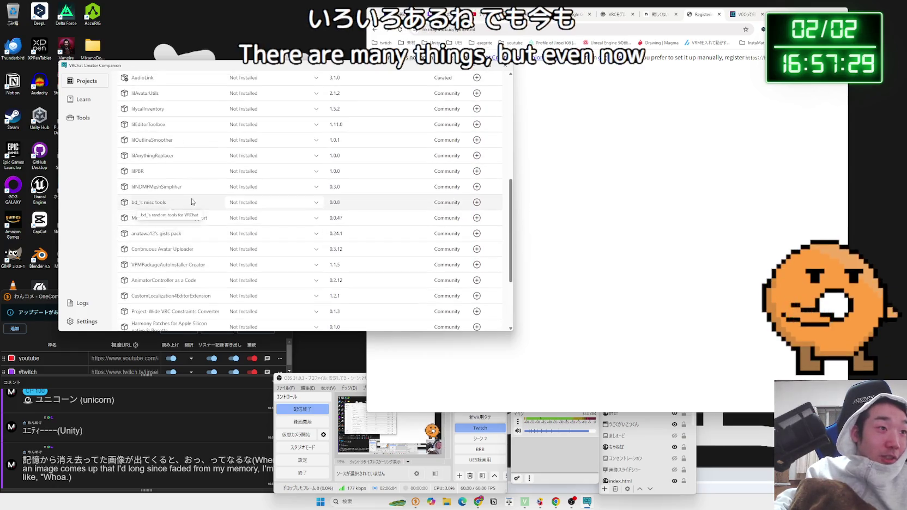
{"action": "scroll", "coordinate": [181, 247], "scroll_direction": "up", "scroll_amount": 2}
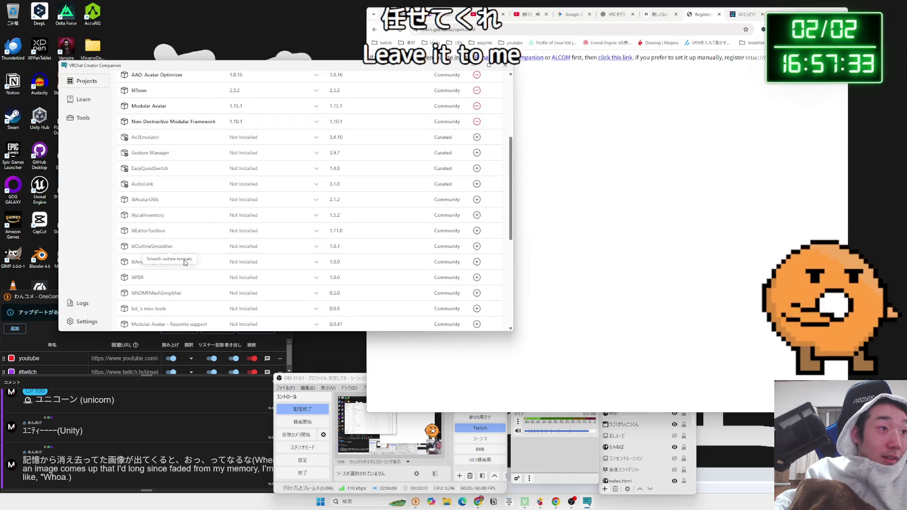
{"action": "scroll", "coordinate": [184, 263], "scroll_direction": "down", "scroll_amount": 2}
{"action": "scroll", "coordinate": [190, 260], "scroll_direction": "down", "scroll_amount": 1}
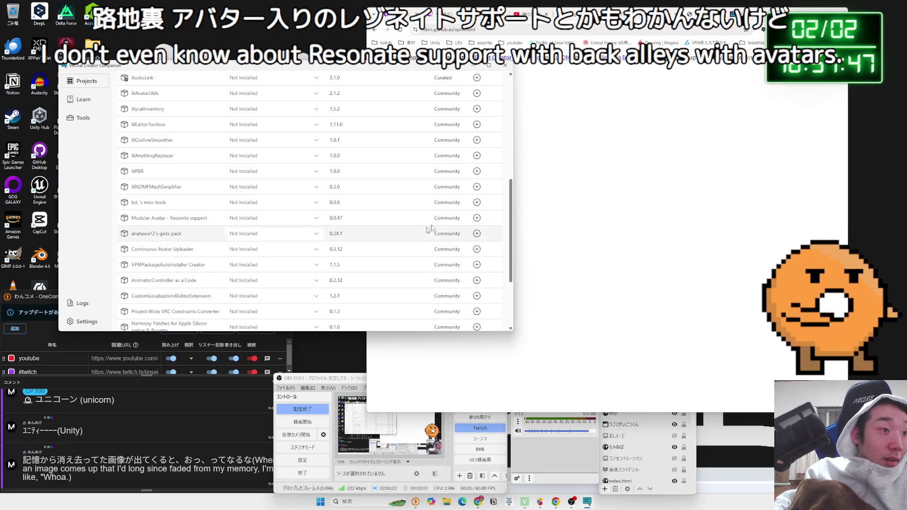
Step: Check the note setup steps and add NDMF VRM Exporter 1.2.5 to the Test project
{"action": "key", "text": "alt+Tab"}
{"action": "scroll", "coordinate": [604, 189], "scroll_direction": "down", "scroll_amount": 10}
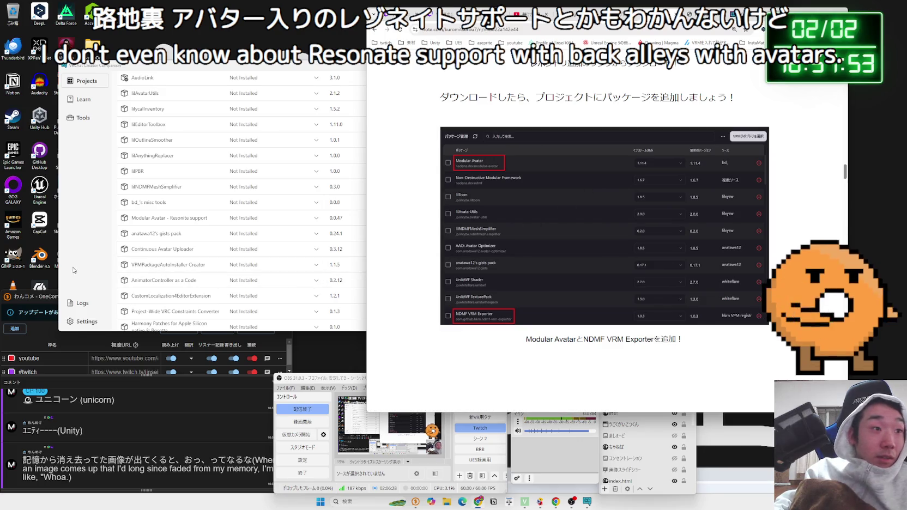
{"action": "left_click", "coordinate": [79, 269]}
{"action": "scroll", "coordinate": [158, 265], "scroll_direction": "down", "scroll_amount": 5}
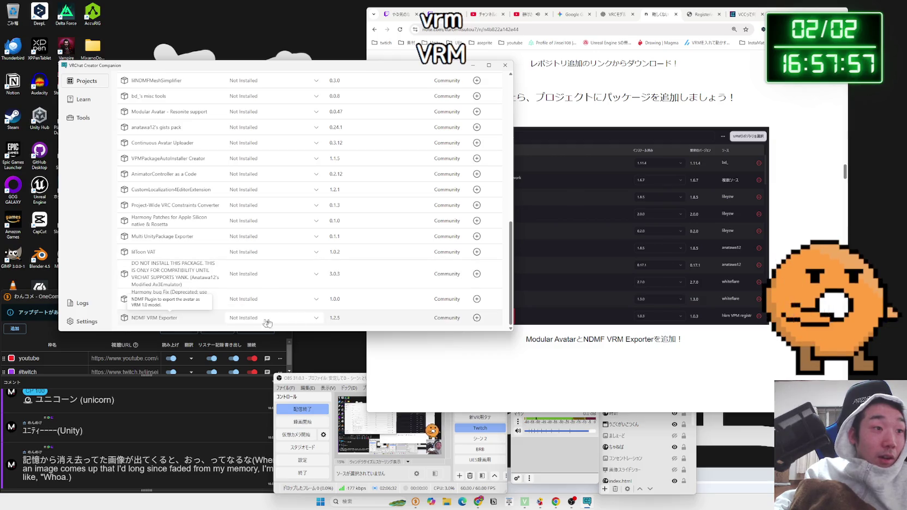
{"action": "left_click", "coordinate": [477, 319]}
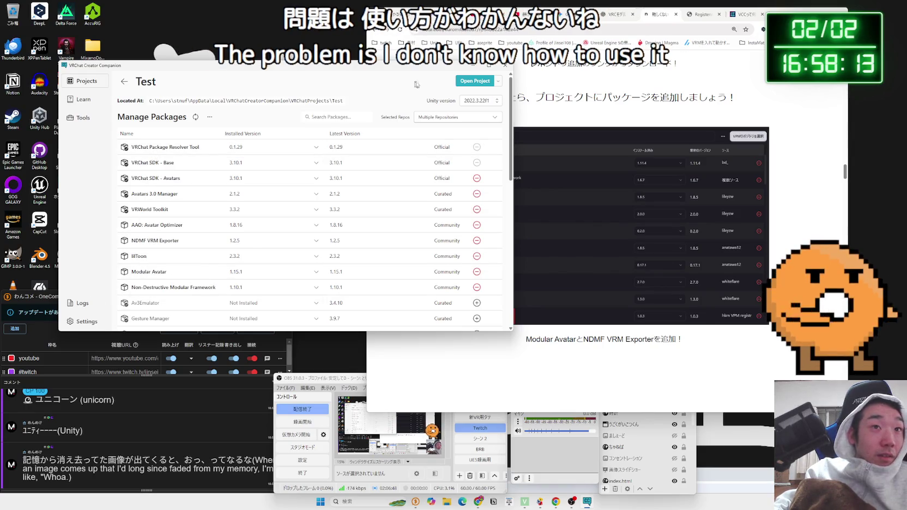
{"action": "left_click", "coordinate": [685, 172]}
{"action": "scroll", "coordinate": [684, 173], "scroll_direction": "down", "scroll_amount": 8}
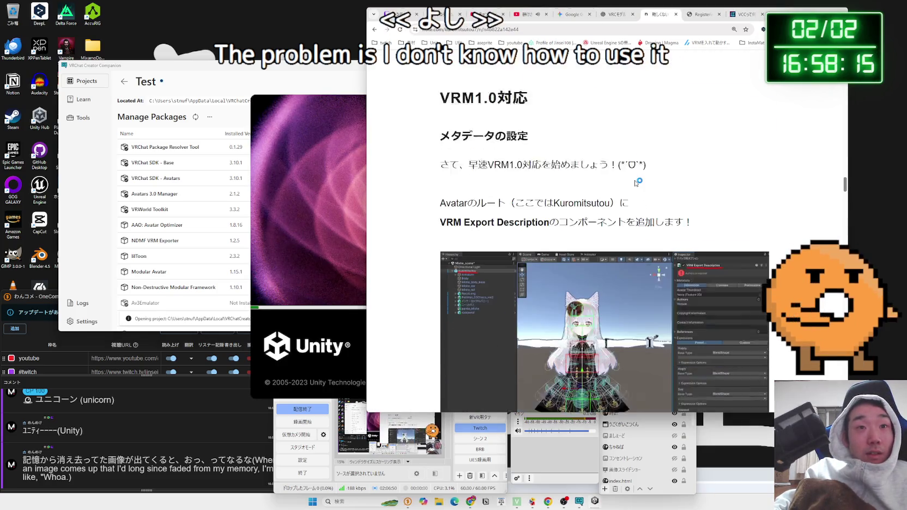
Step: Highlight the note article's lines on adding the VRM Export Description component, then read further down
{"action": "mouse_move", "coordinate": [684, 172]}
{"action": "left_mouse_down"}
{"action": "mouse_move", "coordinate": [440, 137]}
{"action": "mouse_move", "coordinate": [441, 98]}
{"action": "mouse_move", "coordinate": [695, 148]}
{"action": "mouse_move", "coordinate": [695, 155]}
{"action": "left_mouse_up"}
{"action": "left_click_drag", "start_coordinate": [487, 98], "coordinate": [629, 138]}
{"action": "mouse_move", "coordinate": [460, 98]}
{"action": "left_mouse_down"}
{"action": "mouse_move", "coordinate": [695, 154]}
{"action": "mouse_move", "coordinate": [441, 98]}
{"action": "left_mouse_up"}
{"action": "left_click", "coordinate": [695, 154]}
{"action": "left_click", "coordinate": [451, 130]}
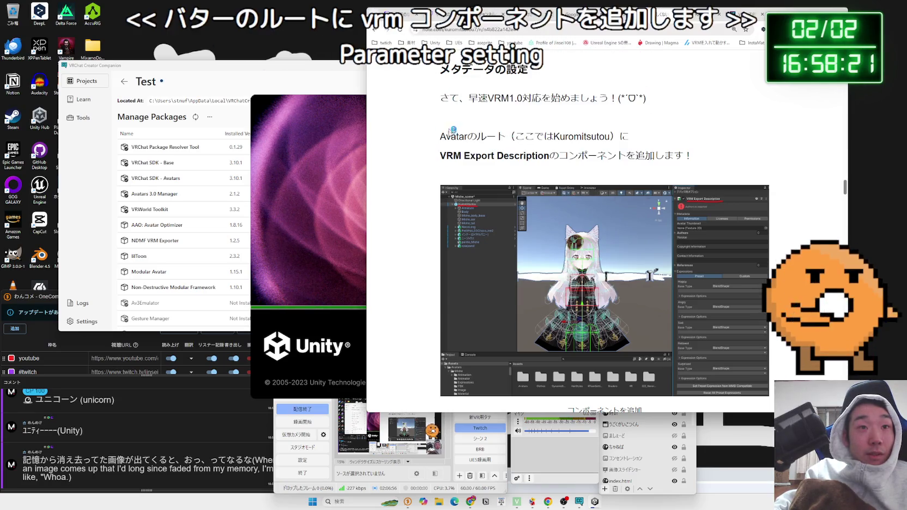
{"action": "scroll", "coordinate": [580, 212], "scroll_direction": "down", "scroll_amount": 1}
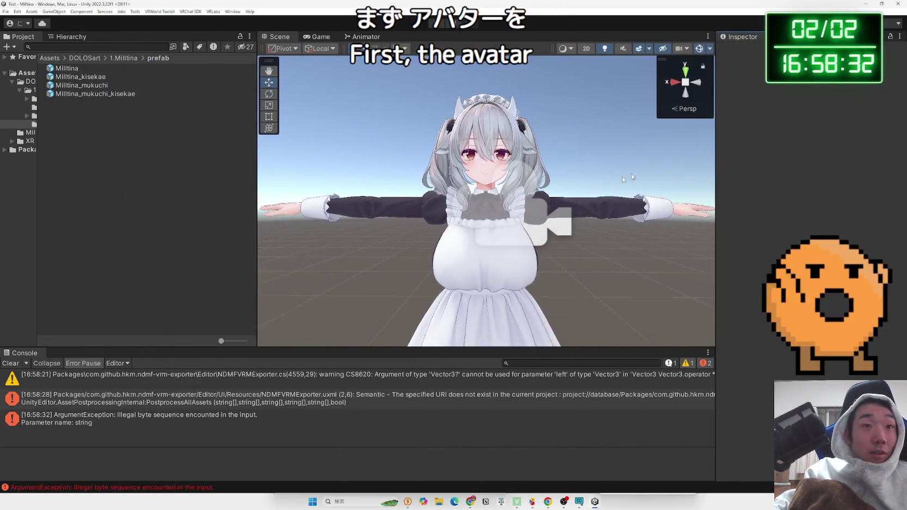
Step: Orbit the Scene view around Milltina and select the avatar, Main Camera and costume mesh
{"action": "scroll", "coordinate": [632, 177], "scroll_direction": "up", "scroll_amount": 3}
{"action": "scroll", "coordinate": [632, 177], "scroll_direction": "down", "scroll_amount": 3}
{"action": "mouse_move", "coordinate": [632, 177]}
{"action": "left_mouse_down"}
{"action": "mouse_move", "coordinate": [324, 222]}
{"action": "mouse_move", "coordinate": [664, 234]}
{"action": "left_mouse_up"}
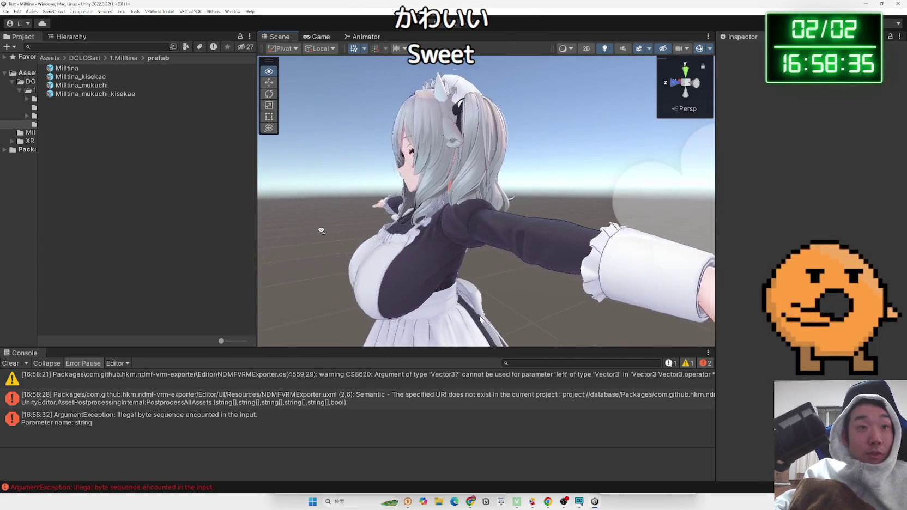
{"action": "scroll", "coordinate": [664, 234], "scroll_direction": "down", "scroll_amount": 5}
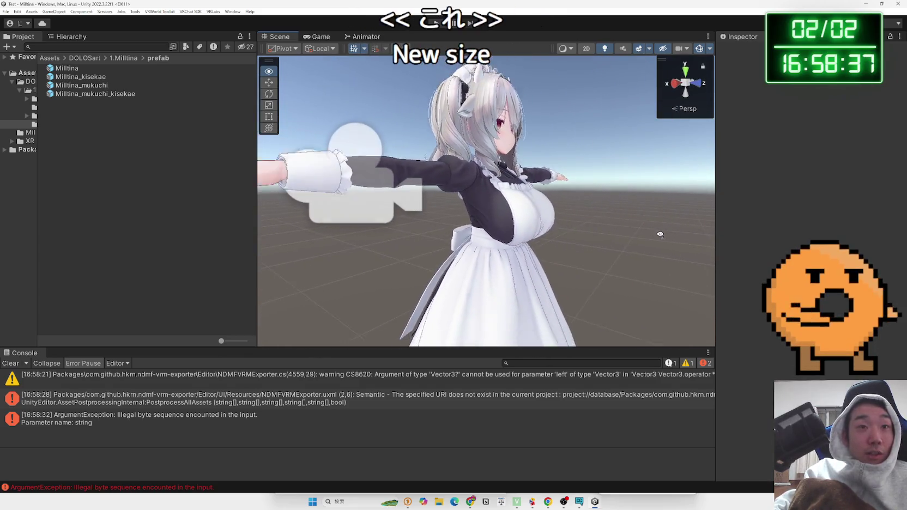
{"action": "left_click", "coordinate": [491, 216]}
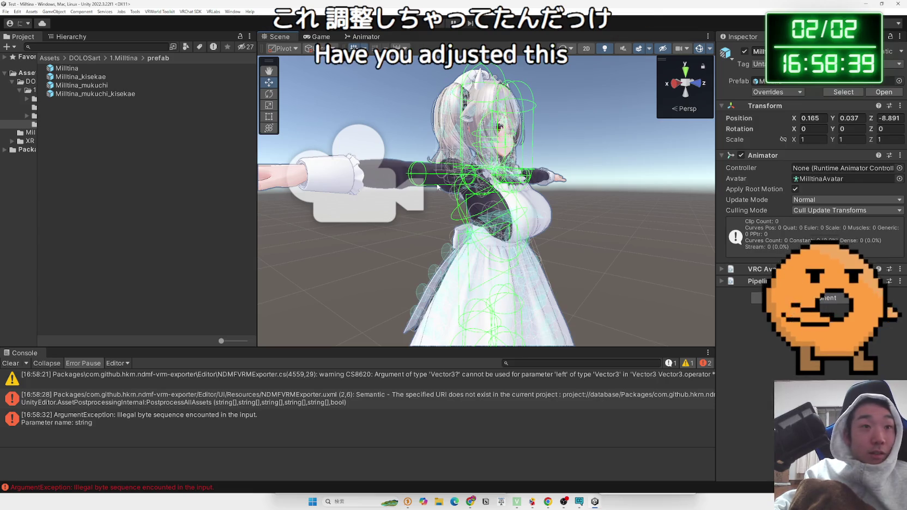
{"action": "left_click", "coordinate": [390, 172]}
{"action": "left_click", "coordinate": [442, 176]}
{"action": "left_click", "coordinate": [408, 176]}
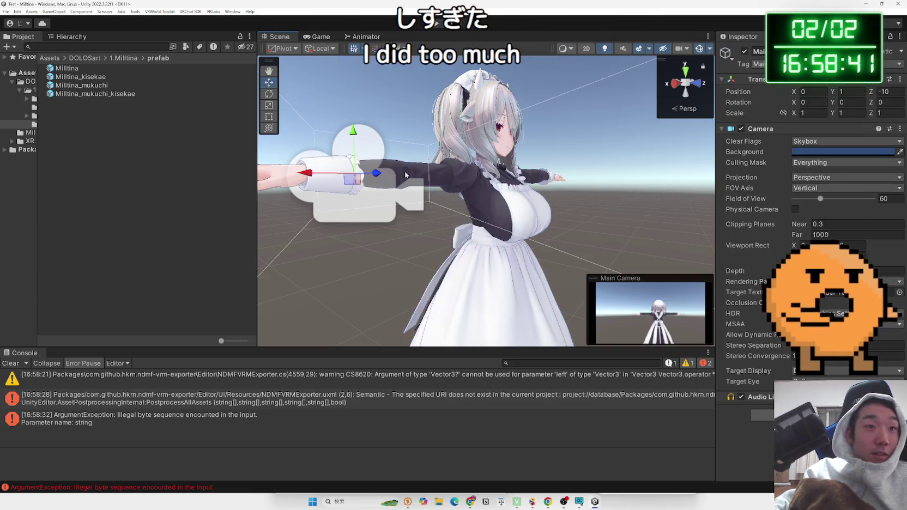
{"action": "left_click", "coordinate": [406, 175]}
{"action": "mouse_move", "coordinate": [405, 175]}
{"action": "left_mouse_down"}
{"action": "mouse_move", "coordinate": [409, 165]}
{"action": "mouse_move", "coordinate": [349, 163]}
{"action": "left_mouse_up"}
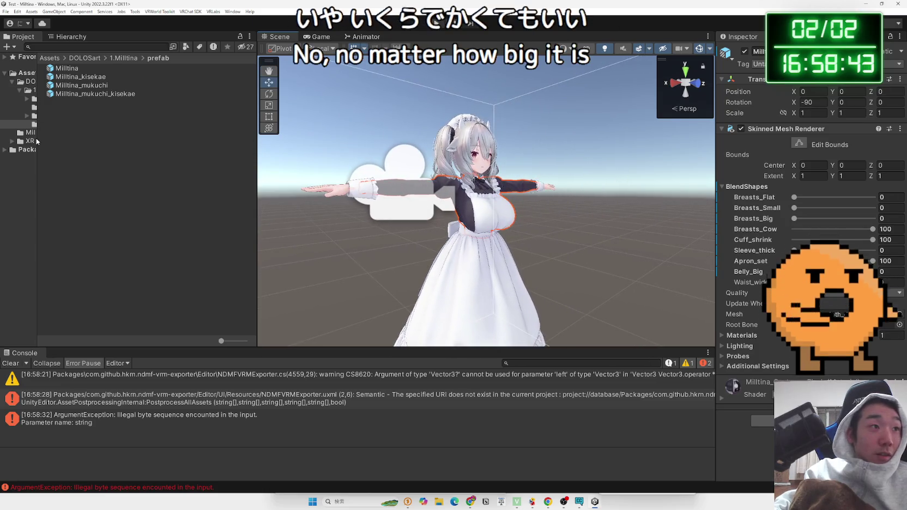
Step: Widen the Project folder tree and Inspector, collapse Material and expand the EXmenu folder
{"action": "left_click_drag", "start_coordinate": [39, 138], "coordinate": [164, 140]}
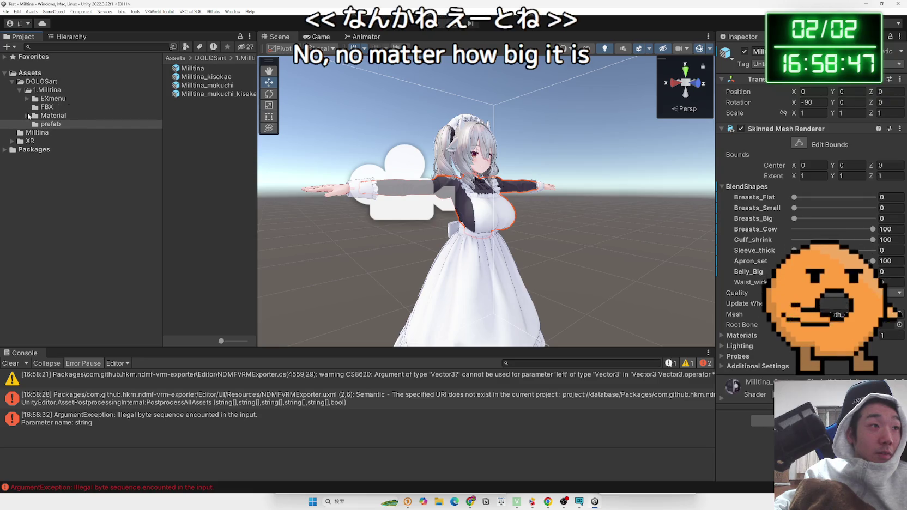
{"action": "left_click", "coordinate": [27, 116]}
{"action": "left_click", "coordinate": [28, 98]}
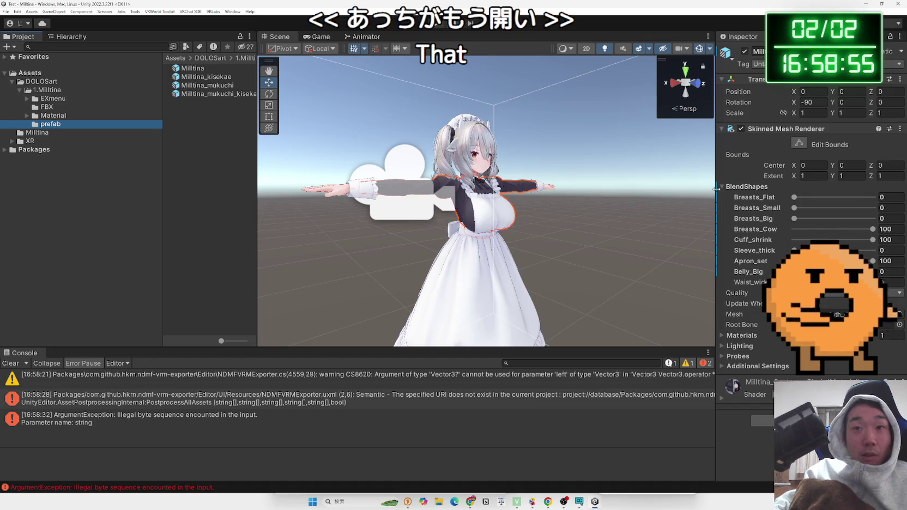
{"action": "mouse_move", "coordinate": [716, 189]}
{"action": "left_mouse_down"}
{"action": "mouse_move", "coordinate": [649, 189]}
{"action": "mouse_move", "coordinate": [666, 189]}
{"action": "left_mouse_up"}
{"action": "scroll", "coordinate": [521, 202], "scroll_direction": "up", "scroll_amount": 3}
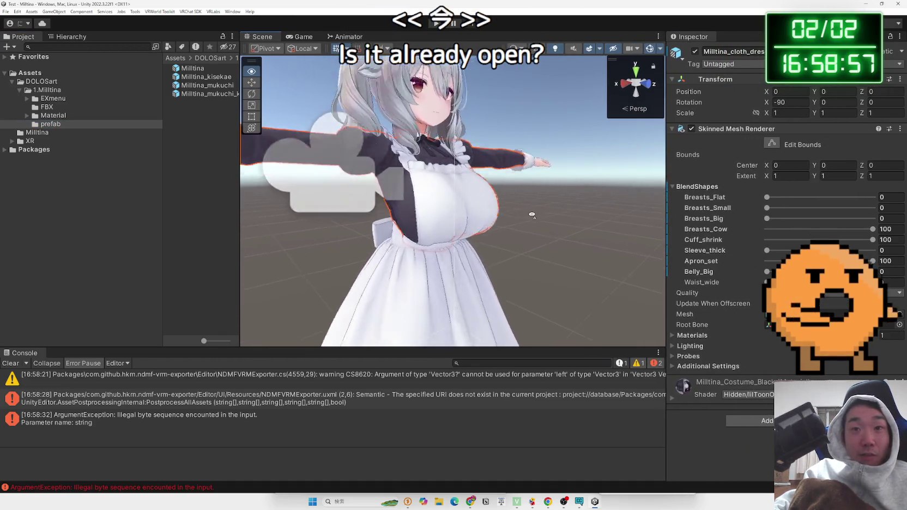
{"action": "left_click_drag", "start_coordinate": [521, 202], "coordinate": [488, 211]}
{"action": "left_click_drag", "start_coordinate": [493, 241], "coordinate": [349, 182]}
Step: Select the costume mesh to show its blendshapes, with Breasts_Cow and Apron_set at 100
{"action": "left_click", "coordinate": [335, 177]}
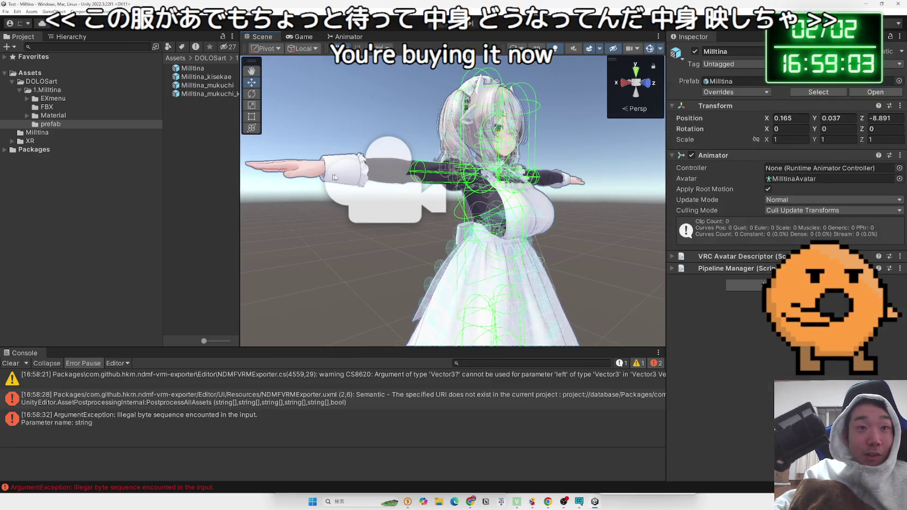
{"action": "left_click", "coordinate": [295, 173]}
{"action": "scroll", "coordinate": [520, 201], "scroll_direction": "up", "scroll_amount": 10}
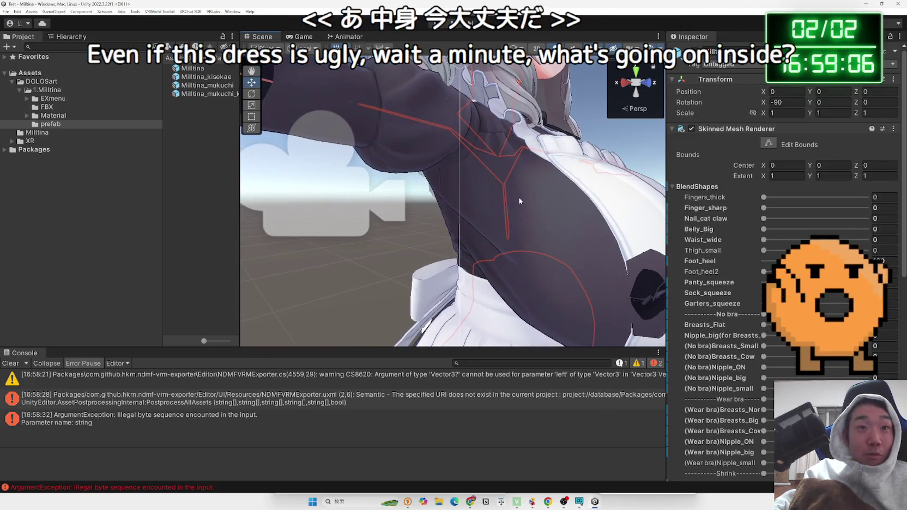
{"action": "scroll", "coordinate": [520, 202], "scroll_direction": "down", "scroll_amount": 8}
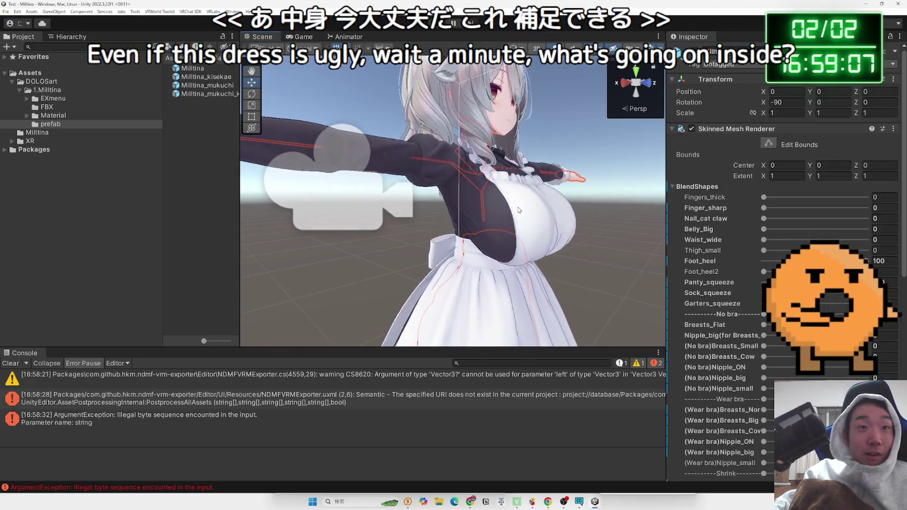
{"action": "left_click", "coordinate": [491, 213]}
{"action": "left_click", "coordinate": [492, 212]}
{"action": "left_click", "coordinate": [491, 211]}
{"action": "left_click", "coordinate": [493, 209]}
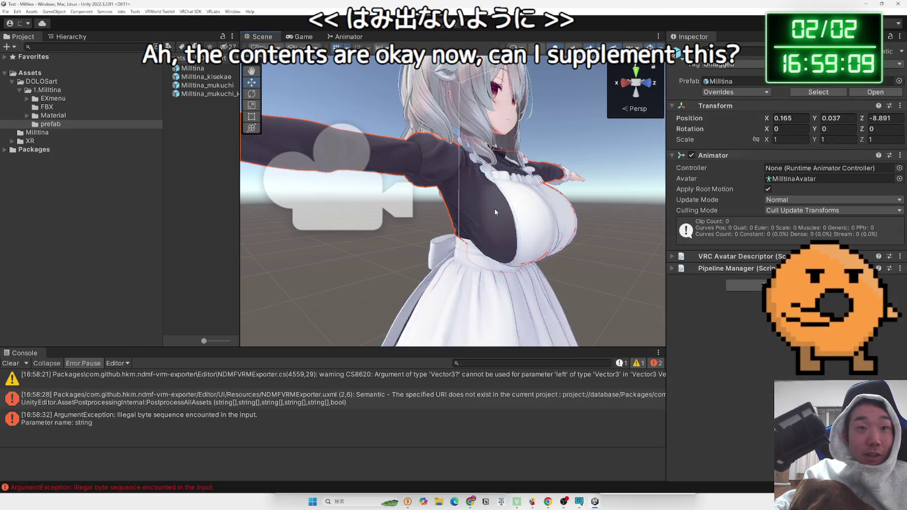
{"action": "left_click", "coordinate": [495, 208]}
{"action": "left_click", "coordinate": [487, 208]}
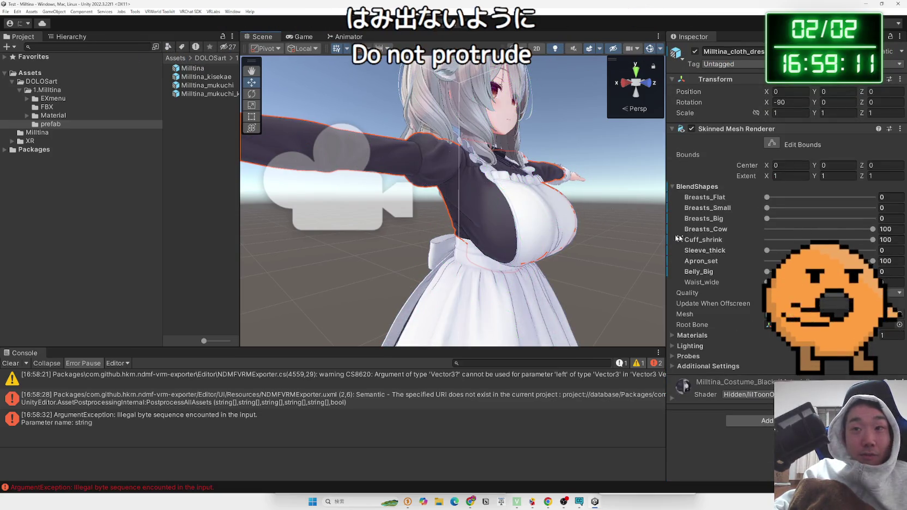
{"action": "left_click", "coordinate": [408, 501]}
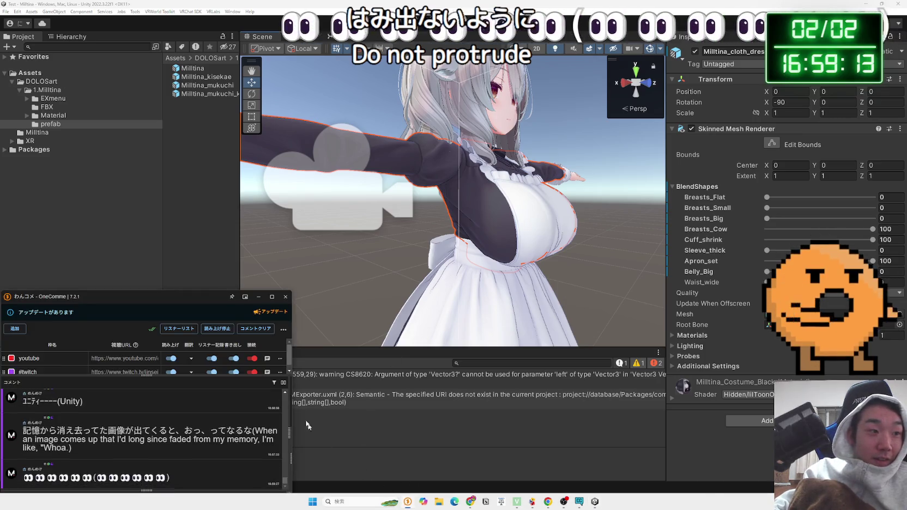
{"action": "left_click", "coordinate": [245, 297]}
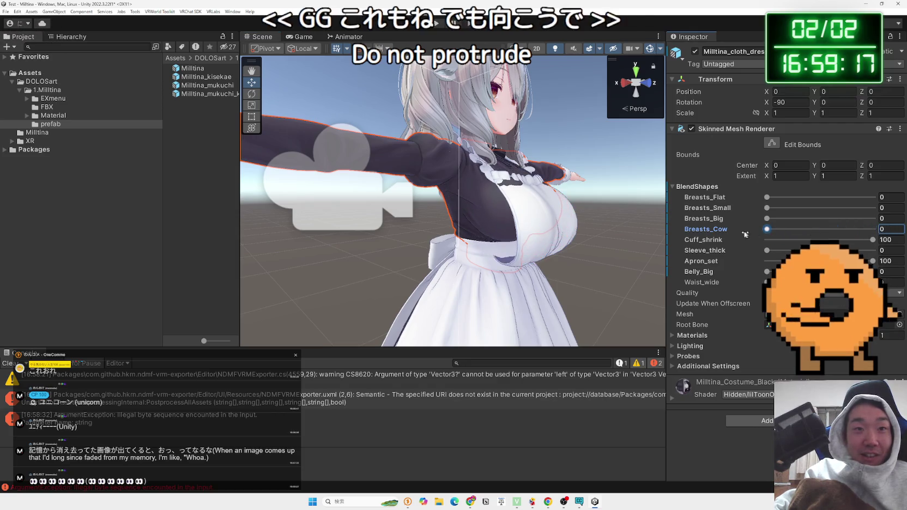
Step: Set the dress's Breasts_Cow blendshape back to 0 and resize the Project panel
{"action": "left_click_drag", "start_coordinate": [831, 234], "coordinate": [885, 237]}
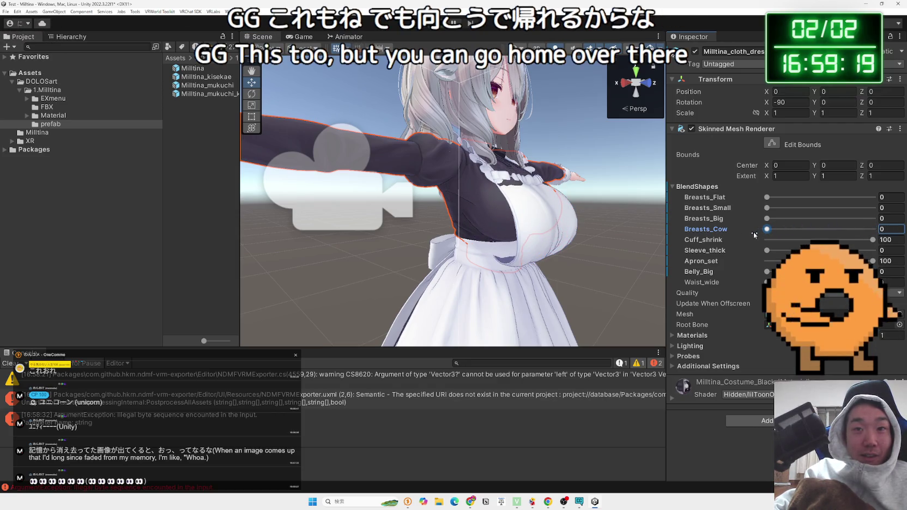
{"action": "left_click_drag", "start_coordinate": [599, 245], "coordinate": [649, 245]}
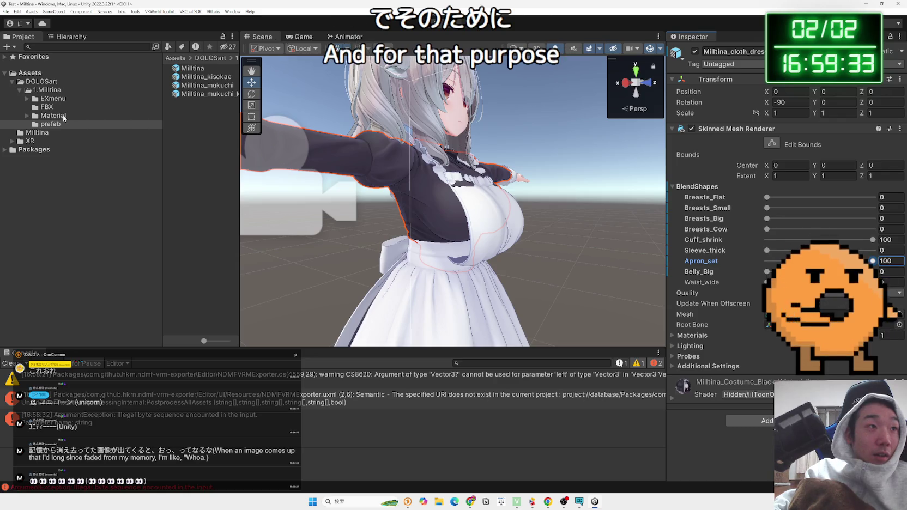
{"action": "left_click", "coordinate": [52, 125]}
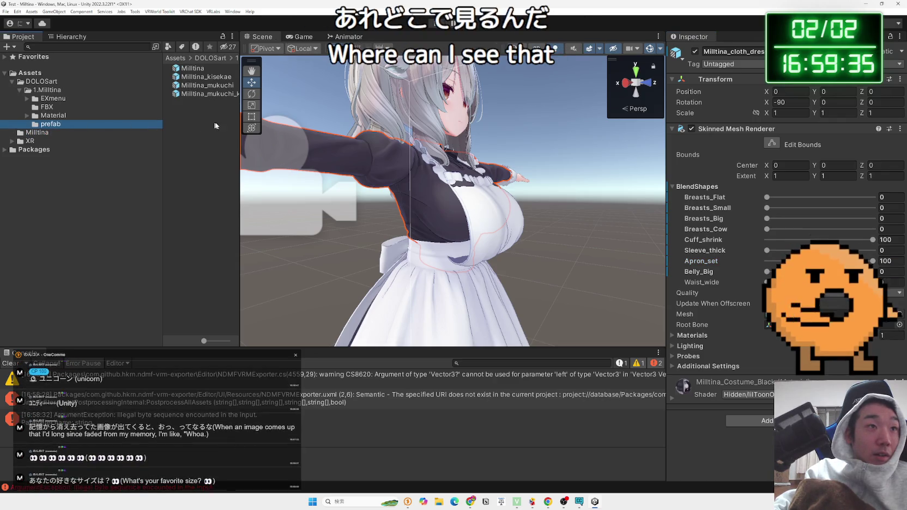
{"action": "mouse_move", "coordinate": [239, 127]}
{"action": "left_mouse_down"}
{"action": "mouse_move", "coordinate": [300, 130]}
{"action": "mouse_move", "coordinate": [279, 130]}
{"action": "left_mouse_up"}
{"action": "left_click_drag", "start_coordinate": [163, 150], "coordinate": [135, 150]}
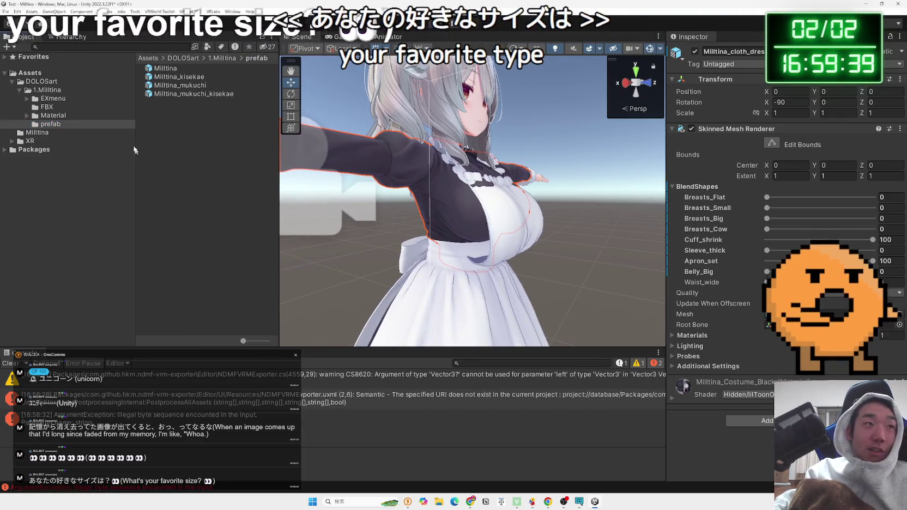
Step: Expand Milltina in the Hierarchy and select Milltina_cloth_apron
{"action": "left_click", "coordinate": [71, 36]}
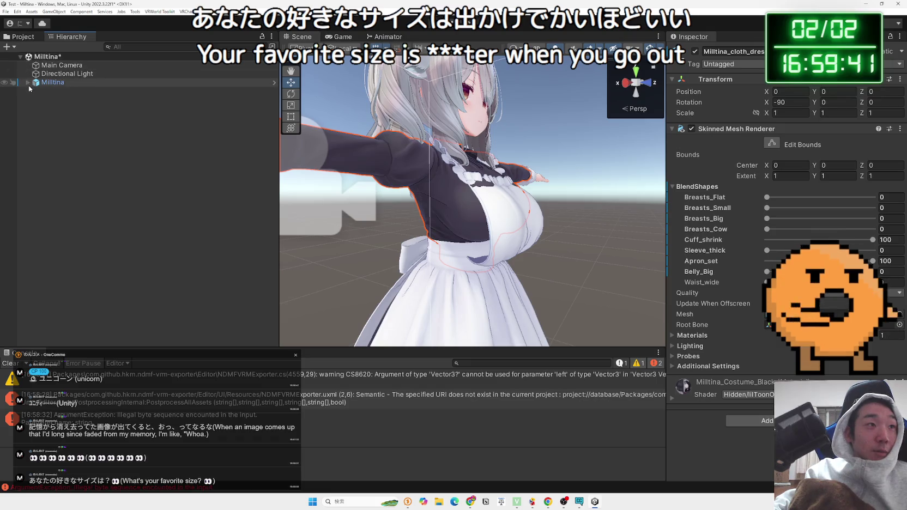
{"action": "left_click", "coordinate": [28, 82]}
{"action": "left_click", "coordinate": [91, 117]}
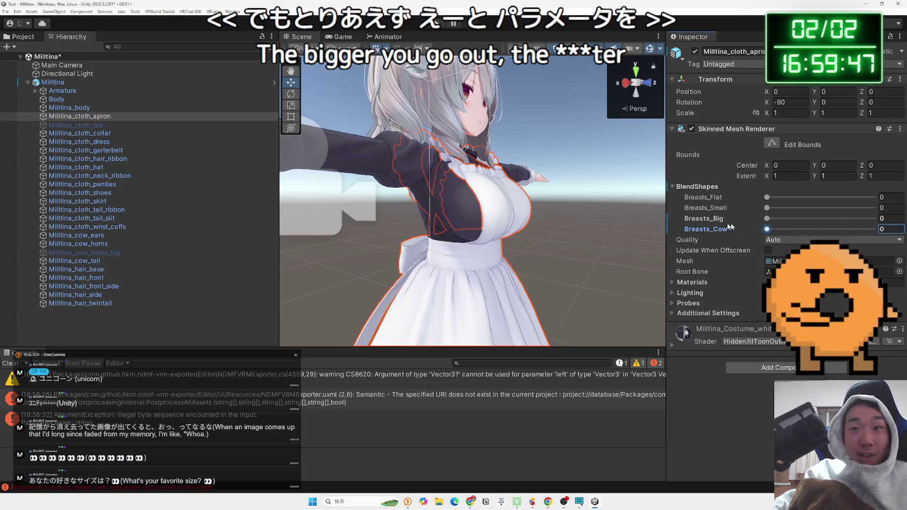
{"action": "left_click_drag", "start_coordinate": [545, 218], "coordinate": [109, 223]}
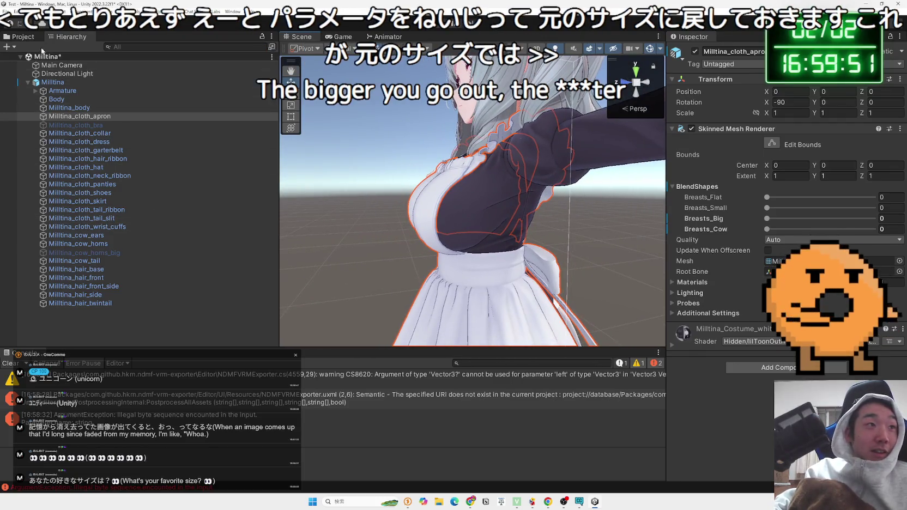
Step: Open the prefab and Milltina folders in the Project tab, then return to the Hierarchy
{"action": "left_click", "coordinate": [24, 37]}
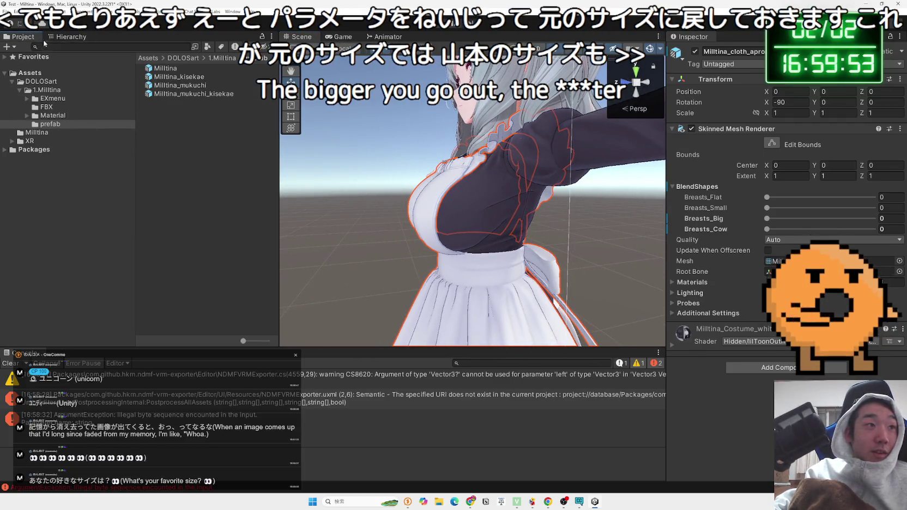
{"action": "left_click", "coordinate": [70, 37]}
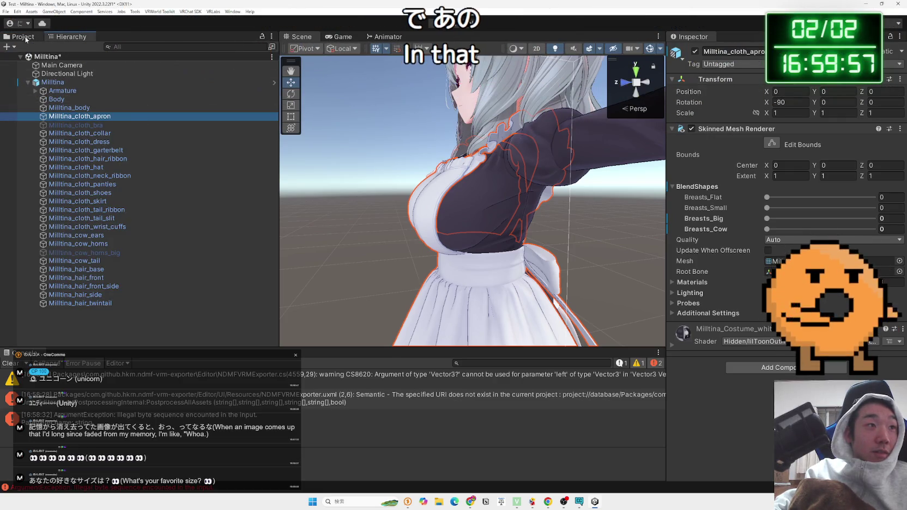
{"action": "left_click", "coordinate": [24, 38]}
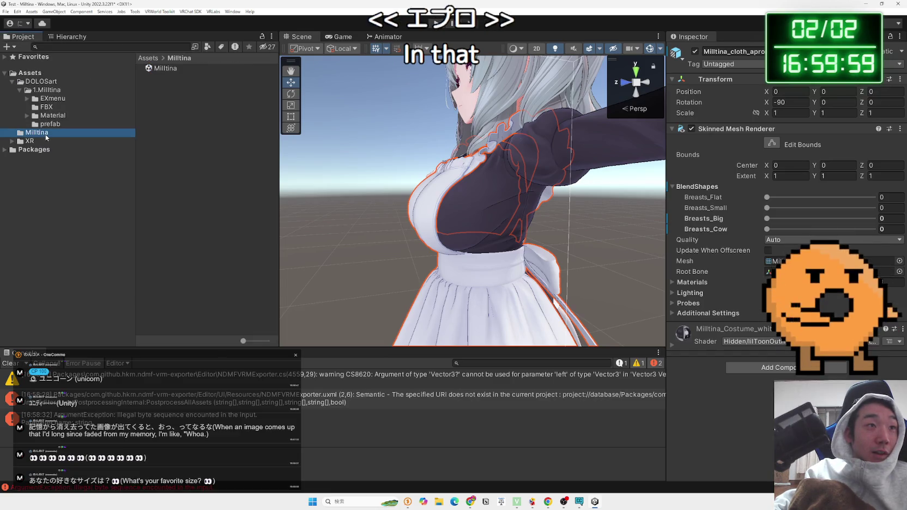
{"action": "left_click", "coordinate": [47, 124]}
{"action": "left_click", "coordinate": [44, 133]}
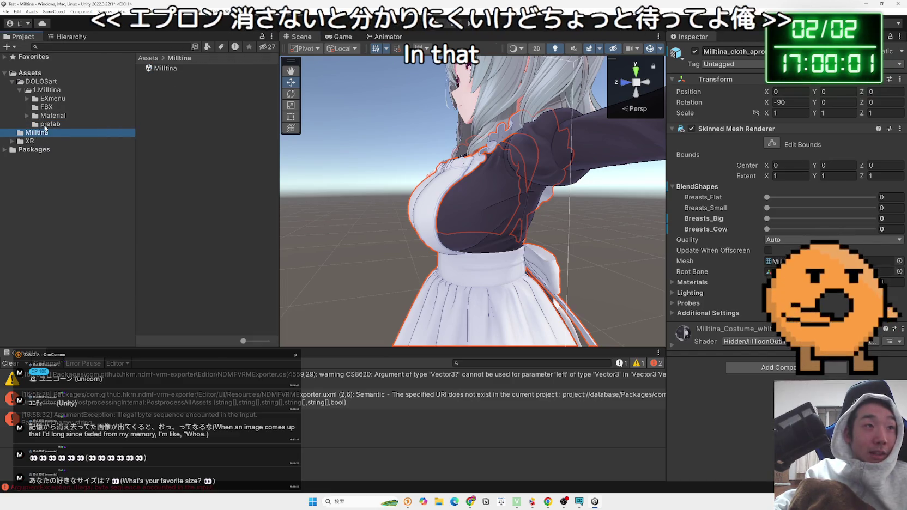
{"action": "left_click", "coordinate": [70, 37]}
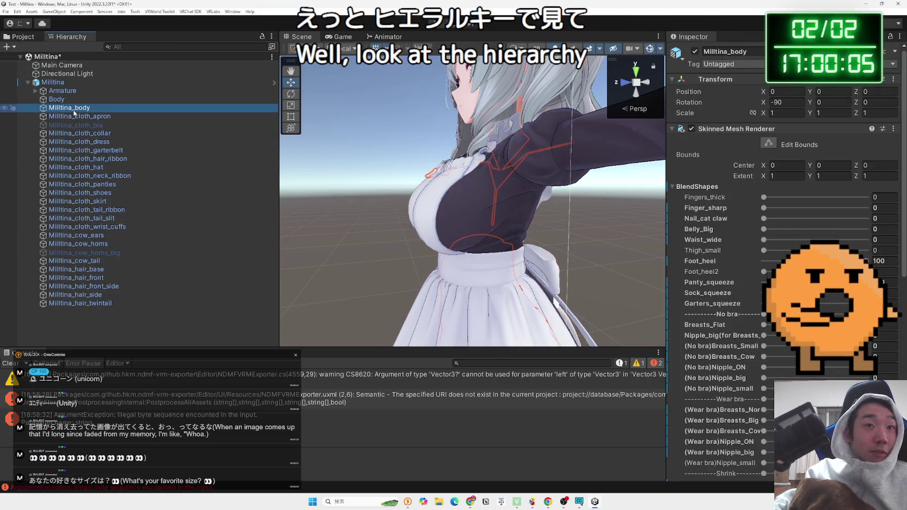
Step: Orbit to the chest and select the Milltina_cloth_dress mesh for editing
{"action": "scroll", "coordinate": [497, 186], "scroll_direction": "up", "scroll_amount": 5}
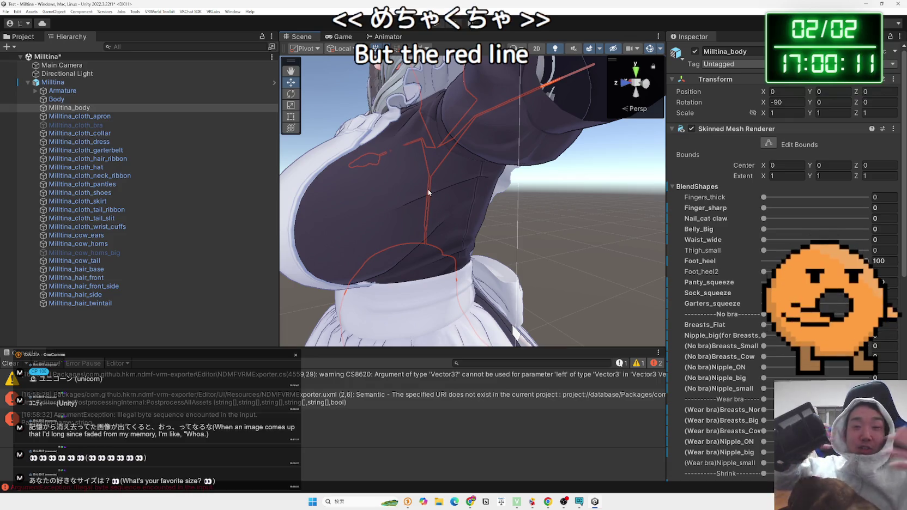
{"action": "mouse_move", "coordinate": [428, 191]}
{"action": "left_mouse_down"}
{"action": "mouse_move", "coordinate": [563, 196]}
{"action": "mouse_move", "coordinate": [545, 207]}
{"action": "mouse_move", "coordinate": [518, 202]}
{"action": "mouse_move", "coordinate": [850, 175]}
{"action": "mouse_move", "coordinate": [450, 184]}
{"action": "mouse_move", "coordinate": [488, 200]}
{"action": "left_mouse_up"}
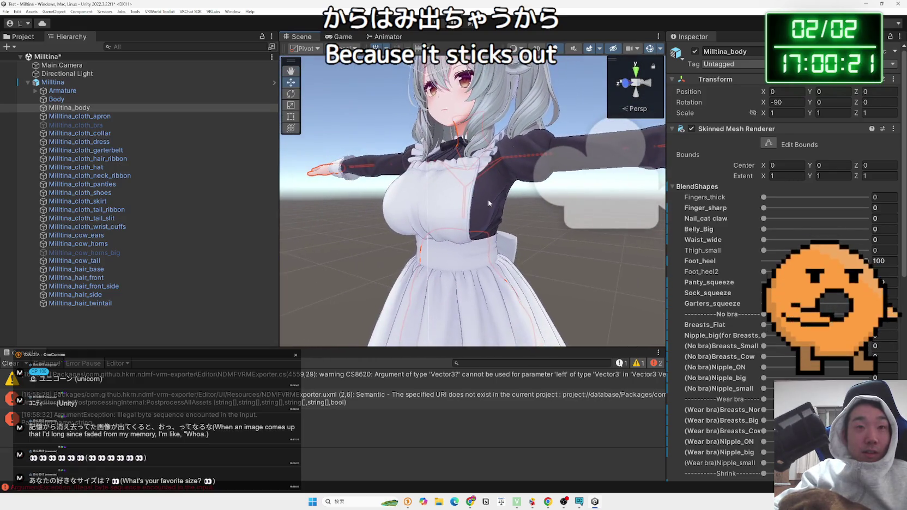
{"action": "left_click", "coordinate": [488, 202]}
{"action": "left_click", "coordinate": [495, 199]}
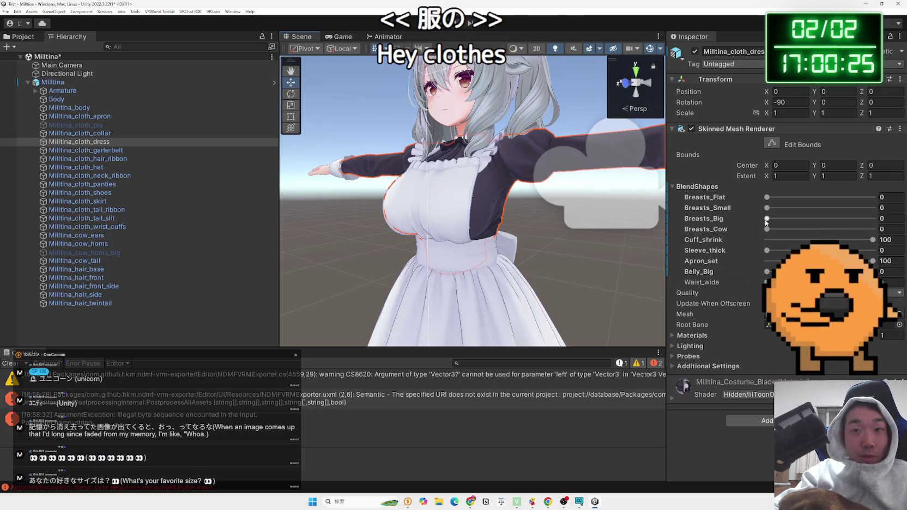
Step: Raise the dress's Breasts_Big to 100 and try Breasts_Cow, then return both to 0
{"action": "scroll", "coordinate": [442, 214], "scroll_direction": "up", "scroll_amount": 6}
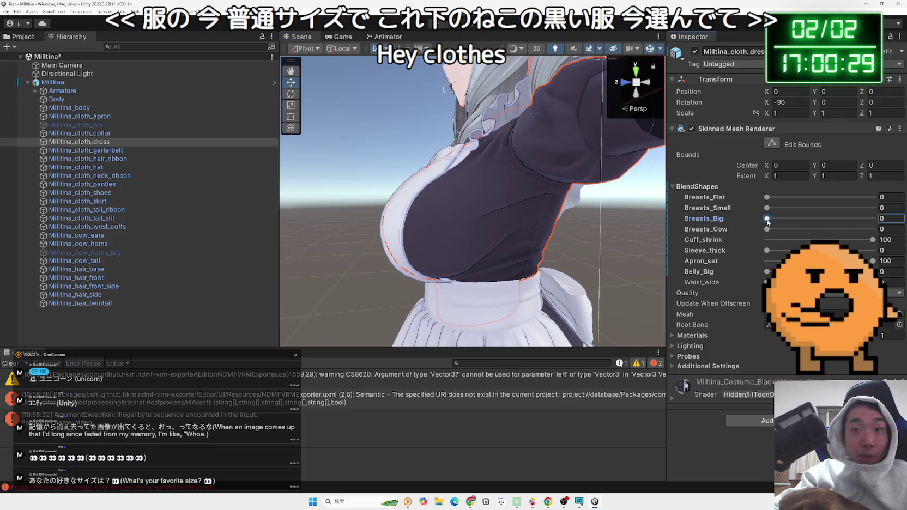
{"action": "mouse_move", "coordinate": [778, 220]}
{"action": "left_mouse_down"}
{"action": "mouse_move", "coordinate": [766, 220]}
{"action": "mouse_move", "coordinate": [785, 229]}
{"action": "mouse_move", "coordinate": [896, 229]}
{"action": "mouse_move", "coordinate": [827, 229]}
{"action": "left_mouse_up"}
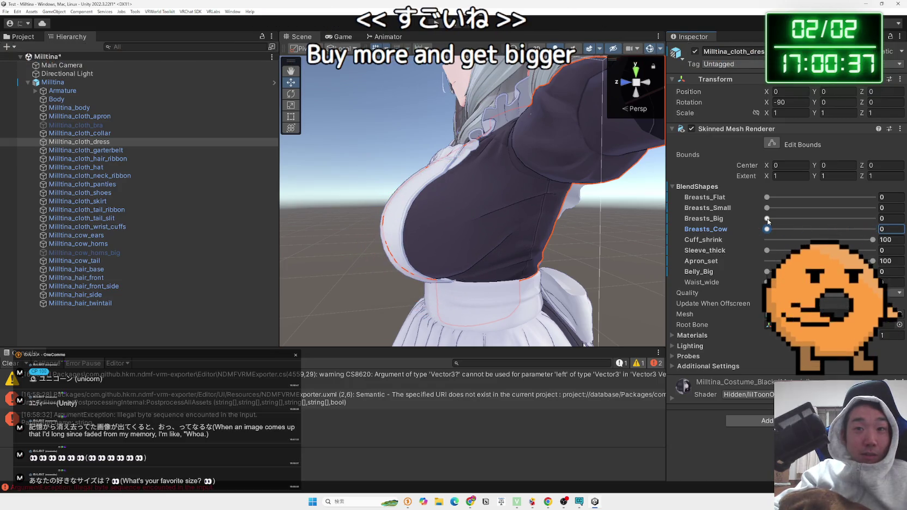
{"action": "left_click_drag", "start_coordinate": [768, 219], "coordinate": [873, 218]}
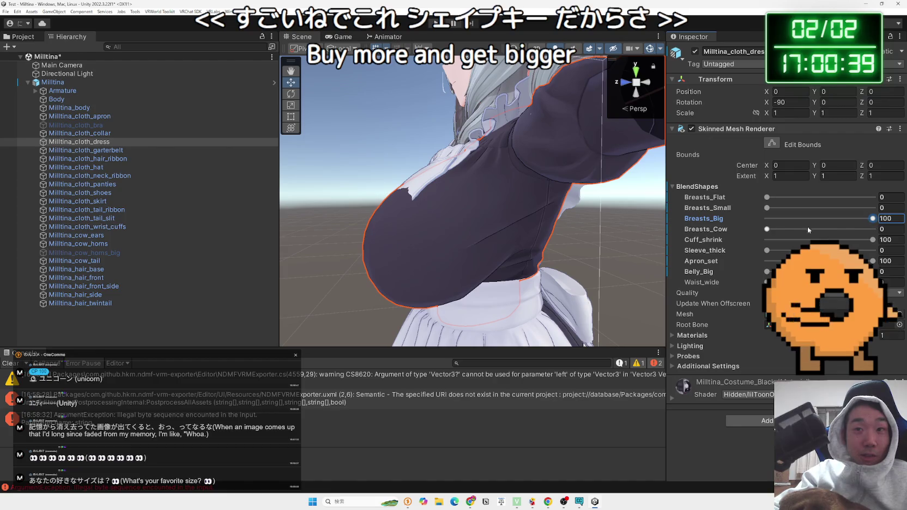
{"action": "left_click_drag", "start_coordinate": [768, 229], "coordinate": [852, 232]}
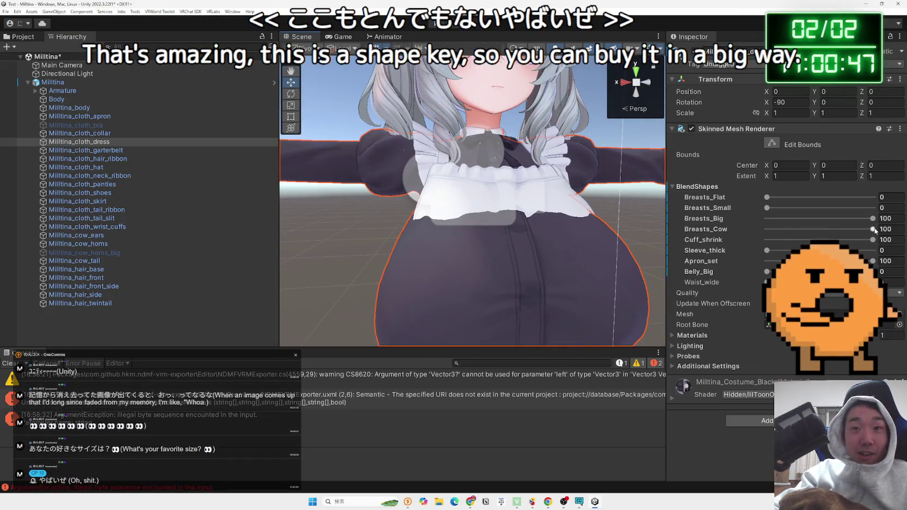
{"action": "left_click_drag", "start_coordinate": [875, 230], "coordinate": [763, 231]}
{"action": "left_click_drag", "start_coordinate": [873, 219], "coordinate": [766, 221]}
{"action": "left_click_drag", "start_coordinate": [480, 218], "coordinate": [508, 217]}
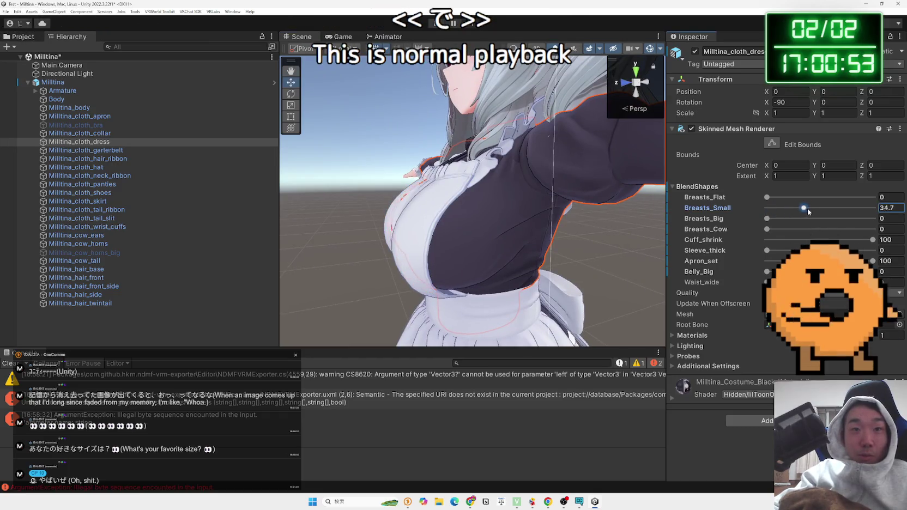
Step: Preview Breasts_Small and Breasts_Flat at 100, reset them to 0, and select the Milltina root
{"action": "left_click_drag", "start_coordinate": [872, 207], "coordinate": [761, 209]}
{"action": "left_click_drag", "start_coordinate": [545, 207], "coordinate": [608, 198]}
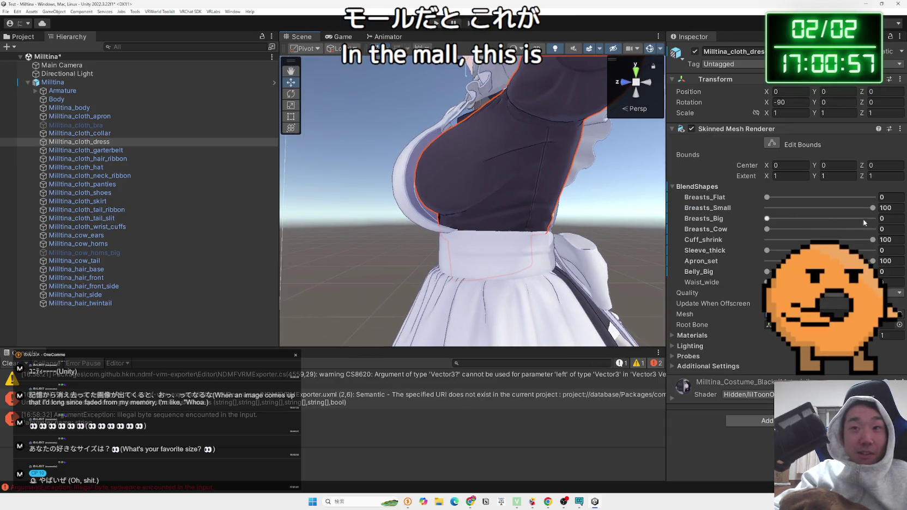
{"action": "left_click_drag", "start_coordinate": [871, 207], "coordinate": [790, 210]}
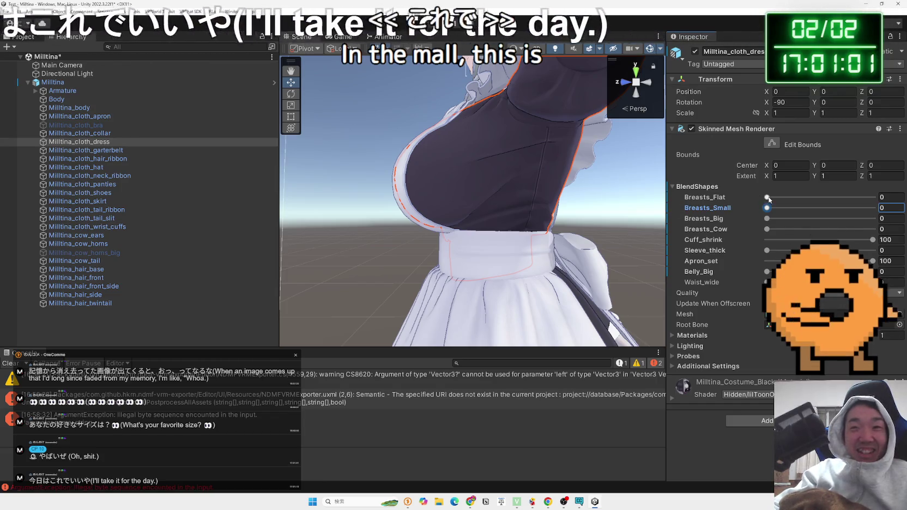
{"action": "left_click_drag", "start_coordinate": [768, 198], "coordinate": [872, 197]}
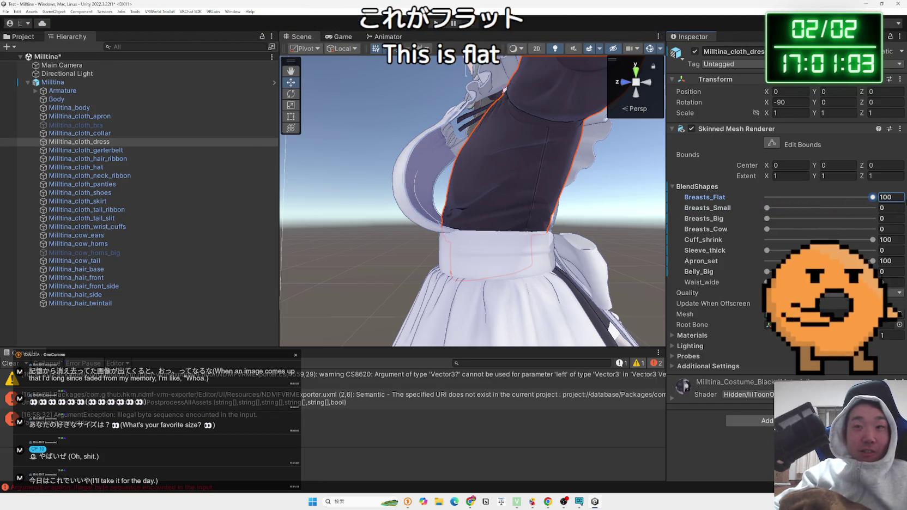
{"action": "mouse_move", "coordinate": [628, 183]}
{"action": "left_mouse_down"}
{"action": "mouse_move", "coordinate": [813, 199]}
{"action": "mouse_move", "coordinate": [132, 191]}
{"action": "mouse_move", "coordinate": [52, 178]}
{"action": "mouse_move", "coordinate": [703, 175]}
{"action": "left_mouse_up"}
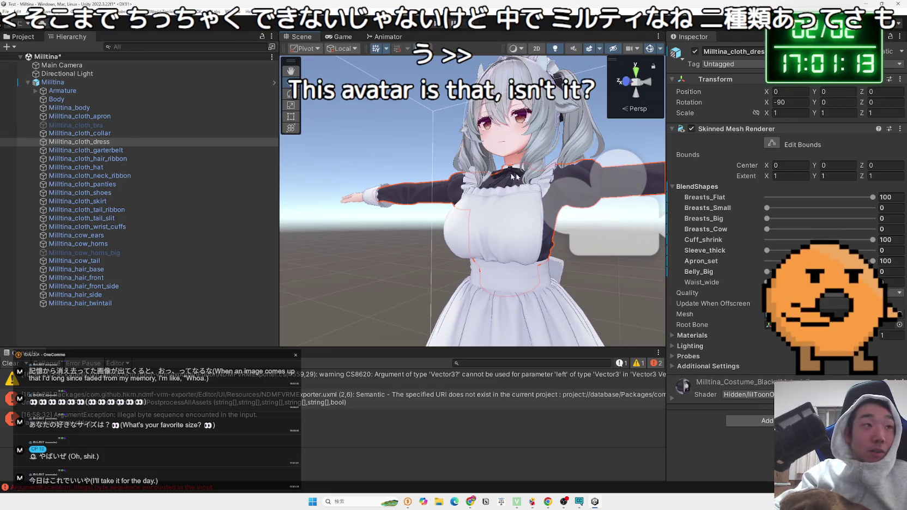
{"action": "left_click_drag", "start_coordinate": [874, 198], "coordinate": [616, 202]}
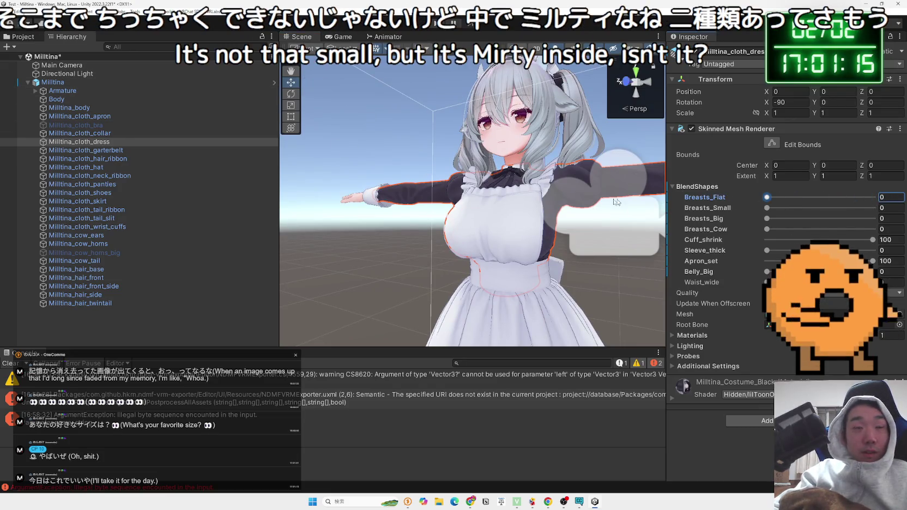
{"action": "left_click_drag", "start_coordinate": [372, 155], "coordinate": [463, 170]}
{"action": "left_click", "coordinate": [53, 82]}
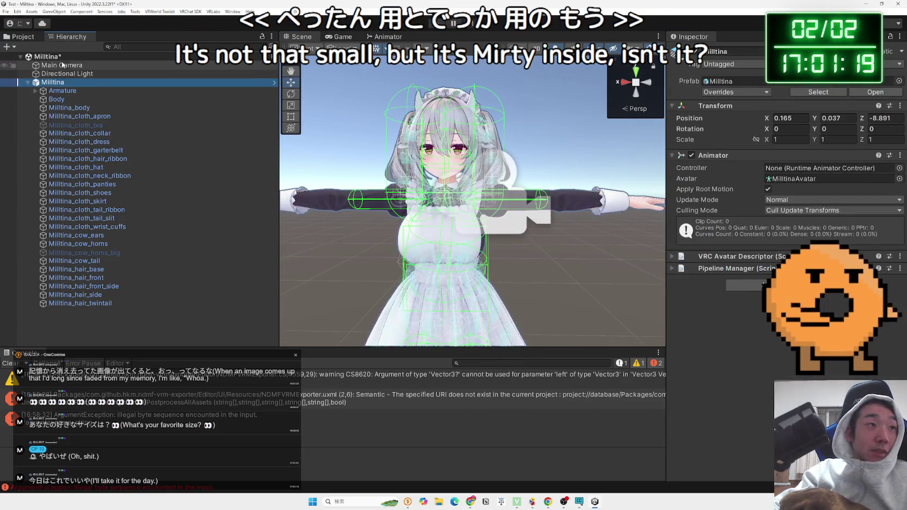
Step: Preview the Milltina_mukuchi and Milltina_kisekae prefabs and widen the preview area
{"action": "left_click", "coordinate": [24, 38]}
{"action": "left_click", "coordinate": [183, 84]}
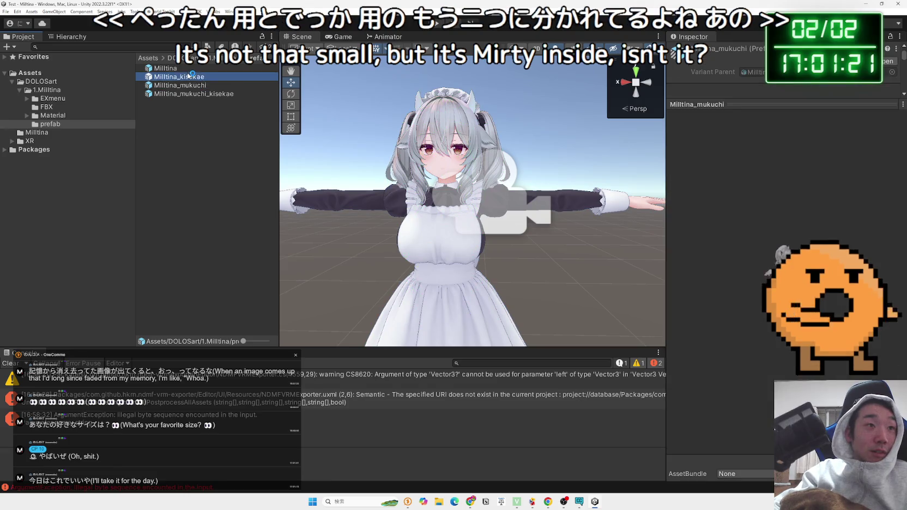
{"action": "left_click", "coordinate": [184, 80]}
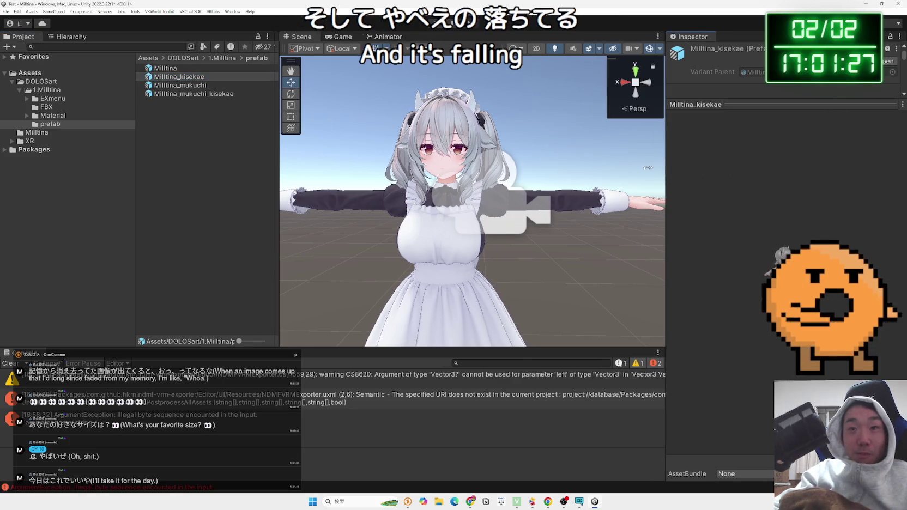
{"action": "left_click_drag", "start_coordinate": [647, 167], "coordinate": [591, 169]}
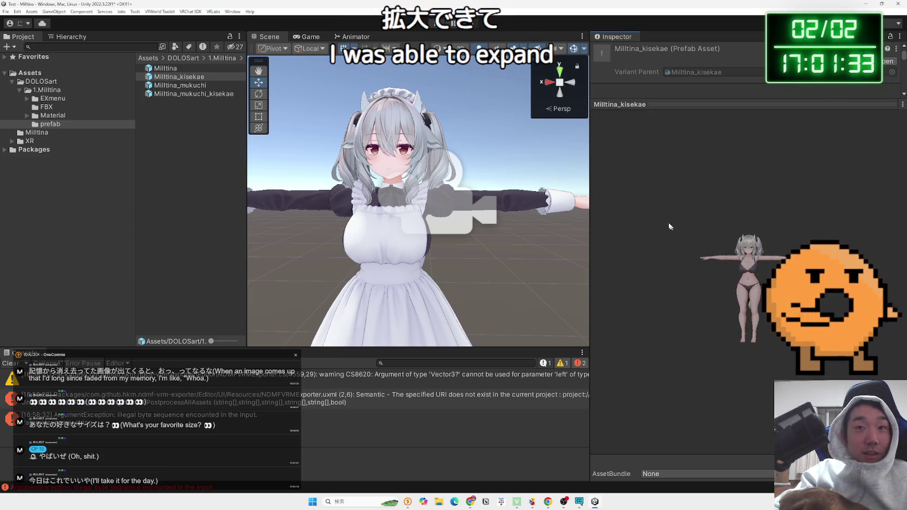
{"action": "left_click_drag", "start_coordinate": [590, 183], "coordinate": [737, 183]}
{"action": "left_click_drag", "start_coordinate": [550, 185], "coordinate": [533, 188]}
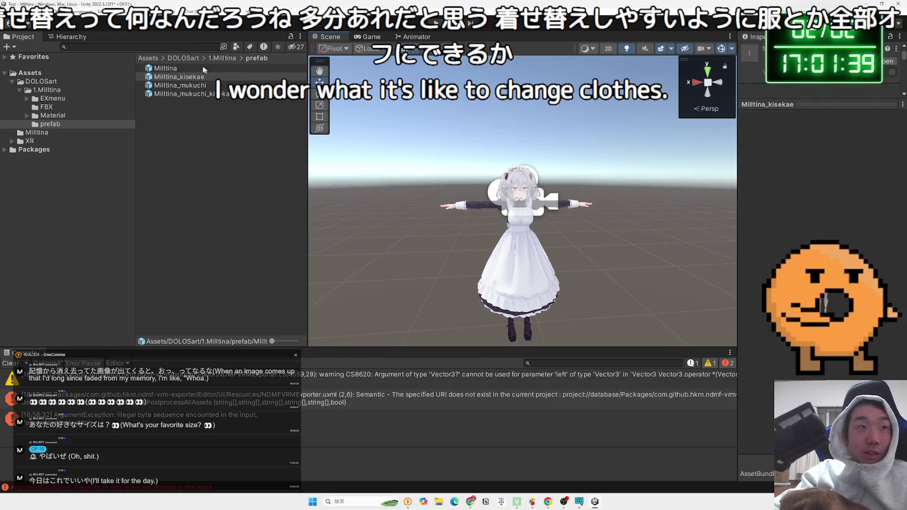
Step: Compare Milltina_mukuchi_kisekae and Milltina_kisekae, stepping through the prefabs to end on Milltina_mukuchi
{"action": "left_click", "coordinate": [182, 93]}
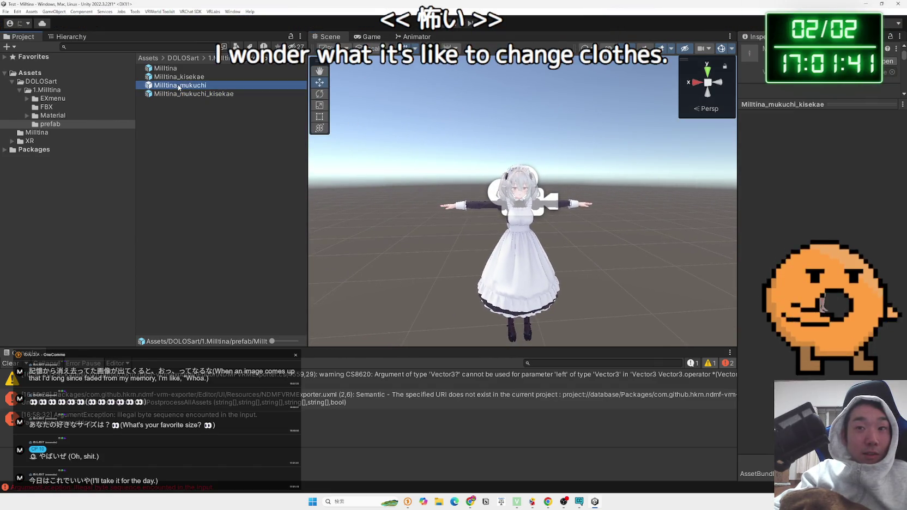
{"action": "left_click", "coordinate": [177, 79]}
{"action": "key", "text": "Down"}
{"action": "key", "text": "Up"}
{"action": "key", "text": "Up"}
{"action": "key", "text": "Down"}
{"action": "key", "text": "Down"}
{"action": "key", "text": "Up"}
{"action": "key", "text": "Up"}
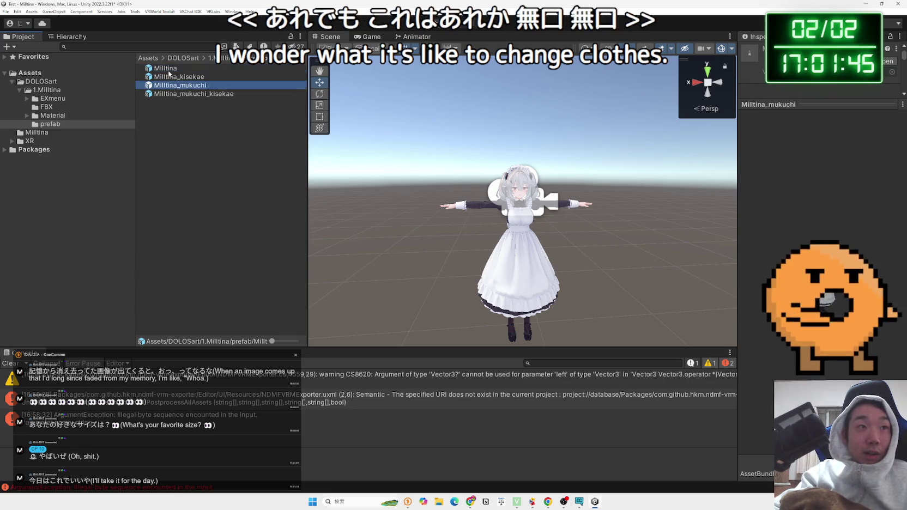
{"action": "left_click", "coordinate": [173, 86]}
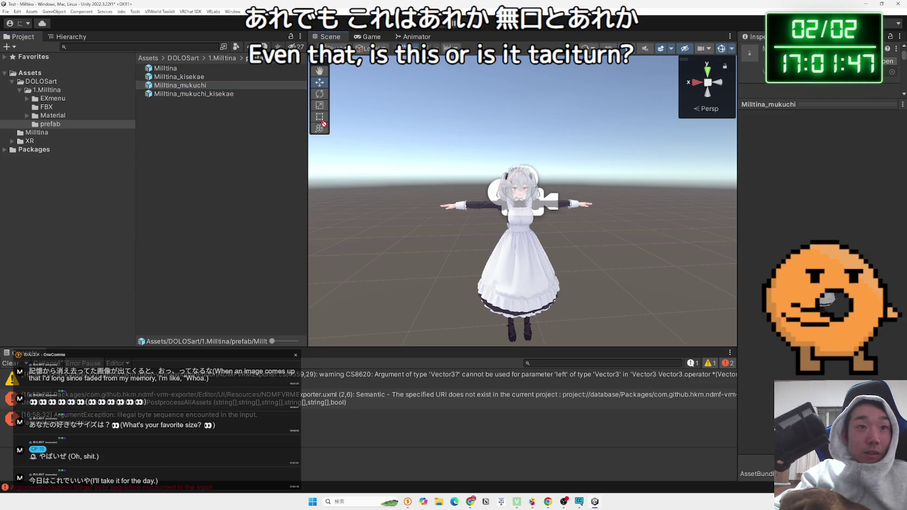
Step: Place Milltina_mukuchi into the scene, compare the two avatars' faces, then delete the copy
{"action": "left_click_drag", "start_coordinate": [489, 340], "coordinate": [497, 343]}
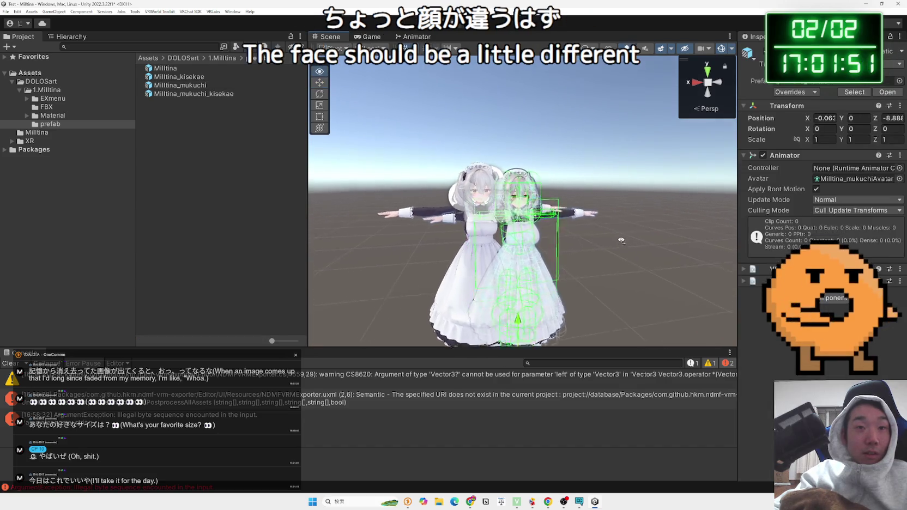
{"action": "left_click_drag", "start_coordinate": [621, 240], "coordinate": [619, 236]}
{"action": "scroll", "coordinate": [600, 196], "scroll_direction": "up", "scroll_amount": 10}
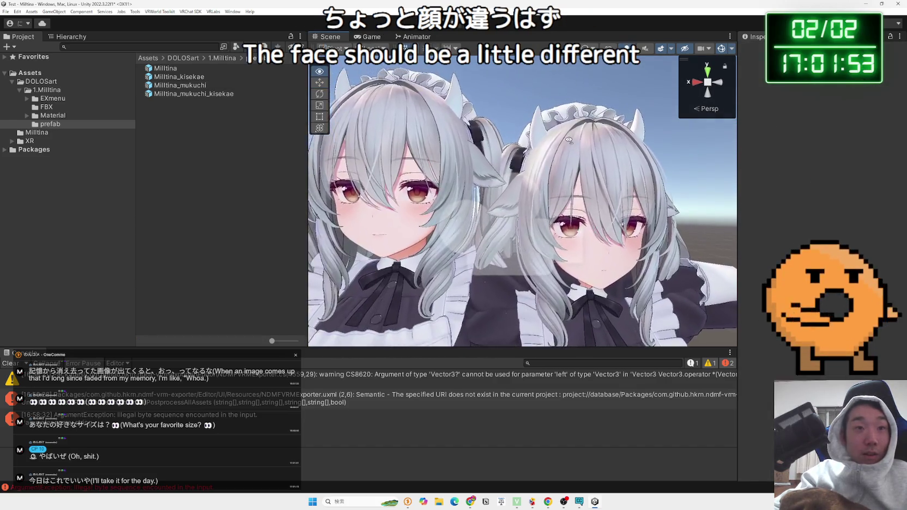
{"action": "scroll", "coordinate": [568, 140], "scroll_direction": "up", "scroll_amount": 10}
{"action": "scroll", "coordinate": [542, 137], "scroll_direction": "down", "scroll_amount": 4}
{"action": "mouse_move", "coordinate": [542, 137]}
{"action": "left_mouse_down"}
{"action": "mouse_move", "coordinate": [520, 191]}
{"action": "mouse_move", "coordinate": [493, 180]}
{"action": "mouse_move", "coordinate": [505, 201]}
{"action": "left_mouse_up"}
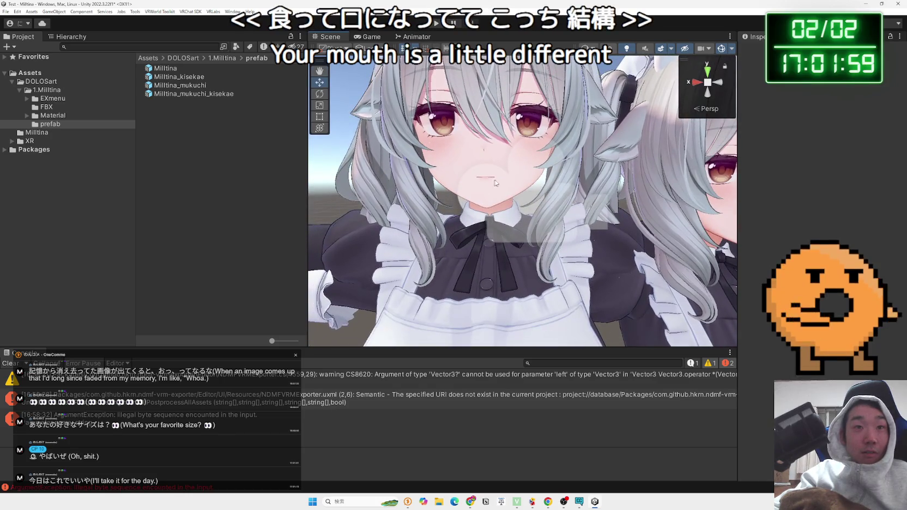
{"action": "scroll", "coordinate": [512, 191], "scroll_direction": "down", "scroll_amount": 6}
{"action": "scroll", "coordinate": [520, 181], "scroll_direction": "up", "scroll_amount": 4}
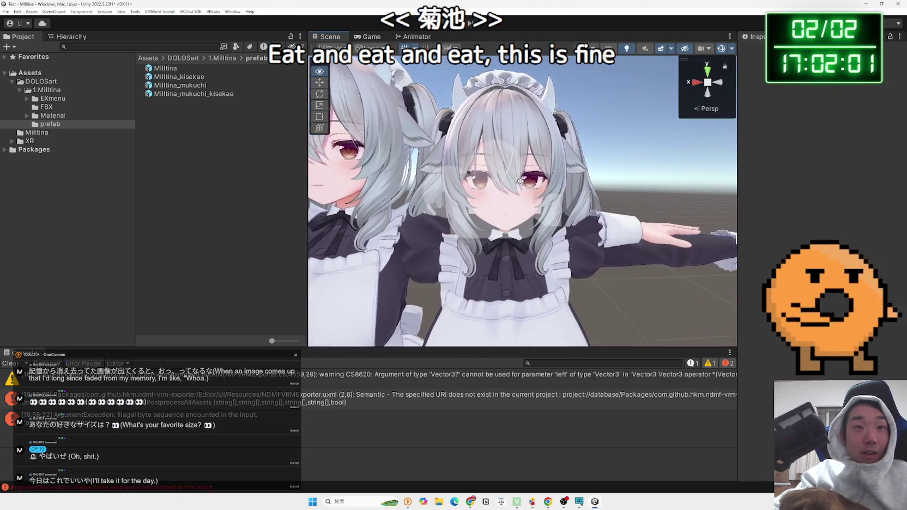
{"action": "scroll", "coordinate": [526, 207], "scroll_direction": "down", "scroll_amount": 8}
{"action": "left_click", "coordinate": [524, 259]}
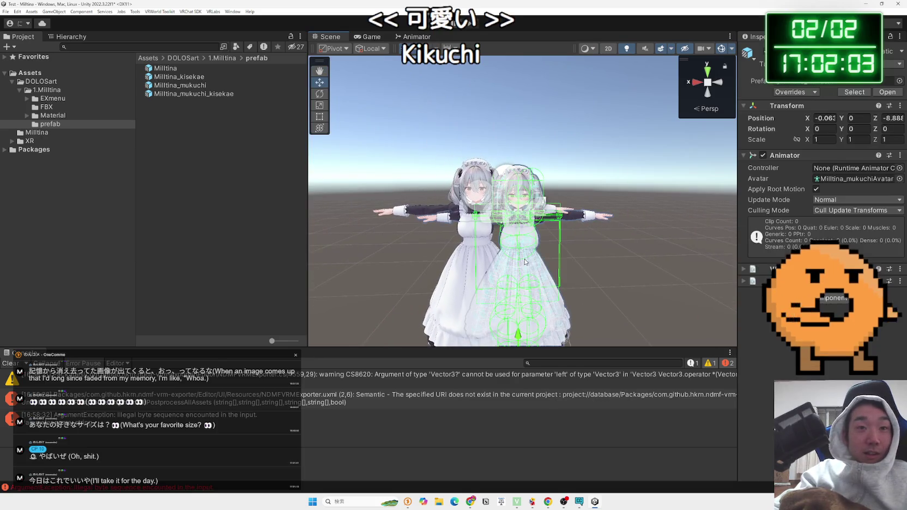
{"action": "key", "text": "Delete"}
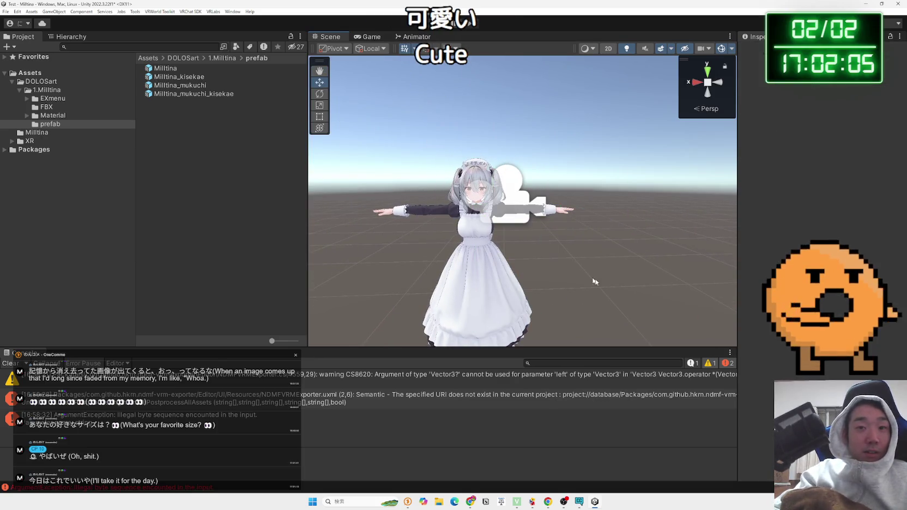
Step: Inspect the maid's skirt, hoof-like shoes and face, then widen the Inspector
{"action": "scroll", "coordinate": [491, 232], "scroll_direction": "up", "scroll_amount": 5}
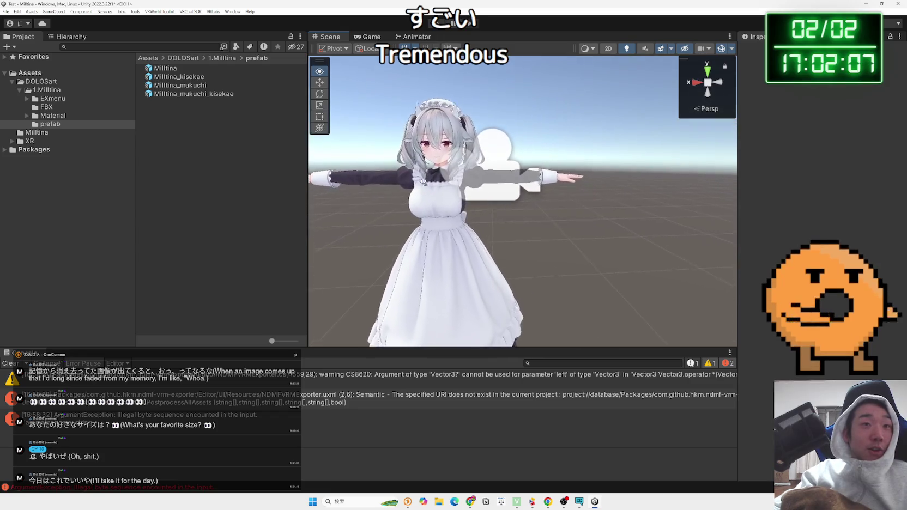
{"action": "left_click_drag", "start_coordinate": [589, 216], "coordinate": [332, 215], "text": "alt"}
{"action": "mouse_move", "coordinate": [709, 229]}
{"action": "left_mouse_down"}
{"action": "mouse_move", "coordinate": [224, 282]}
{"action": "mouse_move", "coordinate": [245, 78]}
{"action": "mouse_move", "coordinate": [234, 218]}
{"action": "mouse_move", "coordinate": [364, 143]}
{"action": "mouse_move", "coordinate": [672, 205]}
{"action": "mouse_move", "coordinate": [628, 258]}
{"action": "mouse_move", "coordinate": [589, 229]}
{"action": "left_mouse_up"}
{"action": "left_click", "coordinate": [579, 224]}
{"action": "scroll", "coordinate": [580, 221], "scroll_direction": "up", "scroll_amount": 3}
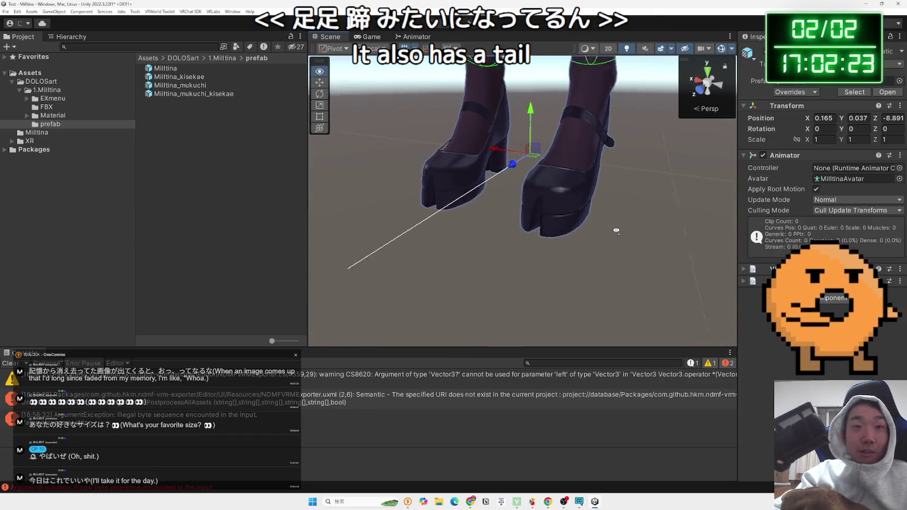
{"action": "scroll", "coordinate": [567, 239], "scroll_direction": "down", "scroll_amount": 2}
{"action": "left_click_drag", "start_coordinate": [541, 263], "coordinate": [563, 263]}
{"action": "mouse_move", "coordinate": [578, 208]}
{"action": "left_mouse_down"}
{"action": "mouse_move", "coordinate": [604, 137]}
{"action": "mouse_move", "coordinate": [656, 201]}
{"action": "mouse_move", "coordinate": [649, 208]}
{"action": "mouse_move", "coordinate": [649, 195]}
{"action": "left_mouse_up"}
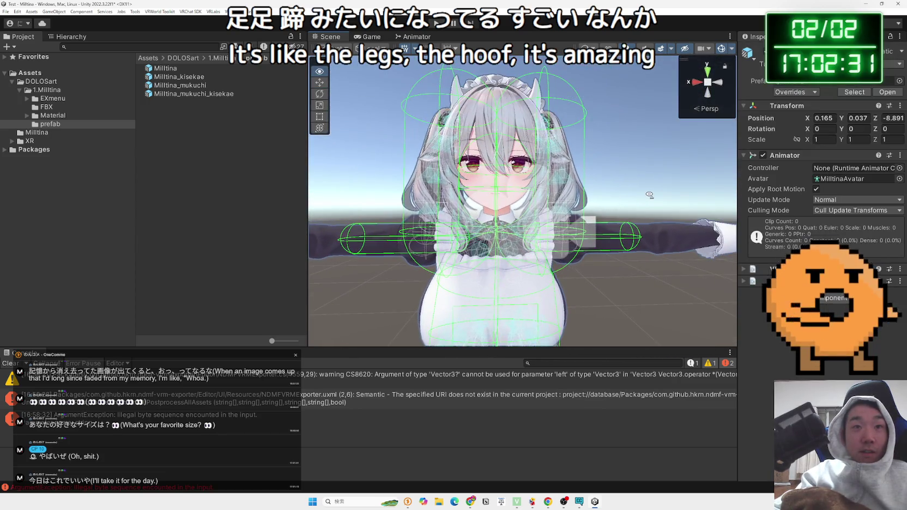
{"action": "mouse_move", "coordinate": [739, 158]}
{"action": "left_mouse_down"}
{"action": "mouse_move", "coordinate": [642, 158]}
{"action": "mouse_move", "coordinate": [690, 157]}
{"action": "left_mouse_up"}
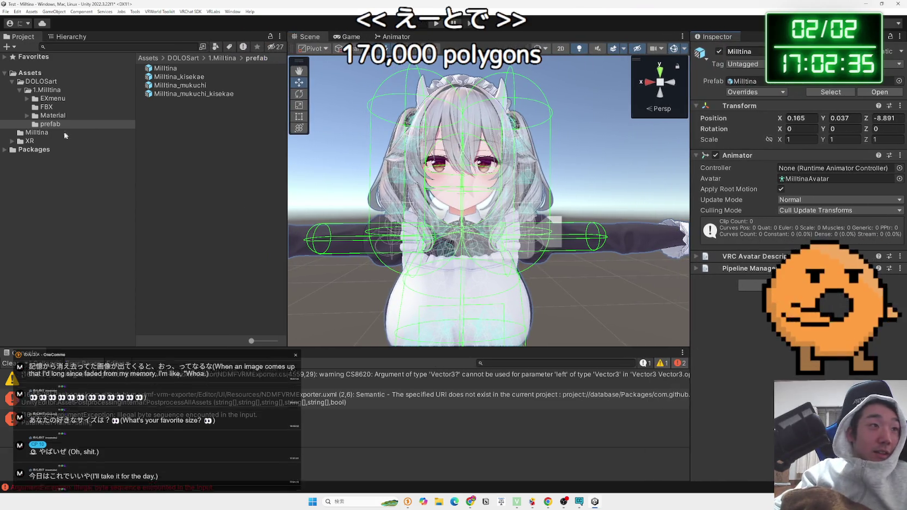
Step: Select Main Camera and shift it sideways to X -1.986
{"action": "left_click", "coordinate": [70, 37]}
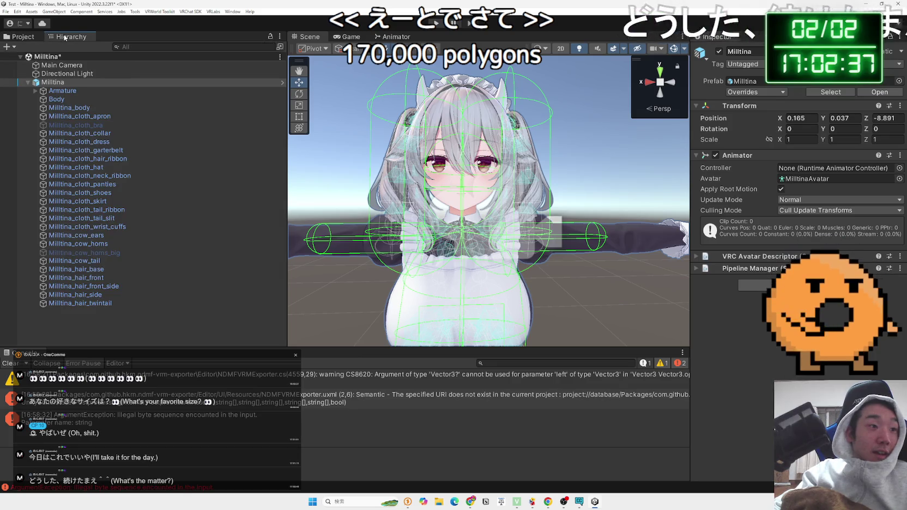
{"action": "left_click", "coordinate": [52, 57]}
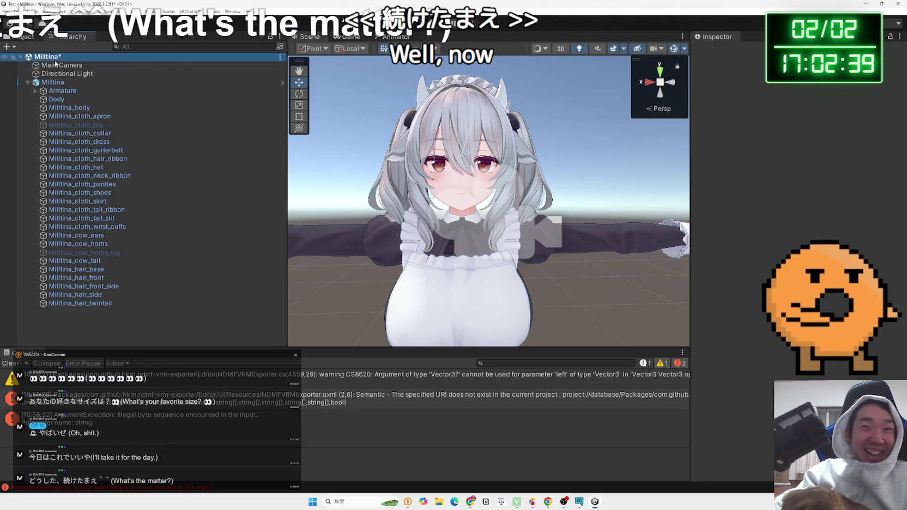
{"action": "left_click", "coordinate": [43, 83]}
{"action": "mouse_move", "coordinate": [465, 180]}
{"action": "left_mouse_down"}
{"action": "mouse_move", "coordinate": [465, 242]}
{"action": "mouse_move", "coordinate": [463, 217]}
{"action": "mouse_move", "coordinate": [563, 188]}
{"action": "left_mouse_up"}
{"action": "left_click", "coordinate": [564, 187]}
{"action": "scroll", "coordinate": [505, 187], "scroll_direction": "down", "scroll_amount": 5}
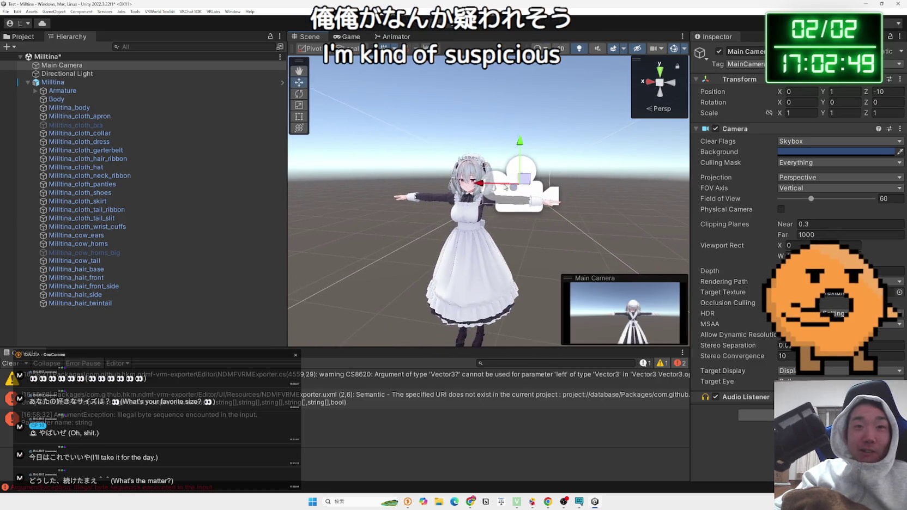
{"action": "left_click_drag", "start_coordinate": [481, 184], "coordinate": [693, 199]}
{"action": "scroll", "coordinate": [490, 202], "scroll_direction": "up", "scroll_amount": 6}
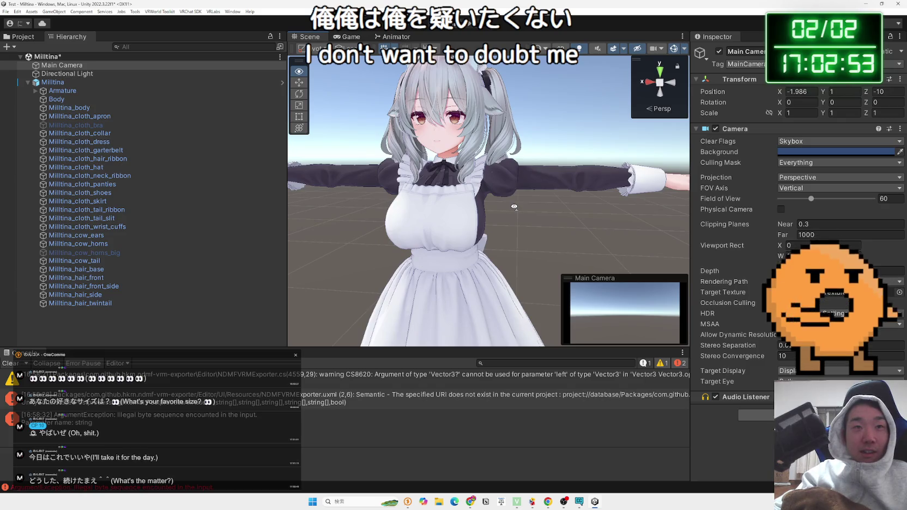
{"action": "mouse_move", "coordinate": [514, 207]}
{"action": "left_mouse_down"}
{"action": "mouse_move", "coordinate": [526, 229]}
{"action": "mouse_move", "coordinate": [504, 210]}
{"action": "left_mouse_up"}
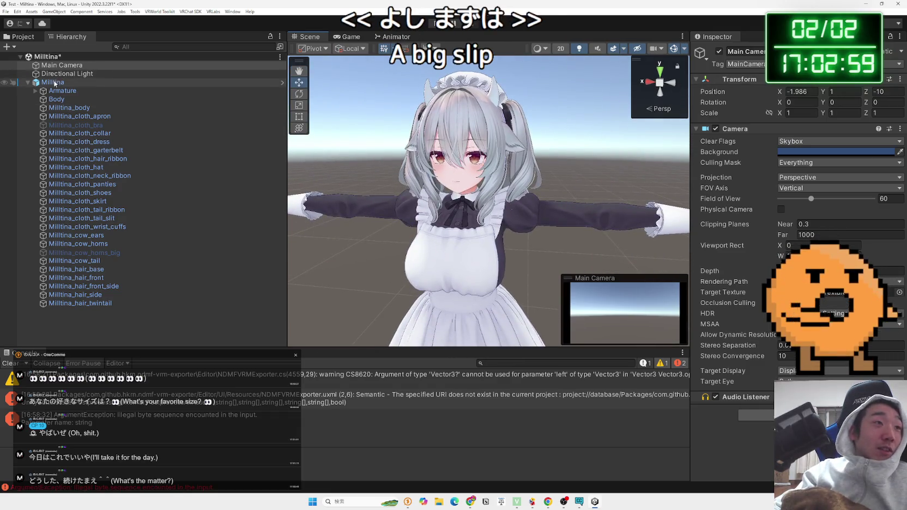
Step: Expand and collapse Armature and its Hips bone, then reselect the Milltina avatar root
{"action": "left_click", "coordinate": [55, 83]}
{"action": "left_click", "coordinate": [39, 93]}
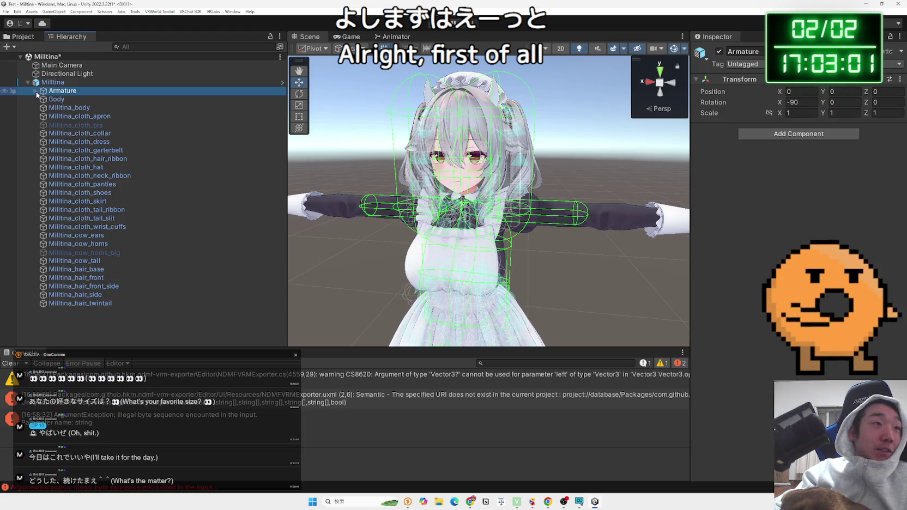
{"action": "left_click", "coordinate": [37, 94]}
{"action": "left_click", "coordinate": [42, 100]}
{"action": "left_click", "coordinate": [41, 98]}
{"action": "left_click", "coordinate": [36, 92]}
{"action": "left_click", "coordinate": [53, 83]}
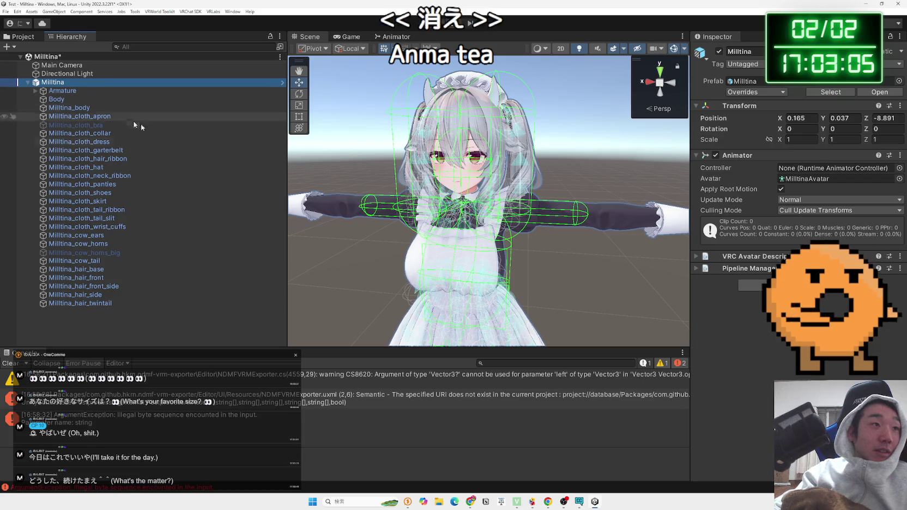
{"action": "left_click", "coordinate": [472, 503]}
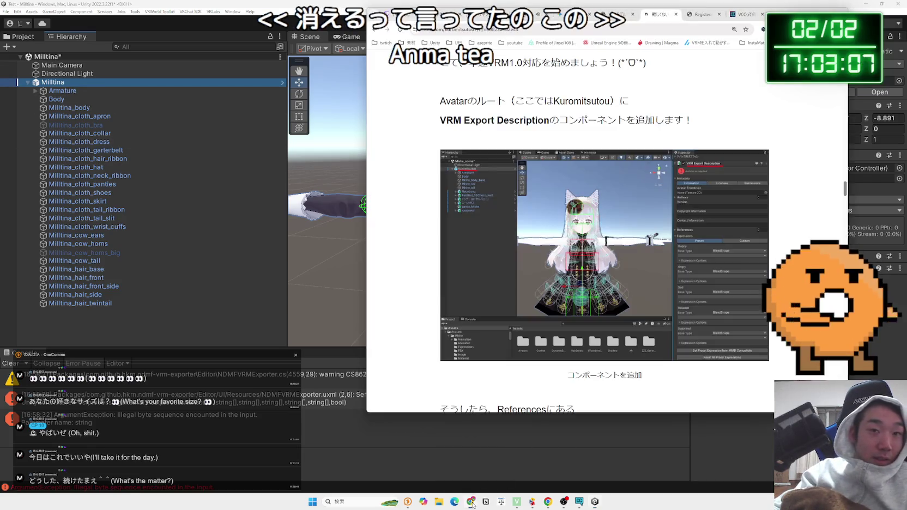
Step: Highlight the note about adding VRM Export Description to the avatar root and enlarge its screenshot
{"action": "scroll", "coordinate": [586, 183], "scroll_direction": "up", "scroll_amount": 1}
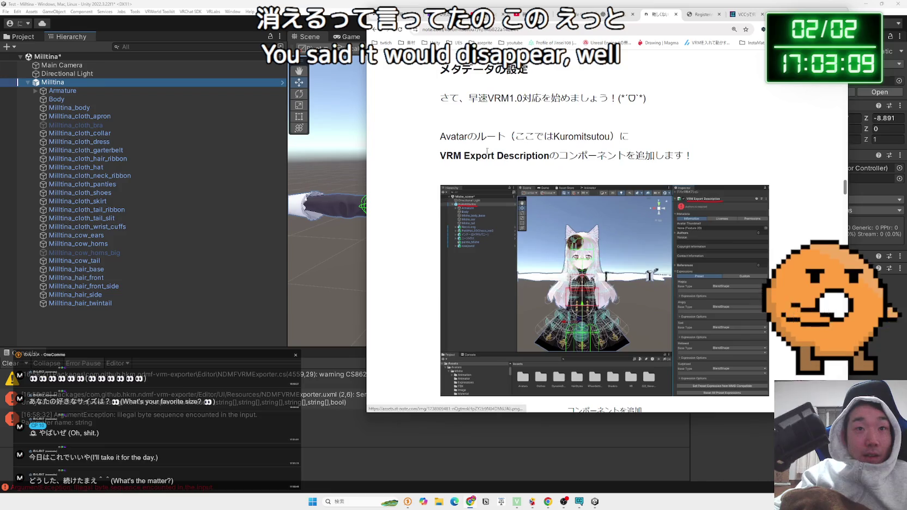
{"action": "left_click_drag", "start_coordinate": [507, 140], "coordinate": [604, 138]}
{"action": "left_click", "coordinate": [579, 211]}
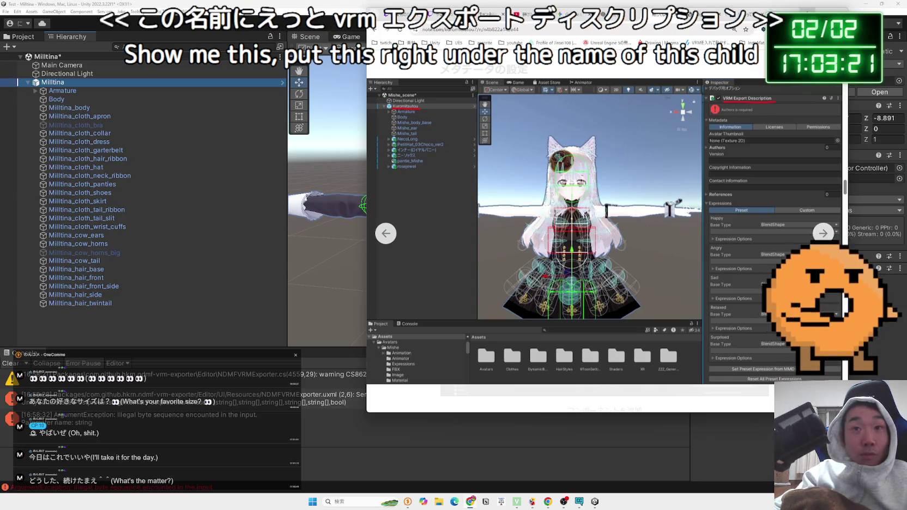
{"action": "key", "text": "Escape"}
{"action": "type", "text": "vrm"}
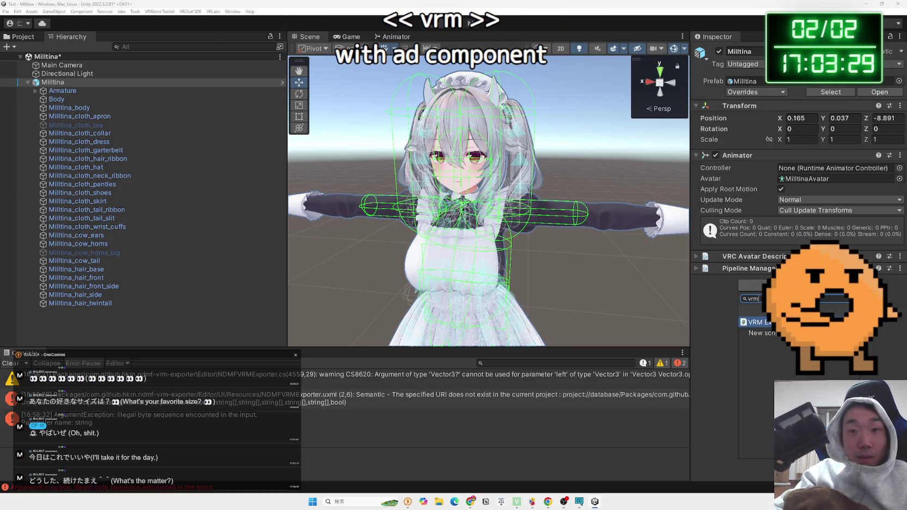
Step: Confirm the 'vrm' search to add VRM Export Description to Milltina and scroll to its Authors and expression fields
{"action": "key", "text": "Return"}
{"action": "scroll", "coordinate": [796, 218], "scroll_direction": "down", "scroll_amount": 3}
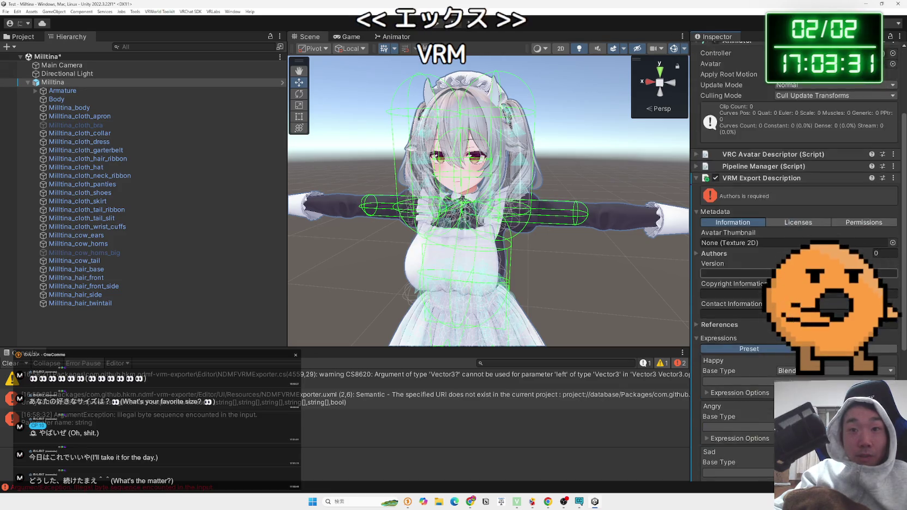
{"action": "scroll", "coordinate": [796, 218], "scroll_direction": "down", "scroll_amount": 4}
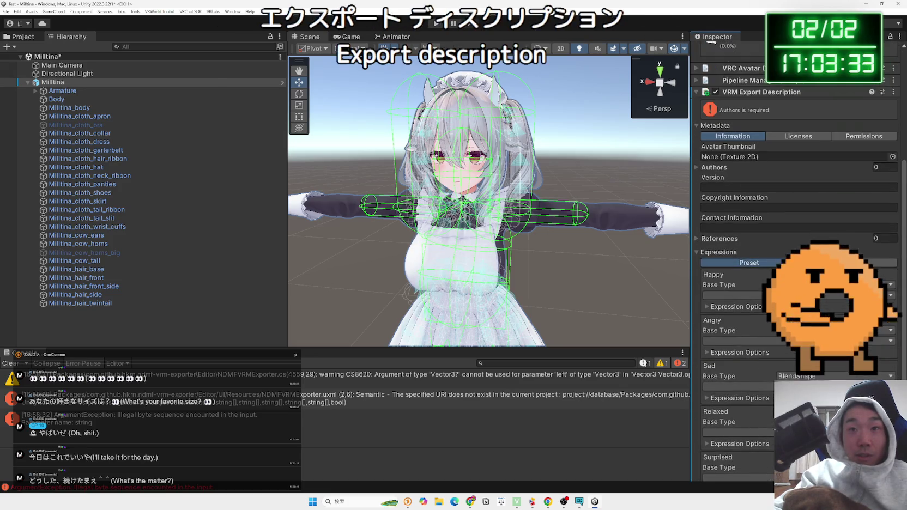
{"action": "scroll", "coordinate": [612, 313], "scroll_direction": "down", "scroll_amount": 3}
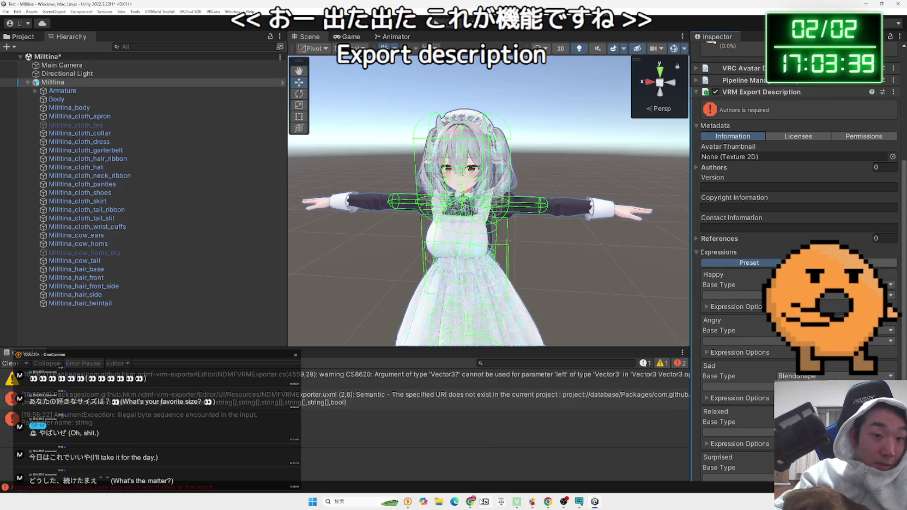
{"action": "left_click", "coordinate": [489, 482]}
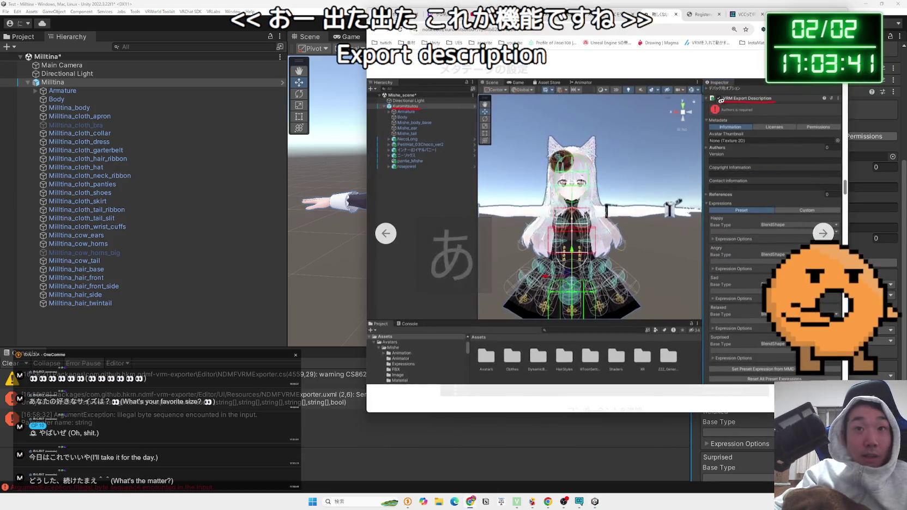
Step: Close the enlarged screenshot and highlight the 'Retrieve Metadata via VRChat API' instruction
{"action": "left_click", "coordinate": [583, 98]}
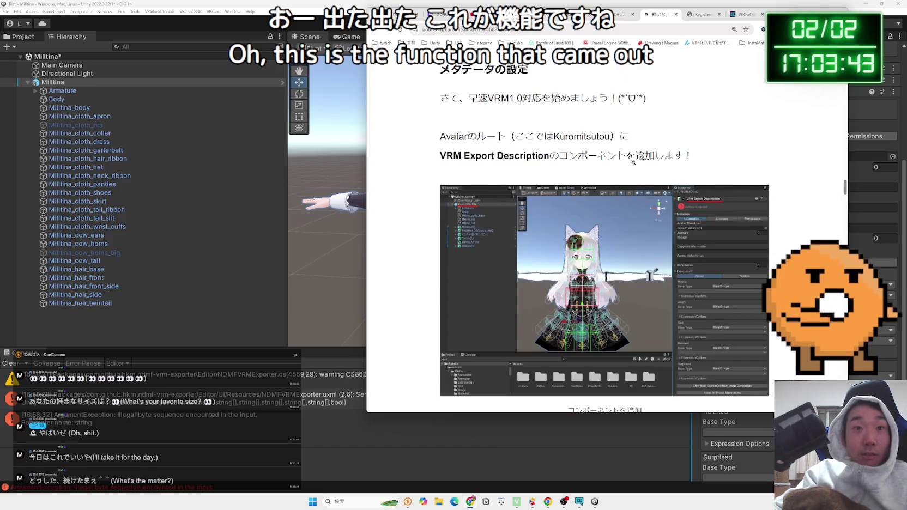
{"action": "scroll", "coordinate": [527, 180], "scroll_direction": "down", "scroll_amount": 5}
{"action": "left_click_drag", "start_coordinate": [479, 161], "coordinate": [590, 170]}
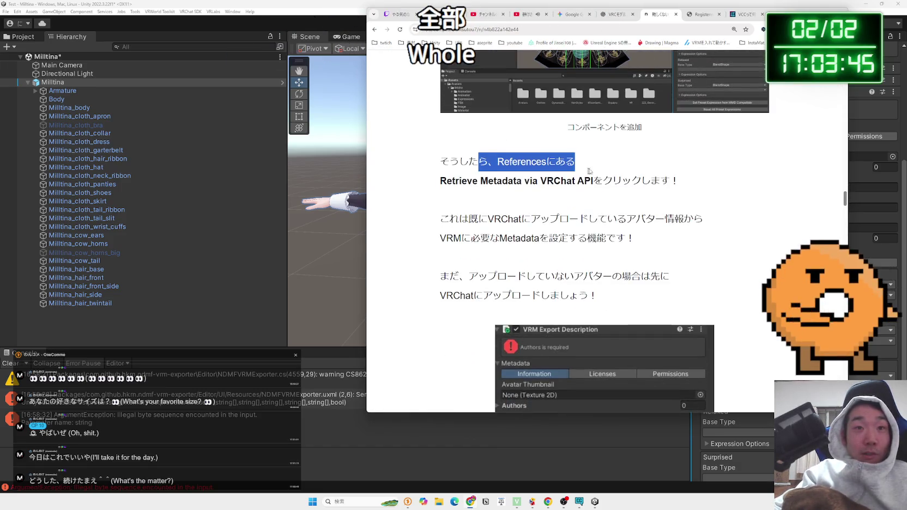
{"action": "mouse_move", "coordinate": [676, 181]}
{"action": "left_mouse_down"}
{"action": "mouse_move", "coordinate": [551, 180]}
{"action": "mouse_move", "coordinate": [450, 161]}
{"action": "mouse_move", "coordinate": [604, 180]}
{"action": "left_mouse_up"}
{"action": "left_click_drag", "start_coordinate": [678, 181], "coordinate": [440, 162]}
{"action": "double_click", "coordinate": [458, 162]}
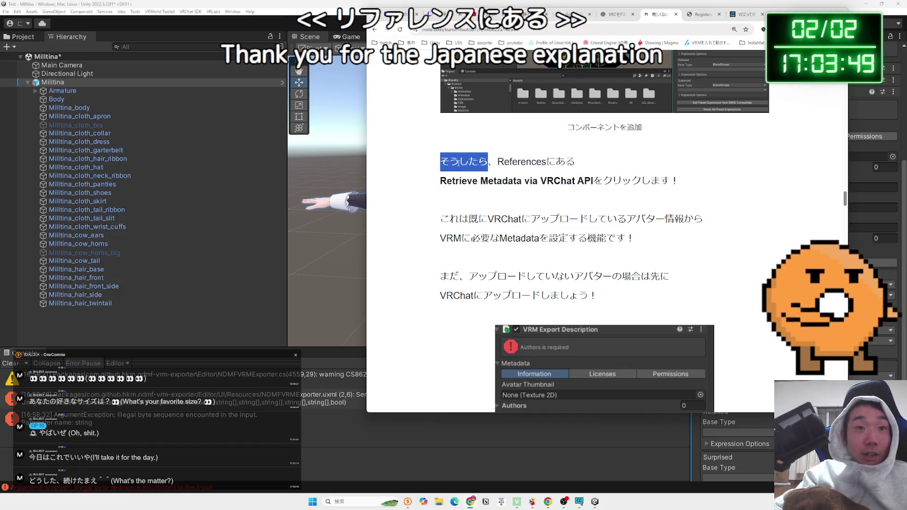
{"action": "left_click_drag", "start_coordinate": [478, 185], "coordinate": [511, 185]}
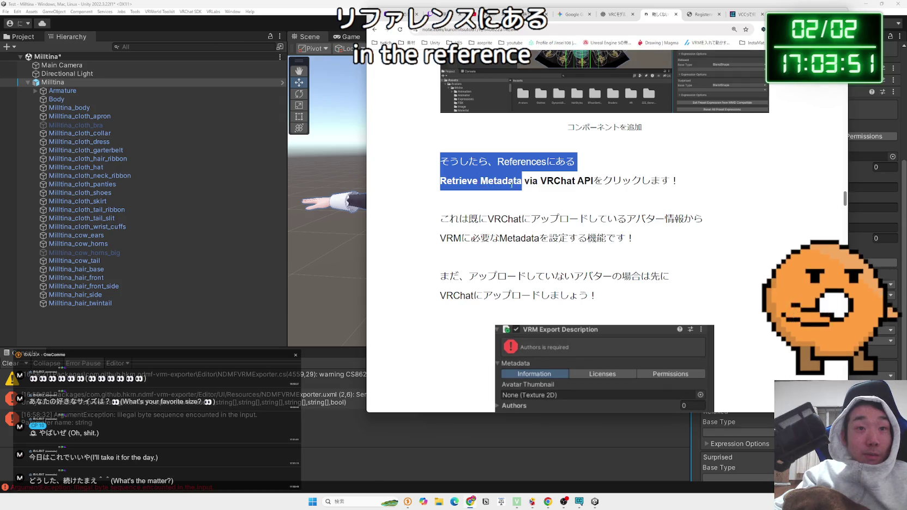
{"action": "left_click_drag", "start_coordinate": [592, 181], "coordinate": [440, 181]}
{"action": "left_click_drag", "start_coordinate": [441, 182], "coordinate": [576, 181]}
{"action": "left_click", "coordinate": [566, 184]}
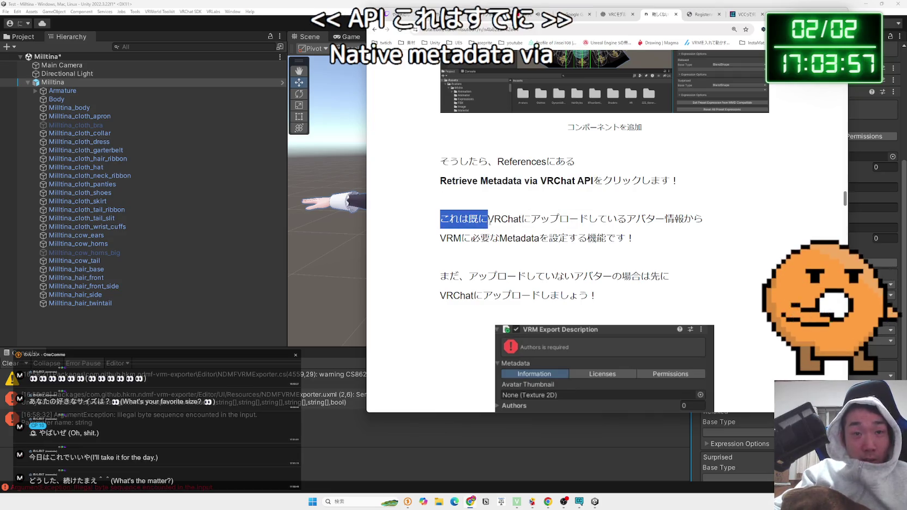
Step: Read the feature explanation and the upload-first warning below it
{"action": "mouse_move", "coordinate": [525, 221]}
{"action": "left_mouse_down"}
{"action": "mouse_move", "coordinate": [610, 229]}
{"action": "mouse_move", "coordinate": [587, 220]}
{"action": "mouse_move", "coordinate": [635, 240]}
{"action": "left_mouse_up"}
{"action": "left_click", "coordinate": [635, 240]}
{"action": "mouse_move", "coordinate": [440, 218]}
{"action": "left_mouse_down"}
{"action": "mouse_move", "coordinate": [635, 240]}
{"action": "mouse_move", "coordinate": [441, 218]}
{"action": "left_mouse_up"}
{"action": "left_click", "coordinate": [635, 240]}
{"action": "left_click_drag", "start_coordinate": [635, 240], "coordinate": [441, 218]}
{"action": "left_click", "coordinate": [437, 221]}
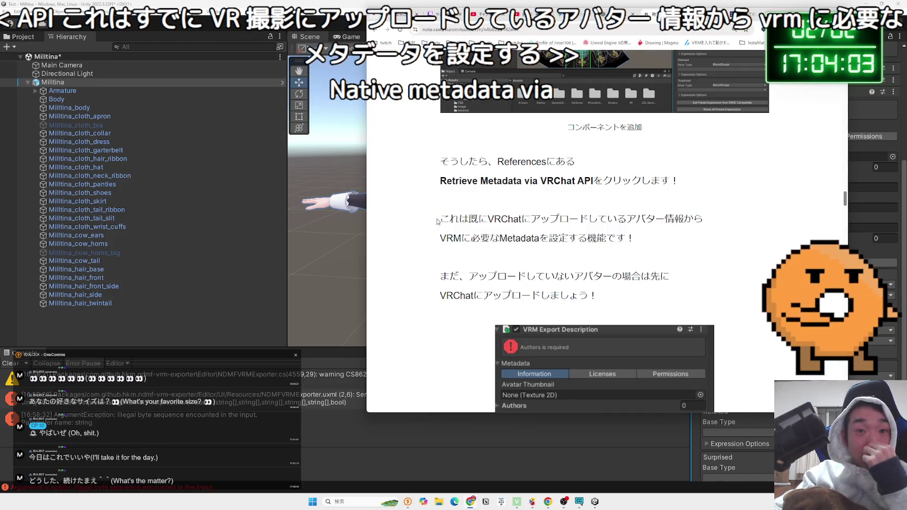
{"action": "scroll", "coordinate": [437, 221], "scroll_direction": "down", "scroll_amount": 2}
{"action": "left_click_drag", "start_coordinate": [598, 224], "coordinate": [441, 206]}
{"action": "left_click", "coordinate": [621, 222]}
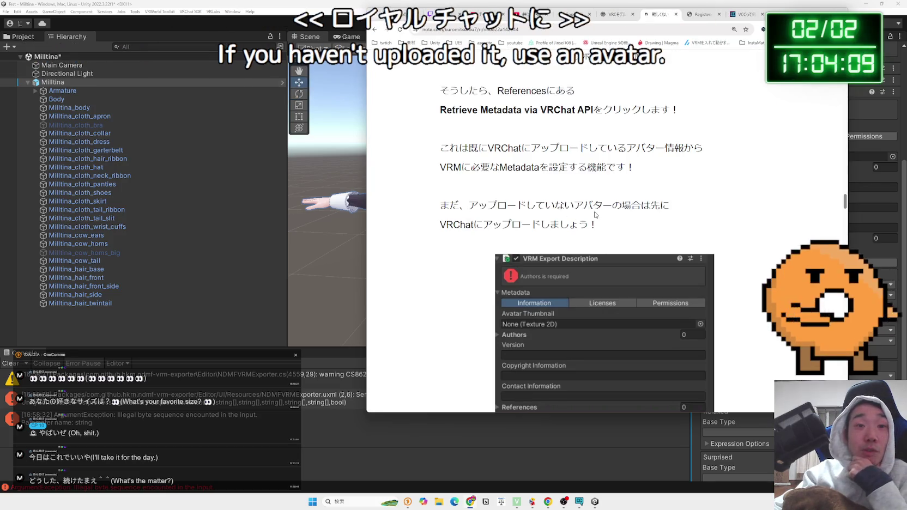
Step: Scroll through the rest of the note article, then move to the lilToon and Modular Avatar guide
{"action": "scroll", "coordinate": [596, 215], "scroll_direction": "down", "scroll_amount": 6}
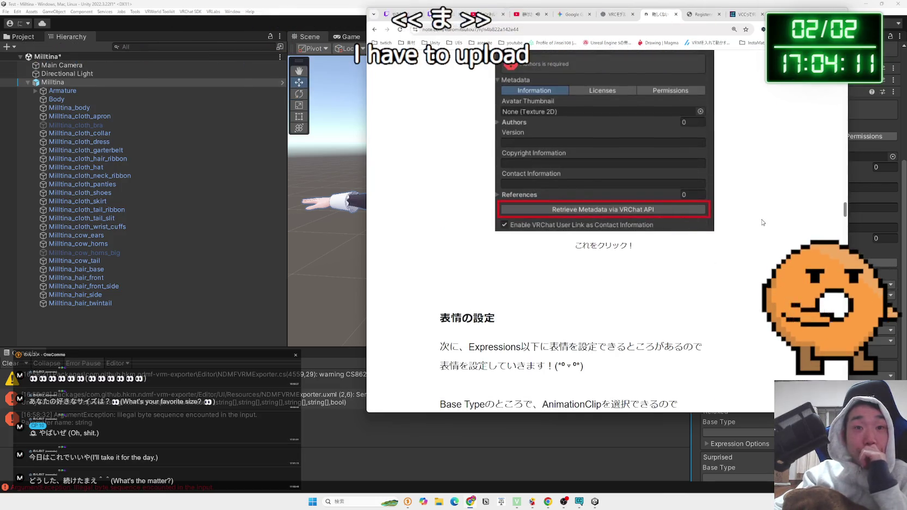
{"action": "scroll", "coordinate": [763, 222], "scroll_direction": "down", "scroll_amount": 4}
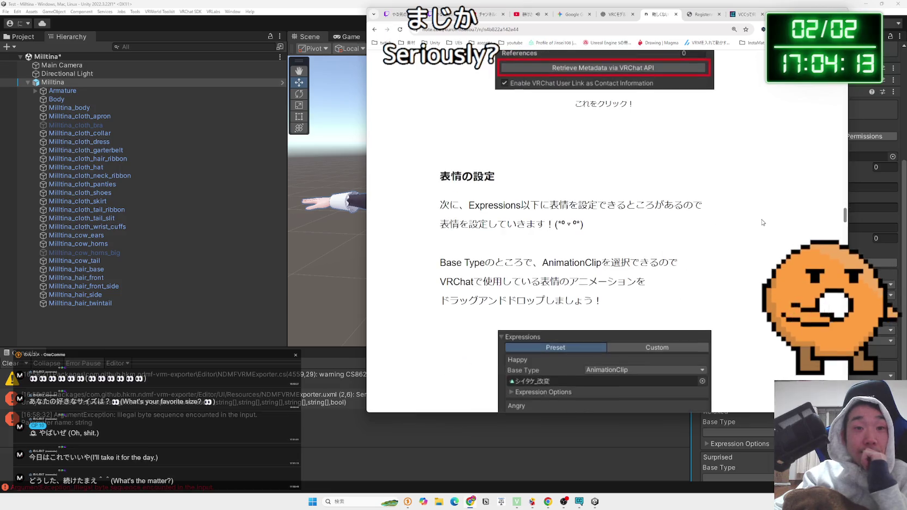
{"action": "scroll", "coordinate": [756, 221], "scroll_direction": "down", "scroll_amount": 8}
{"action": "scroll", "coordinate": [755, 220], "scroll_direction": "up", "scroll_amount": 14}
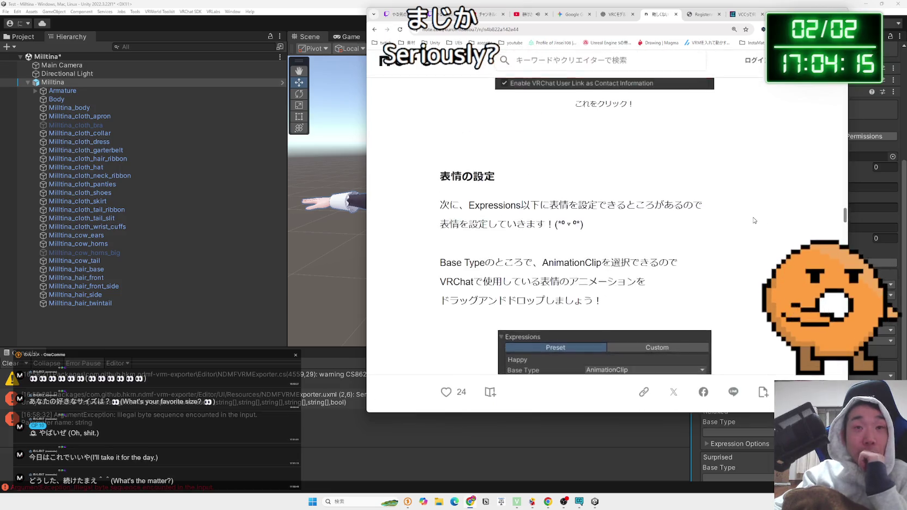
{"action": "scroll", "coordinate": [753, 220], "scroll_direction": "up", "scroll_amount": 6}
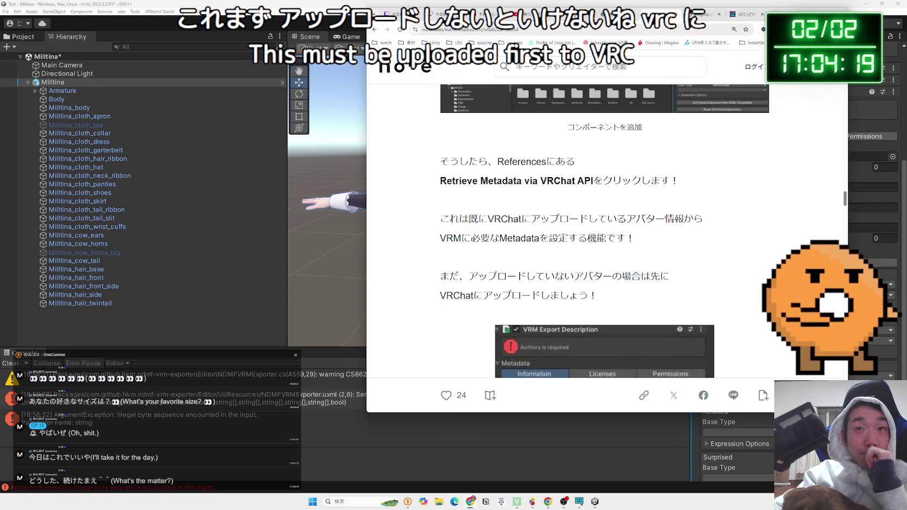
{"action": "mouse_move", "coordinate": [732, 14]}
{"action": "left_mouse_down"}
{"action": "mouse_move", "coordinate": [547, 16]}
{"action": "mouse_move", "coordinate": [673, 19]}
{"action": "left_mouse_up"}
{"action": "left_click", "coordinate": [674, 19]}
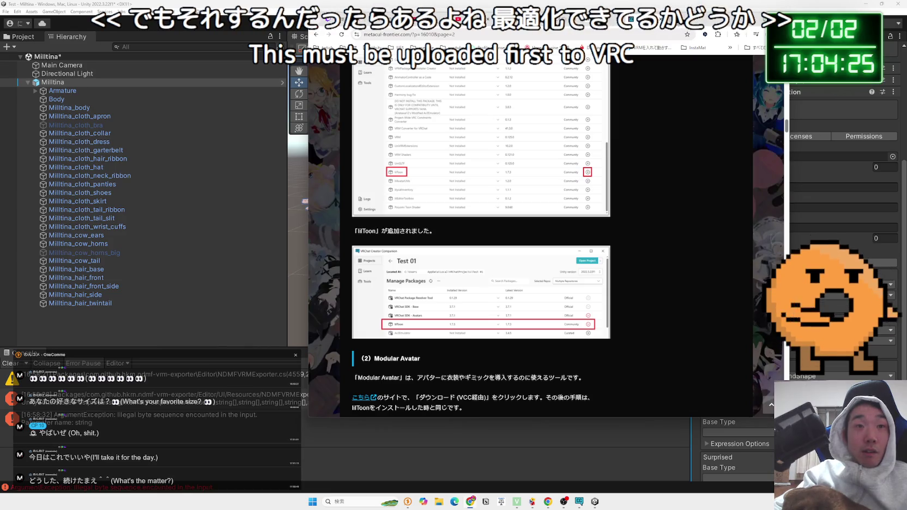
Step: Search Google for 'VRC モデル poor' in a new tab
{"action": "left_click", "coordinate": [562, 19]}
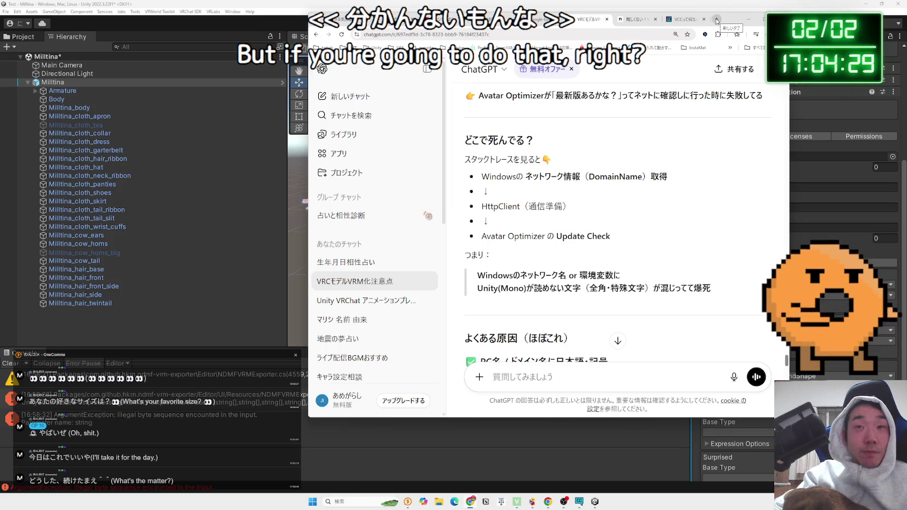
{"action": "left_click", "coordinate": [717, 20]}
{"action": "type", "text": "VRM"}
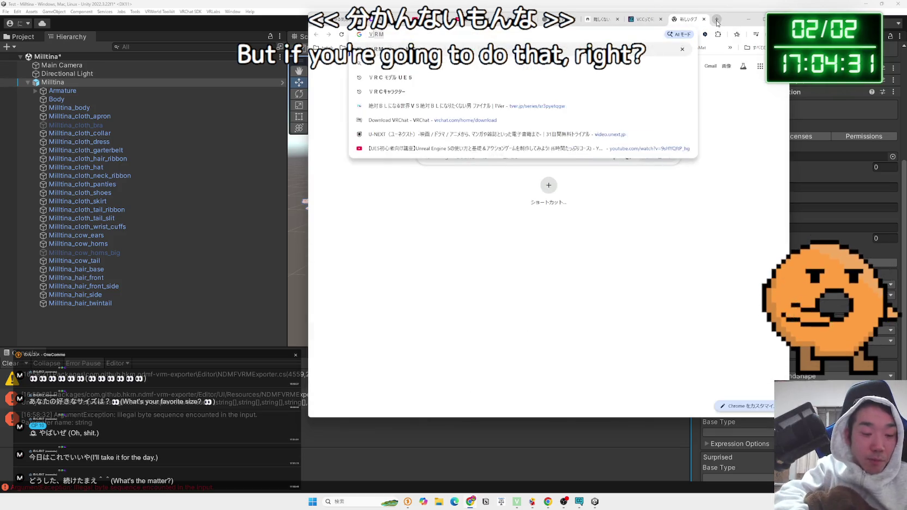
{"action": "type", "text": "oderu"}
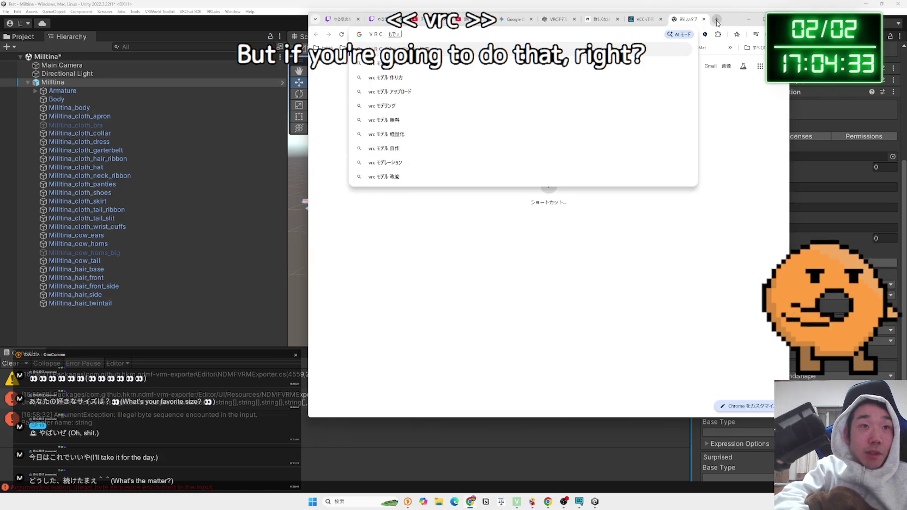
{"action": "key", "text": "space"}
{"action": "key", "text": "Zenkaku_Hankaku"}
{"action": "type", "text": "poor"}
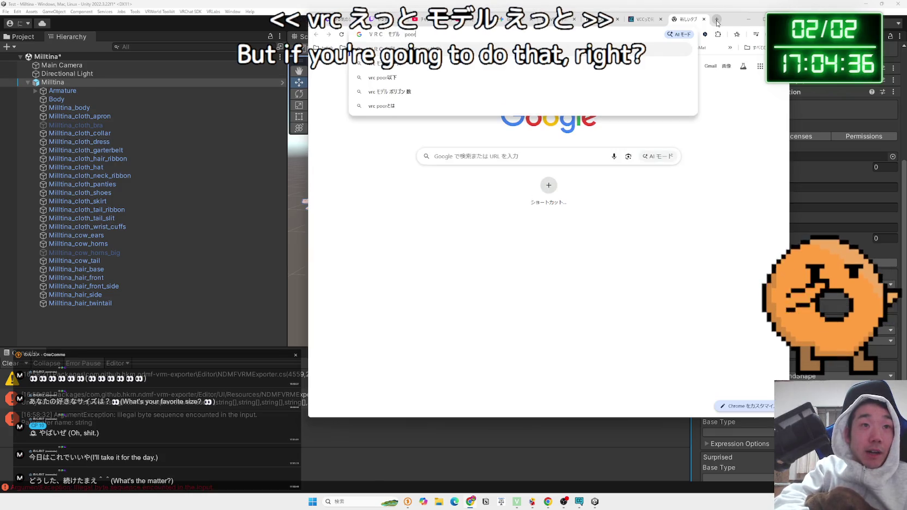
{"action": "key", "text": "Return"}
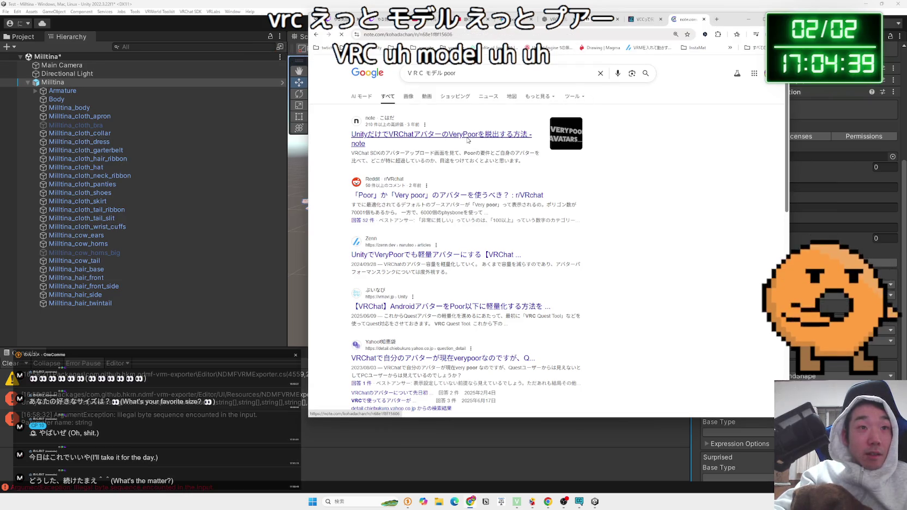
Step: Read the note article's explanation of the Very Poor rank and avatar lightweighting
{"action": "scroll", "coordinate": [498, 202], "scroll_direction": "down", "scroll_amount": 6}
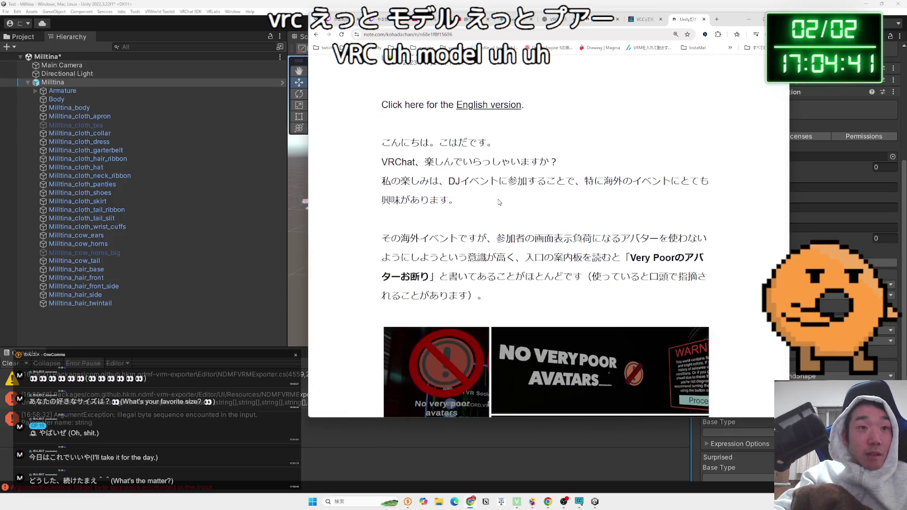
{"action": "scroll", "coordinate": [498, 203], "scroll_direction": "down", "scroll_amount": 5}
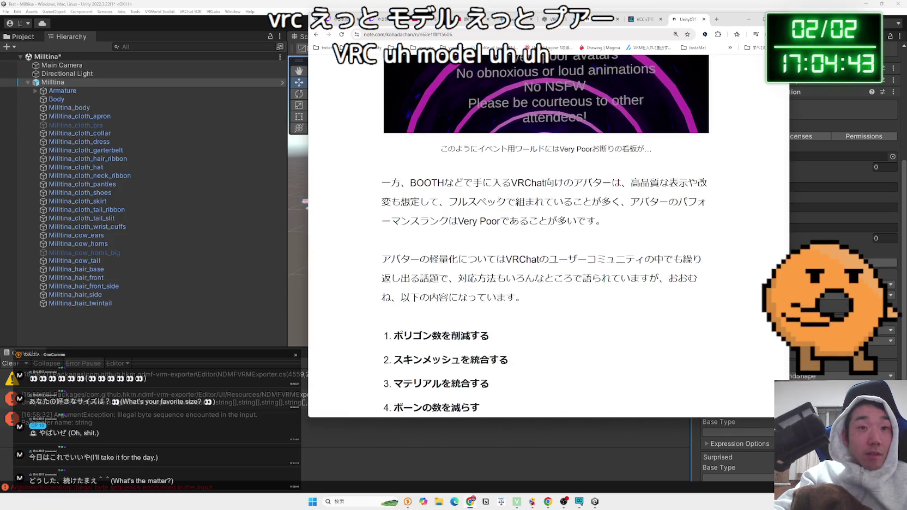
{"action": "scroll", "coordinate": [498, 202], "scroll_direction": "down", "scroll_amount": 4}
{"action": "scroll", "coordinate": [498, 202], "scroll_direction": "up", "scroll_amount": 3}
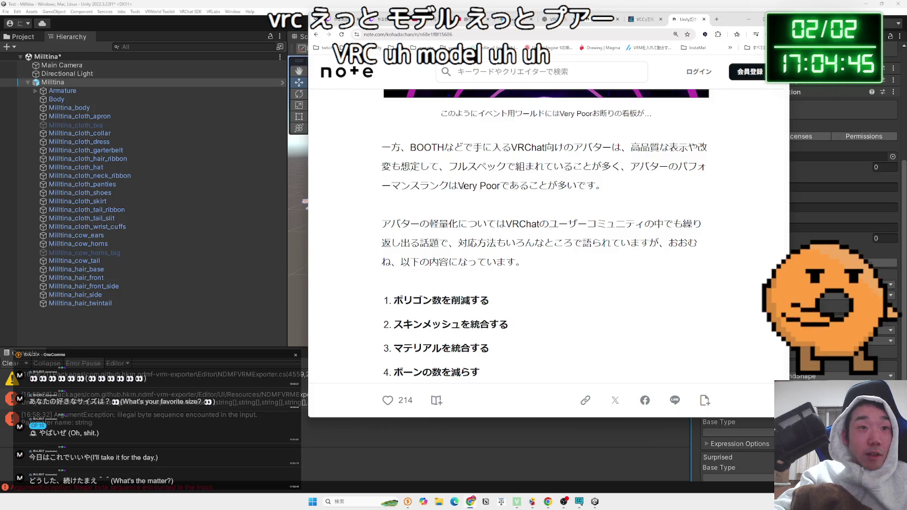
{"action": "left_click_drag", "start_coordinate": [603, 186], "coordinate": [393, 184]}
{"action": "left_click", "coordinate": [393, 185]}
{"action": "mouse_move", "coordinate": [529, 186]}
{"action": "left_mouse_down"}
{"action": "mouse_move", "coordinate": [603, 186]}
{"action": "mouse_move", "coordinate": [382, 147]}
{"action": "left_mouse_up"}
{"action": "mouse_move", "coordinate": [392, 223]}
{"action": "left_mouse_down"}
{"action": "mouse_move", "coordinate": [556, 263]}
{"action": "mouse_move", "coordinate": [383, 225]}
{"action": "mouse_move", "coordinate": [425, 225]}
{"action": "left_mouse_up"}
{"action": "left_click", "coordinate": [425, 224]}
{"action": "left_click_drag", "start_coordinate": [525, 263], "coordinate": [385, 233]}
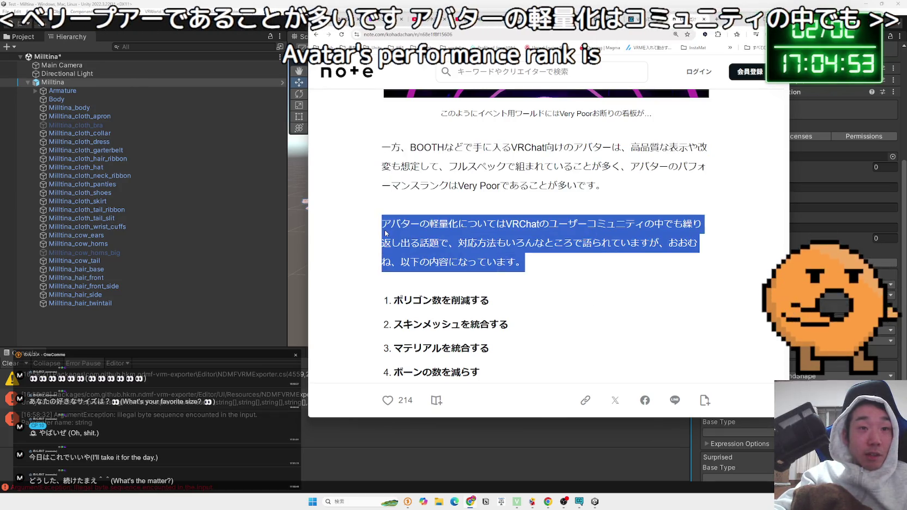
{"action": "left_click", "coordinate": [385, 234]}
Step: Highlight the article's five avatar optimisation steps
{"action": "scroll", "coordinate": [445, 181], "scroll_direction": "down", "scroll_amount": 3}
{"action": "left_click_drag", "start_coordinate": [461, 170], "coordinate": [494, 229]}
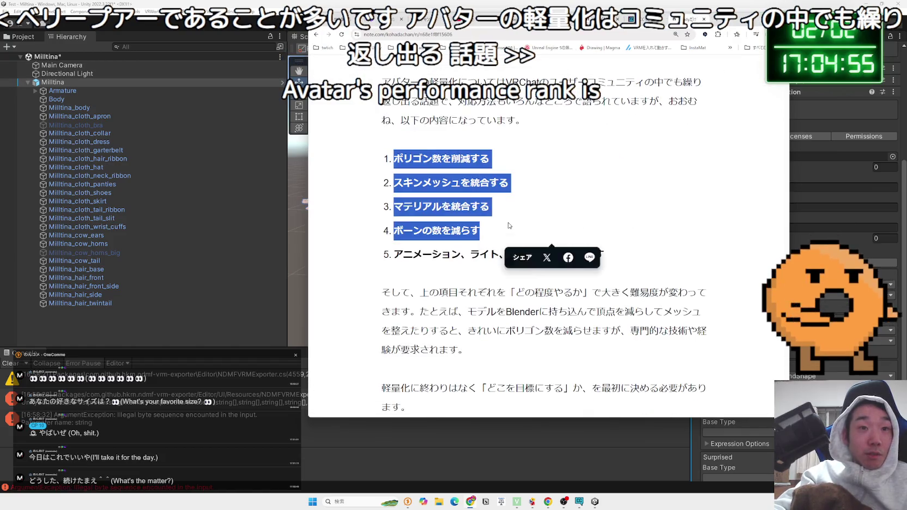
{"action": "scroll", "coordinate": [493, 229], "scroll_direction": "down", "scroll_amount": 2}
{"action": "scroll", "coordinate": [493, 229], "scroll_direction": "up", "scroll_amount": 2}
{"action": "left_click_drag", "start_coordinate": [481, 195], "coordinate": [388, 140]}
{"action": "mouse_move", "coordinate": [604, 218]}
{"action": "left_mouse_down"}
{"action": "mouse_move", "coordinate": [447, 163]}
{"action": "mouse_move", "coordinate": [382, 122]}
{"action": "mouse_move", "coordinate": [483, 166]}
{"action": "mouse_move", "coordinate": [387, 136]}
{"action": "mouse_move", "coordinate": [627, 229]}
{"action": "left_mouse_up"}
{"action": "left_click", "coordinate": [507, 158]}
{"action": "scroll", "coordinate": [507, 158], "scroll_direction": "down", "scroll_amount": 5}
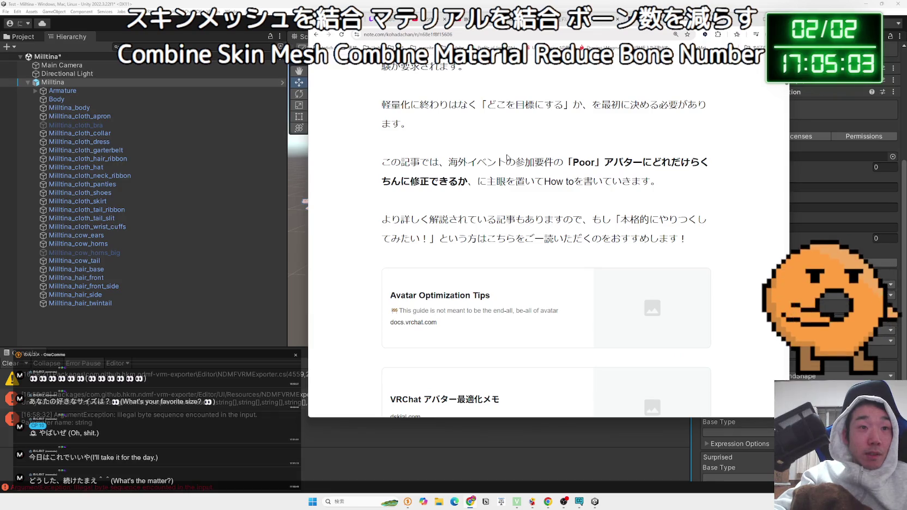
Step: Read the sentence on easily fixing Poor avatars, then return to the search results
{"action": "mouse_move", "coordinate": [595, 163]}
{"action": "left_mouse_down"}
{"action": "mouse_move", "coordinate": [658, 183]}
{"action": "mouse_move", "coordinate": [636, 171]}
{"action": "left_mouse_up"}
{"action": "mouse_move", "coordinate": [502, 162]}
{"action": "left_mouse_down"}
{"action": "mouse_move", "coordinate": [450, 162]}
{"action": "mouse_move", "coordinate": [472, 182]}
{"action": "left_mouse_up"}
{"action": "left_click", "coordinate": [445, 166]}
{"action": "scroll", "coordinate": [444, 167], "scroll_direction": "down", "scroll_amount": 1}
{"action": "scroll", "coordinate": [444, 167], "scroll_direction": "down", "scroll_amount": 10}
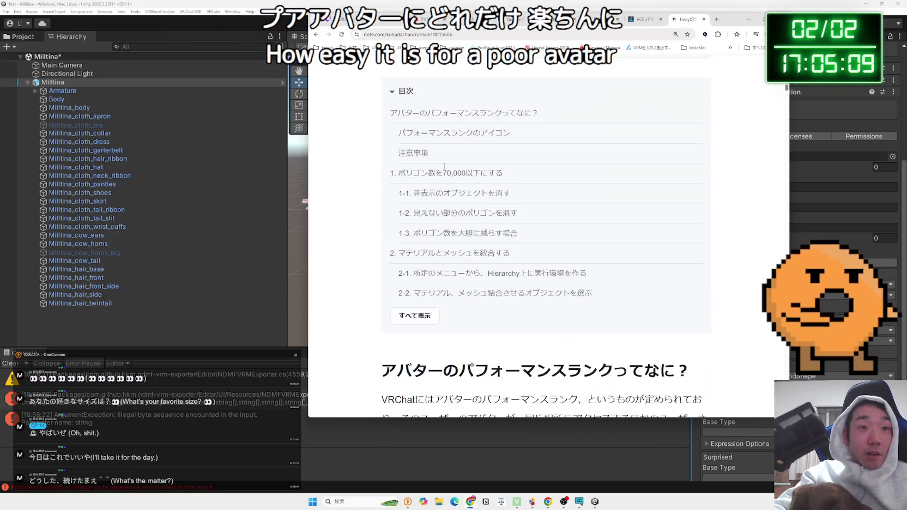
{"action": "key", "text": "alt+Left"}
{"action": "left_click", "coordinate": [472, 71]}
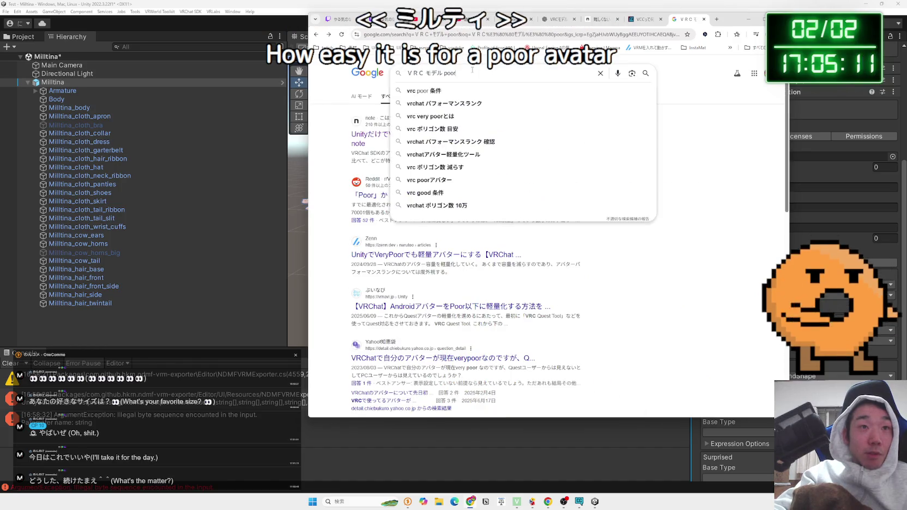
Step: Search for 'ミルティナ poor' and glance at the X post about Milltina's polygon count
{"action": "key", "text": "BackSpace"}
{"action": "key", "text": "BackSpace"}
{"action": "key", "text": "BackSpace"}
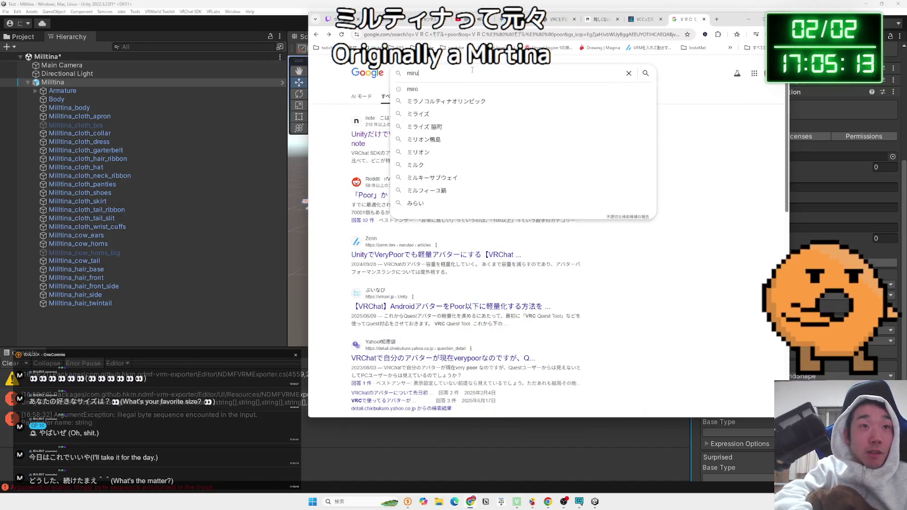
{"action": "type", "text": "みるてぃ"}
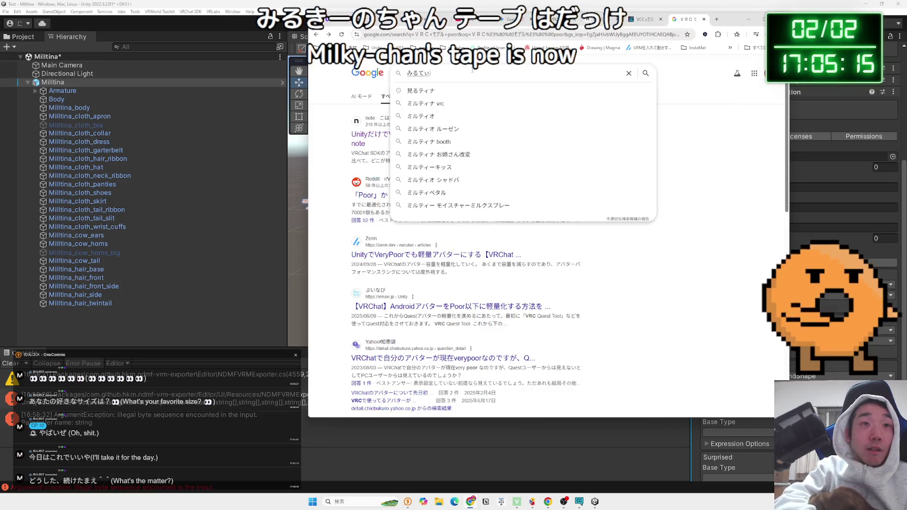
{"action": "key", "text": "Zenkaku_Hankaku"}
{"action": "type", "text": "poor"}
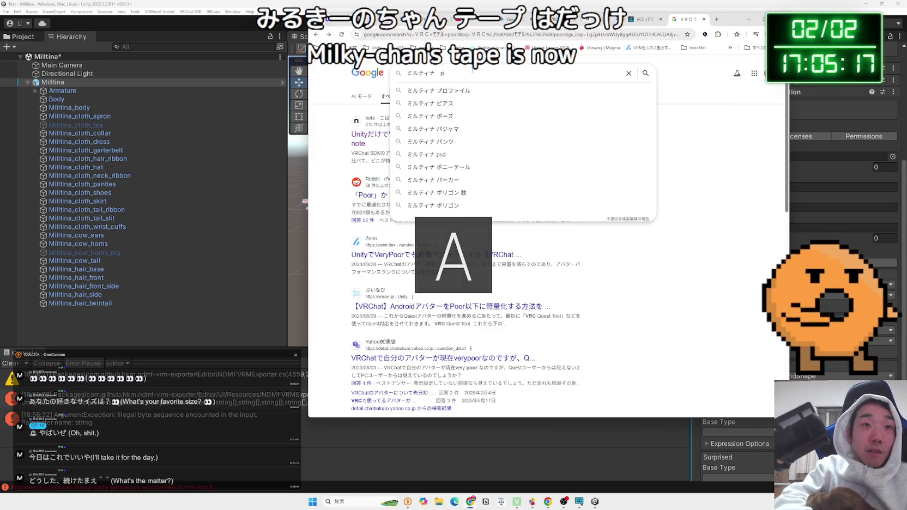
{"action": "key", "text": "Return"}
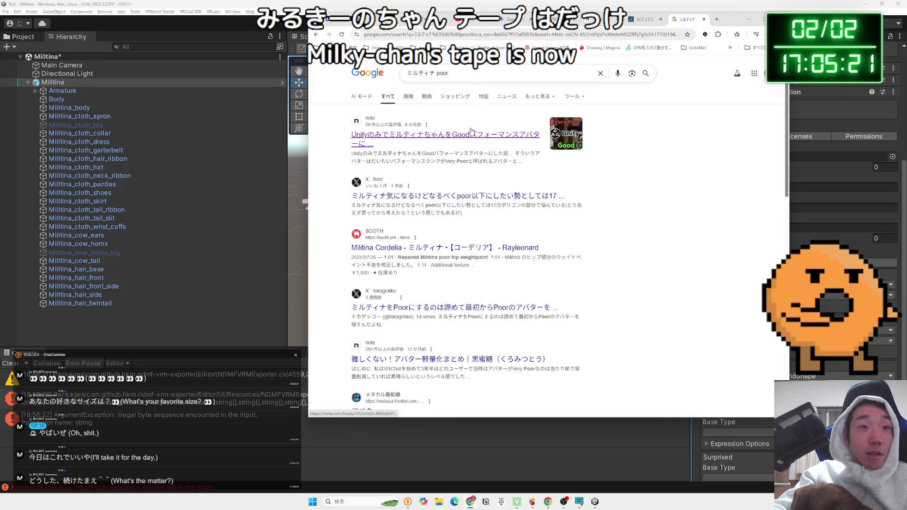
{"action": "left_click", "coordinate": [463, 195]}
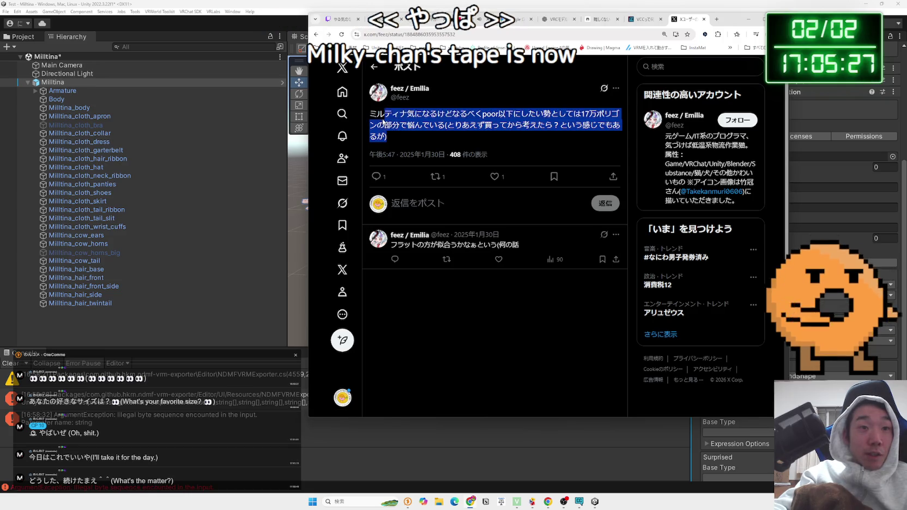
{"action": "key", "text": "alt+Left"}
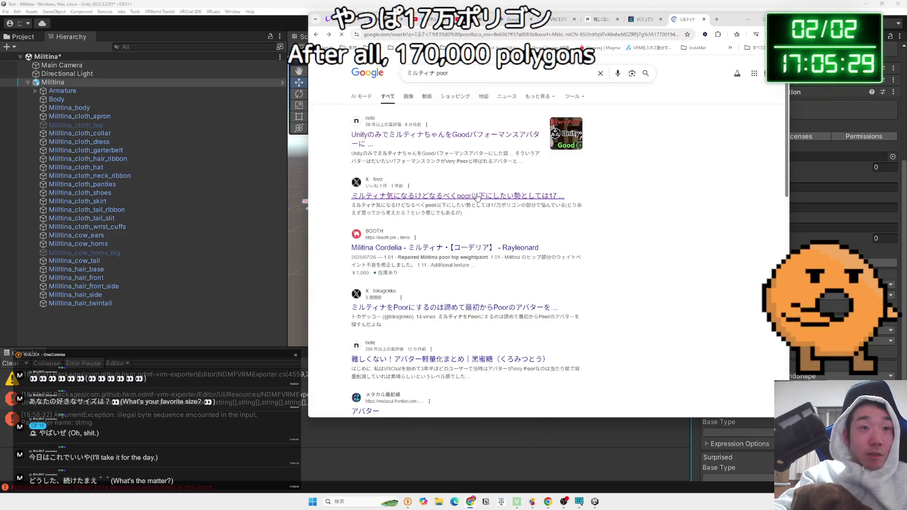
Step: Open the note article on making Milltina Good rank and scroll through it
{"action": "scroll", "coordinate": [478, 198], "scroll_direction": "down", "scroll_amount": 2}
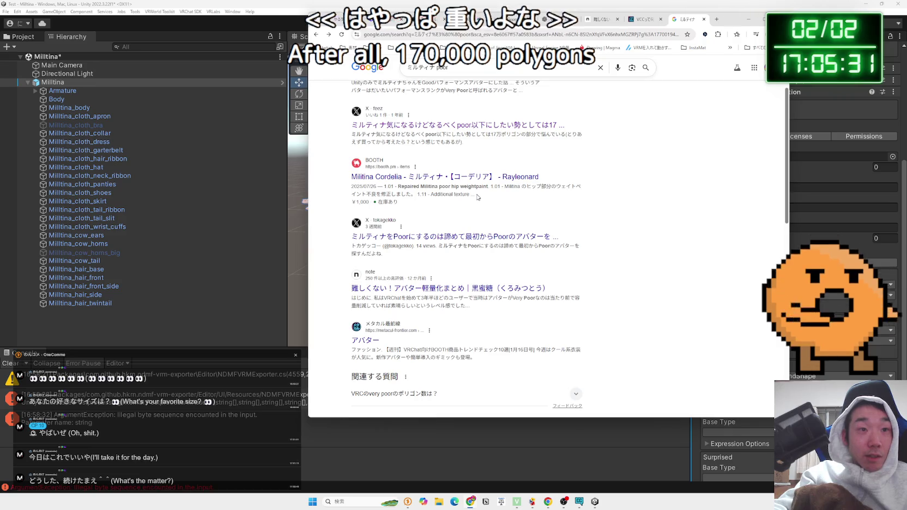
{"action": "scroll", "coordinate": [478, 197], "scroll_direction": "down", "scroll_amount": 1}
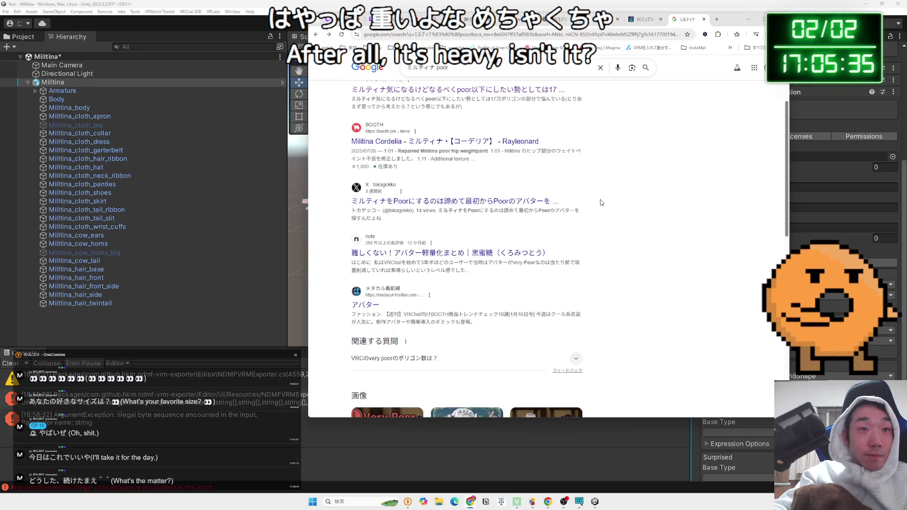
{"action": "scroll", "coordinate": [600, 202], "scroll_direction": "down", "scroll_amount": 10}
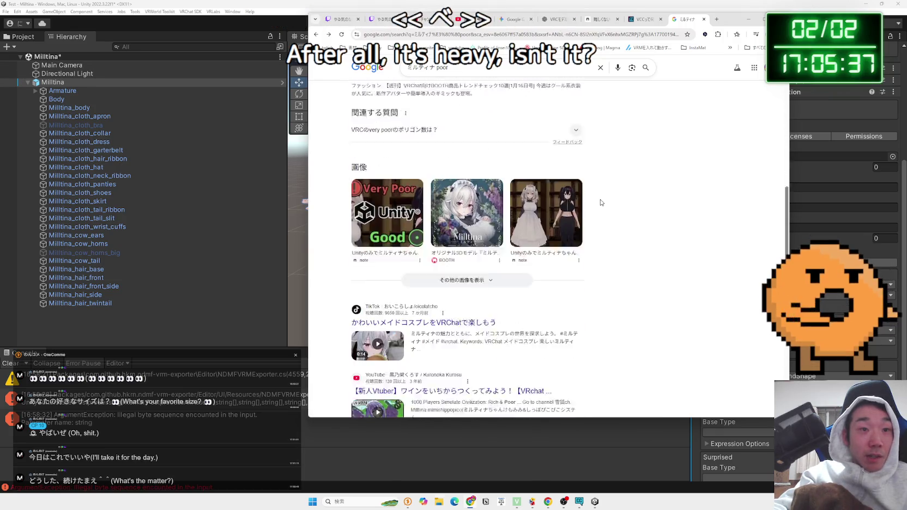
{"action": "scroll", "coordinate": [600, 202], "scroll_direction": "up", "scroll_amount": 10}
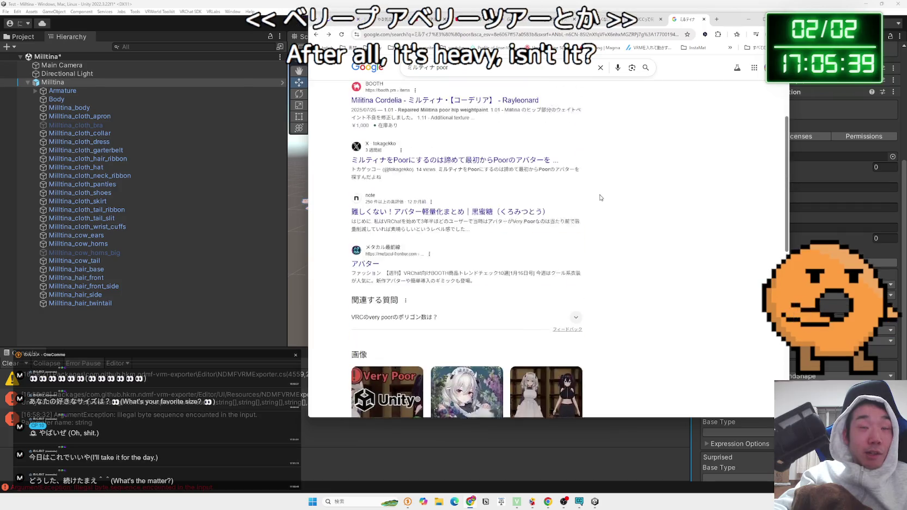
{"action": "left_click", "coordinate": [472, 136]}
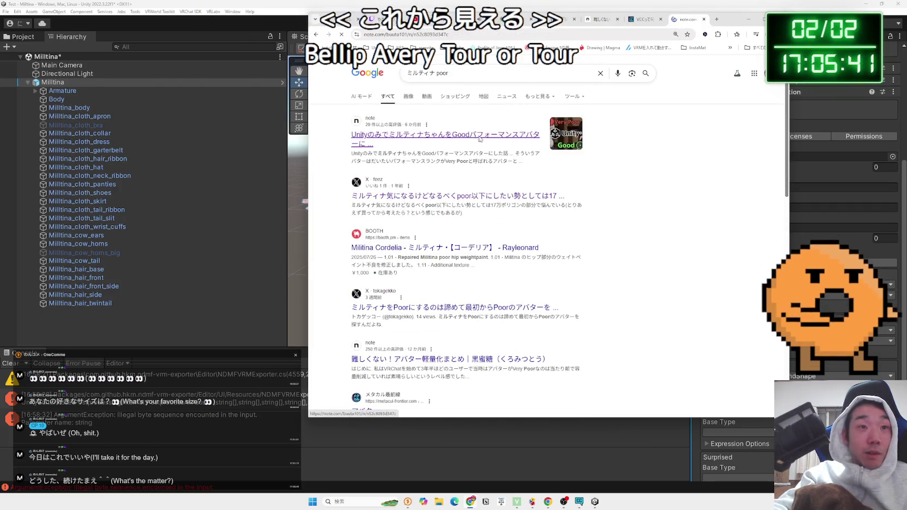
{"action": "scroll", "coordinate": [526, 189], "scroll_direction": "down", "scroll_amount": 5}
{"action": "scroll", "coordinate": [526, 189], "scroll_direction": "down", "scroll_amount": 10}
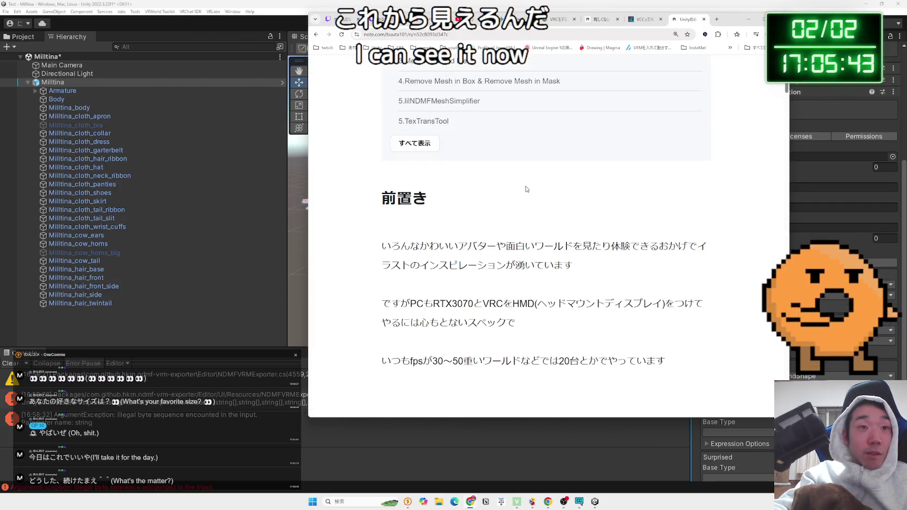
{"action": "scroll", "coordinate": [526, 190], "scroll_direction": "down", "scroll_amount": 3}
{"action": "scroll", "coordinate": [526, 189], "scroll_direction": "up", "scroll_amount": 2}
{"action": "scroll", "coordinate": [527, 189], "scroll_direction": "down", "scroll_amount": 2}
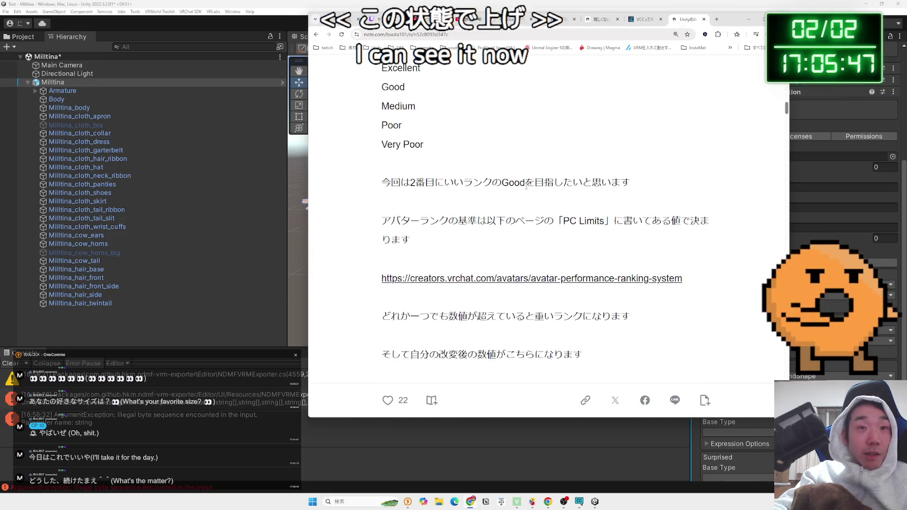
{"action": "scroll", "coordinate": [526, 190], "scroll_direction": "down", "scroll_amount": 1}
{"action": "scroll", "coordinate": [522, 192], "scroll_direction": "down", "scroll_amount": 1}
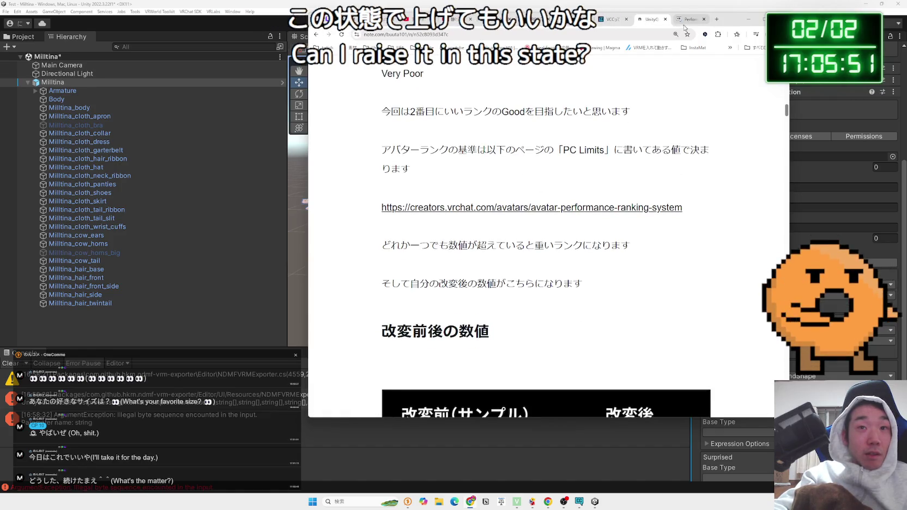
{"action": "left_click", "coordinate": [685, 26]}
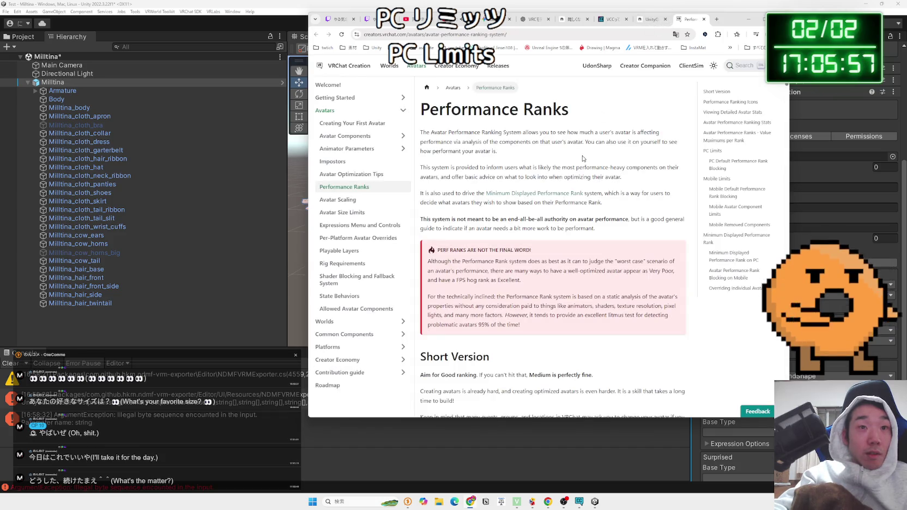
Step: Scroll to the PC limits table and select the triangle row values up to 32,000
{"action": "scroll", "coordinate": [587, 148], "scroll_direction": "down", "scroll_amount": 3}
{"action": "scroll", "coordinate": [587, 148], "scroll_direction": "up", "scroll_amount": 2}
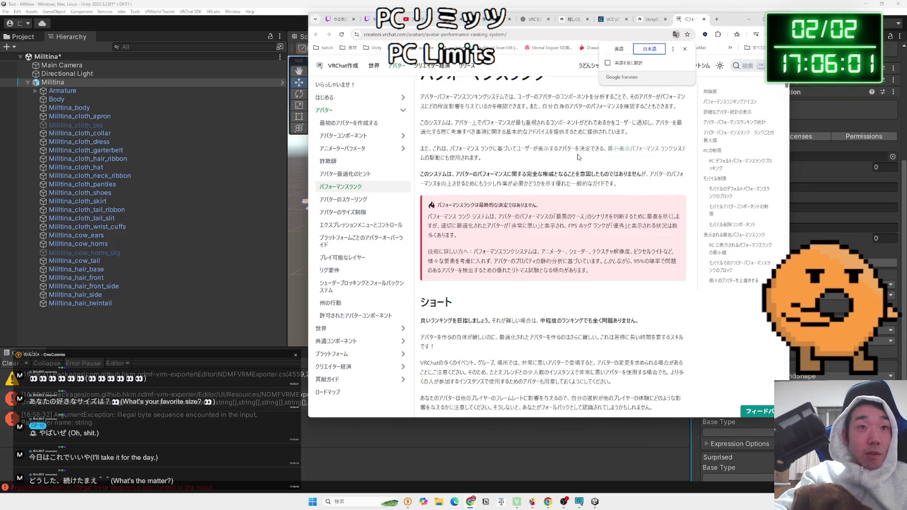
{"action": "scroll", "coordinate": [578, 157], "scroll_direction": "down", "scroll_amount": 5}
{"action": "scroll", "coordinate": [579, 157], "scroll_direction": "down", "scroll_amount": 4}
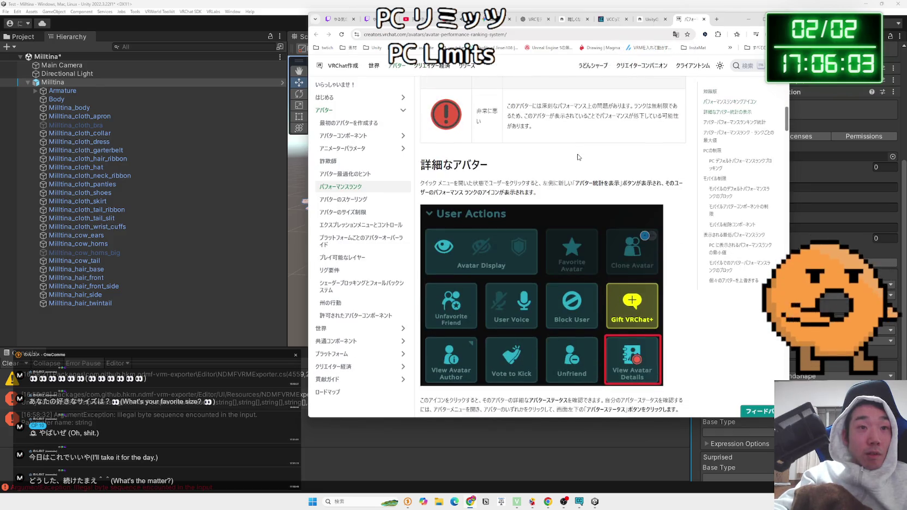
{"action": "scroll", "coordinate": [578, 157], "scroll_direction": "down", "scroll_amount": 6}
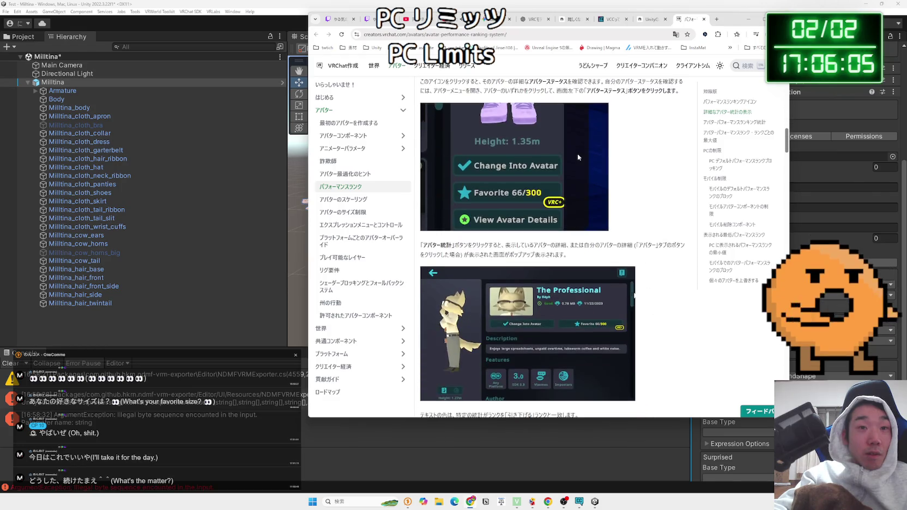
{"action": "scroll", "coordinate": [578, 157], "scroll_direction": "down", "scroll_amount": 3}
{"action": "scroll", "coordinate": [578, 154], "scroll_direction": "down", "scroll_amount": 8}
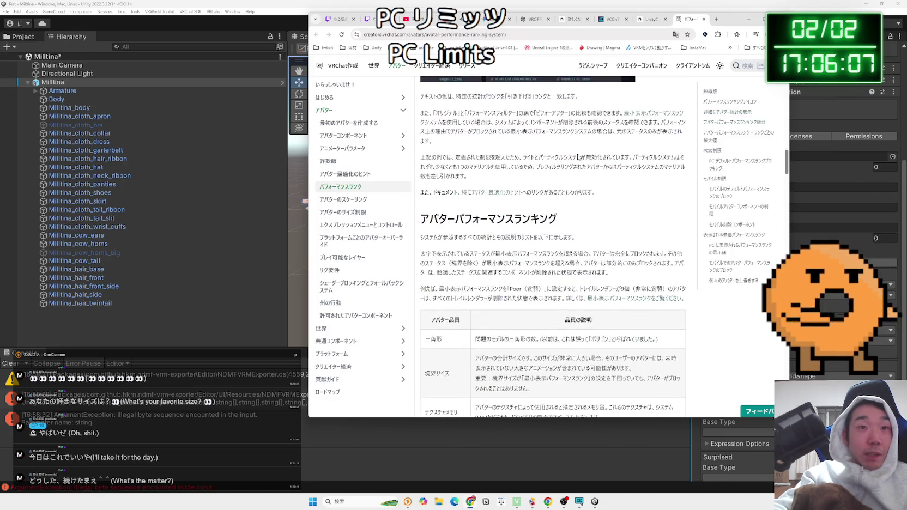
{"action": "scroll", "coordinate": [579, 156], "scroll_direction": "down", "scroll_amount": 15}
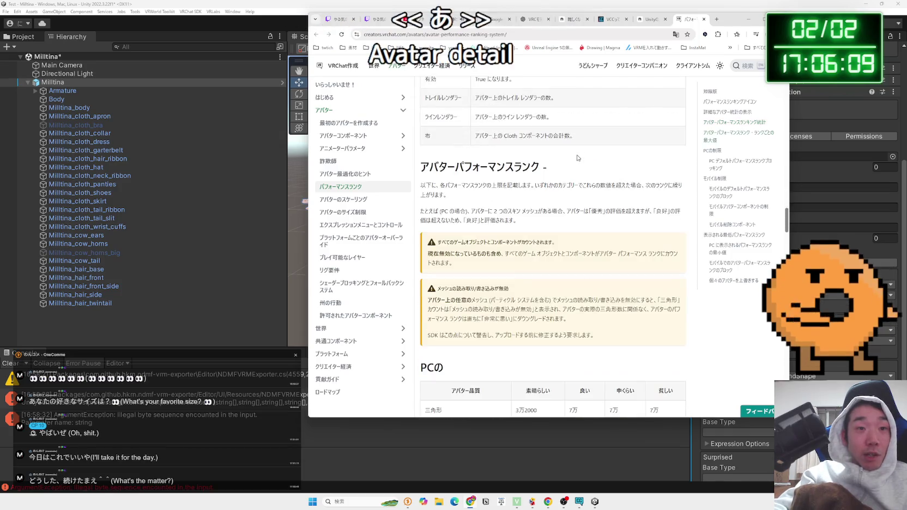
{"action": "scroll", "coordinate": [578, 158], "scroll_direction": "down", "scroll_amount": 4}
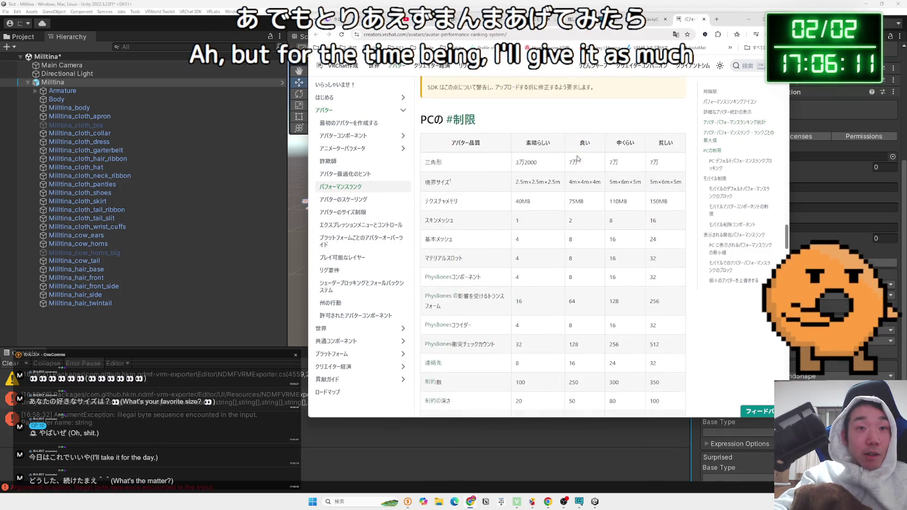
{"action": "scroll", "coordinate": [582, 172], "scroll_direction": "down", "scroll_amount": 1}
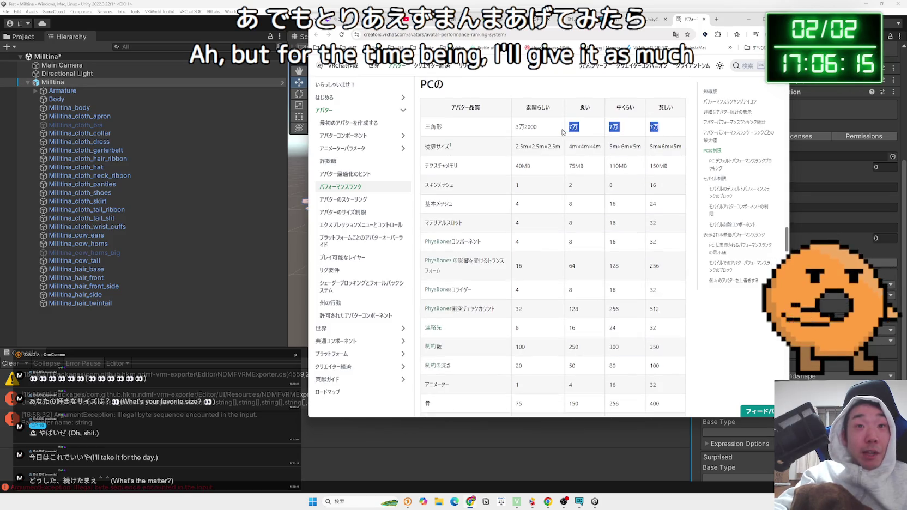
{"action": "left_click_drag", "start_coordinate": [562, 132], "coordinate": [517, 127]}
{"action": "left_click", "coordinate": [665, 128]}
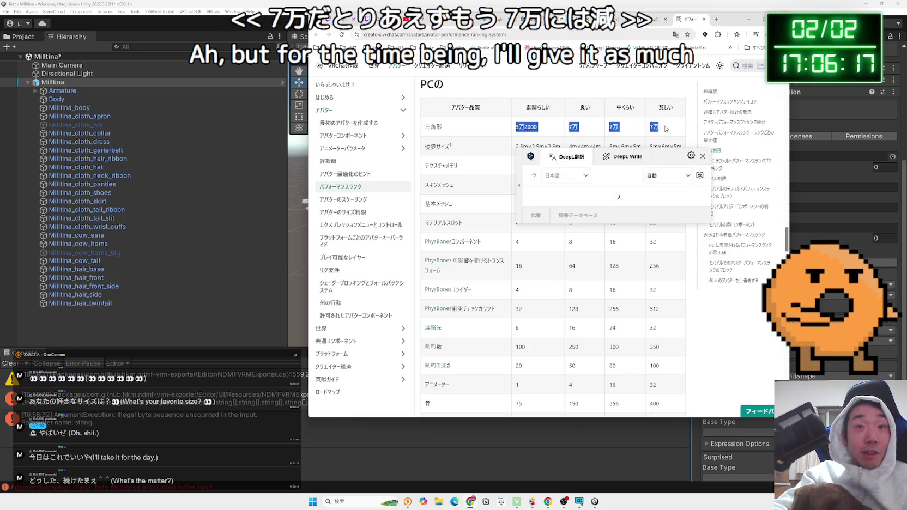
{"action": "left_click", "coordinate": [517, 127]}
Step: Scroll back up and highlight the Very Poor (非常に悪い) rank description
{"action": "scroll", "coordinate": [669, 130], "scroll_direction": "down", "scroll_amount": 10}
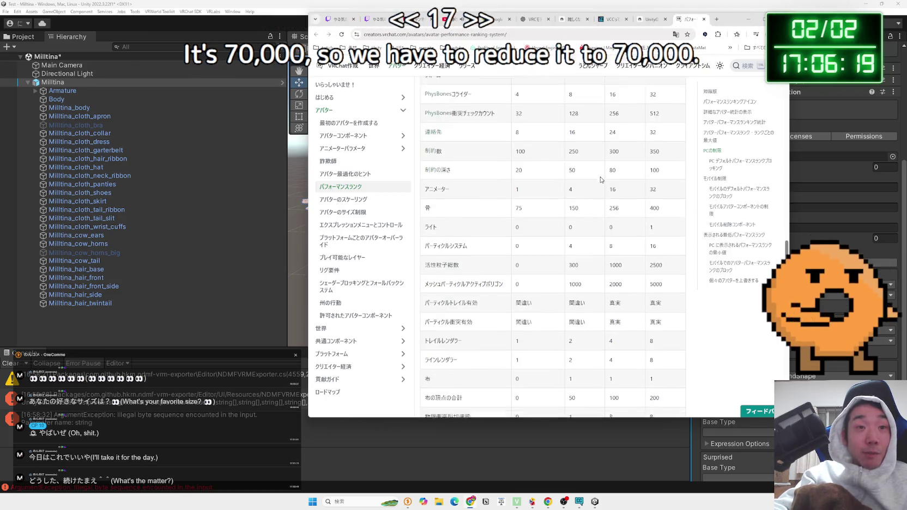
{"action": "scroll", "coordinate": [601, 180], "scroll_direction": "up", "scroll_amount": 9}
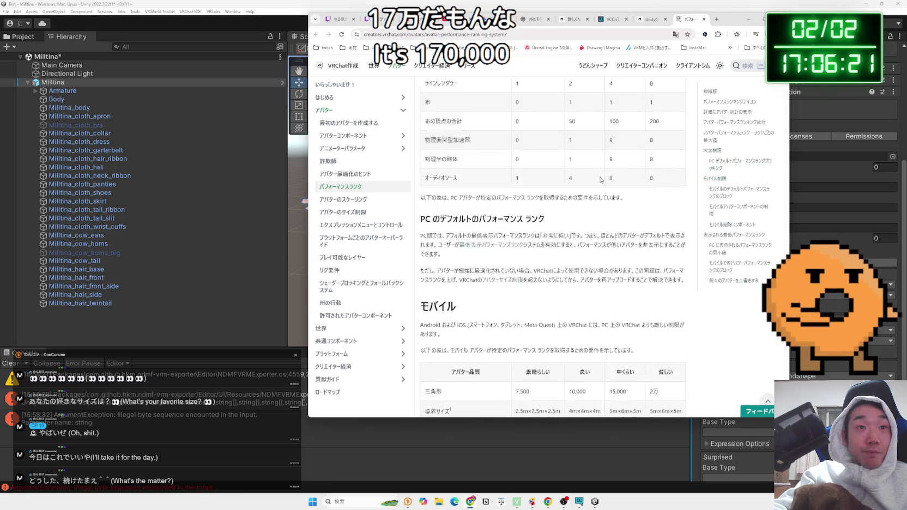
{"action": "scroll", "coordinate": [601, 180], "scroll_direction": "up", "scroll_amount": 15}
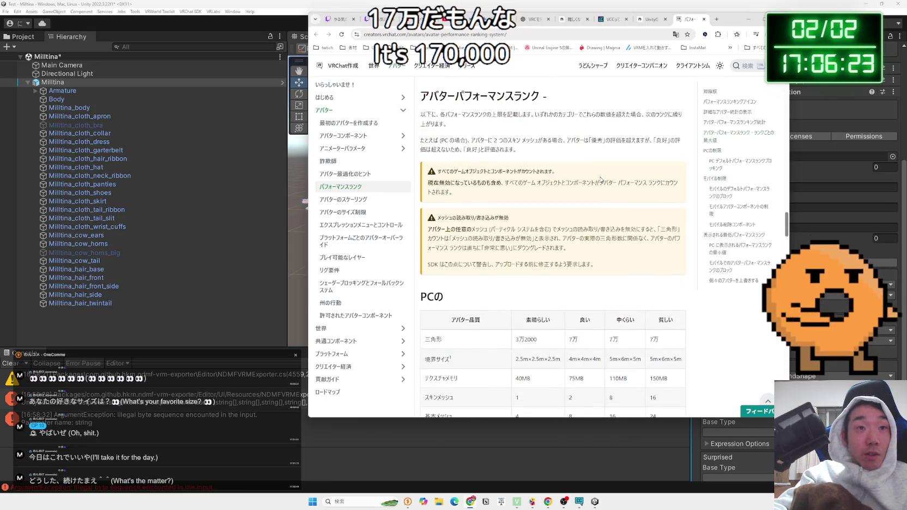
{"action": "scroll", "coordinate": [600, 180], "scroll_direction": "up", "scroll_amount": 10}
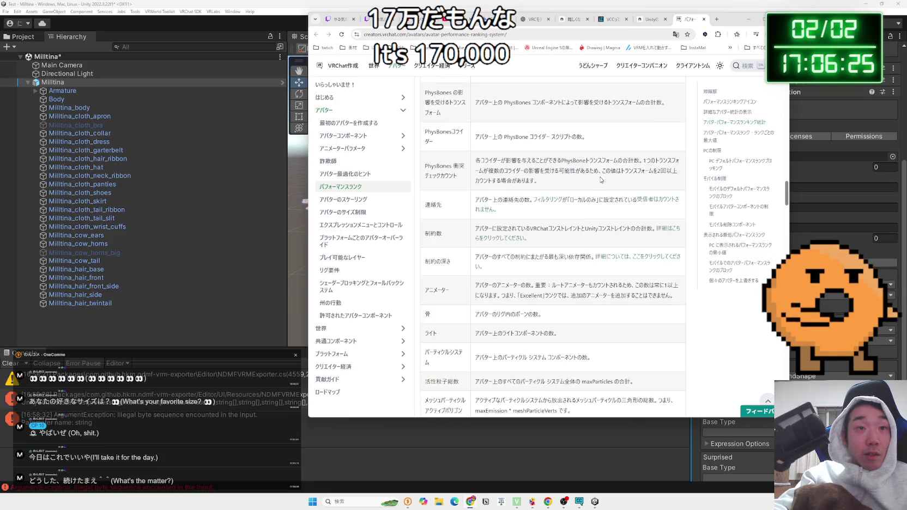
{"action": "scroll", "coordinate": [601, 176], "scroll_direction": "up", "scroll_amount": 4}
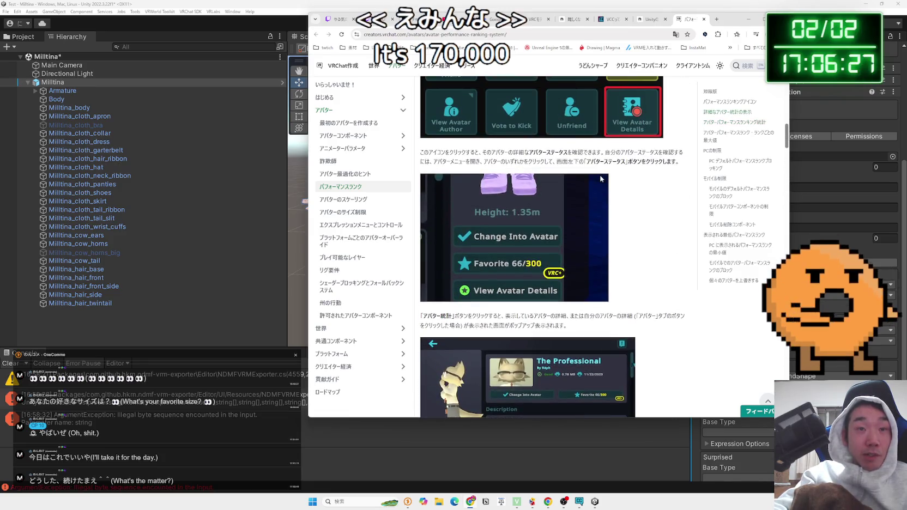
{"action": "scroll", "coordinate": [601, 177], "scroll_direction": "up", "scroll_amount": 2}
{"action": "scroll", "coordinate": [601, 178], "scroll_direction": "up", "scroll_amount": 3}
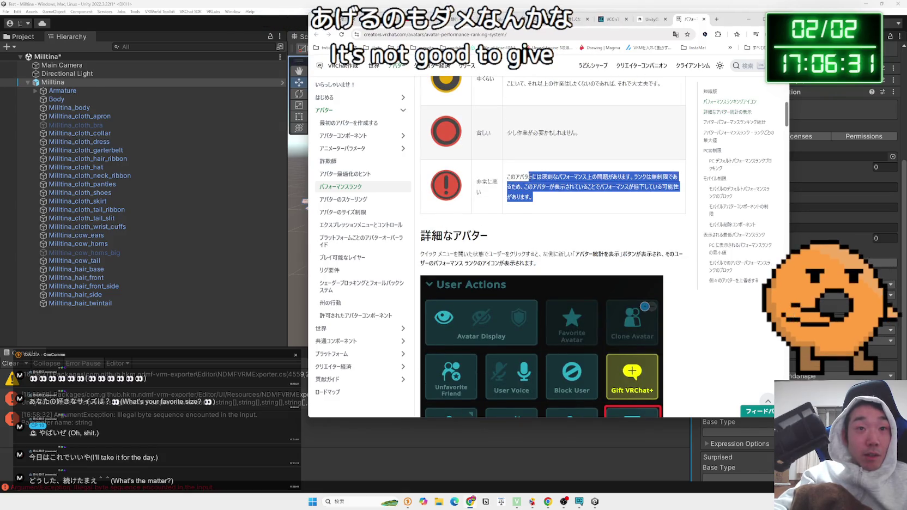
{"action": "left_click", "coordinate": [515, 174]}
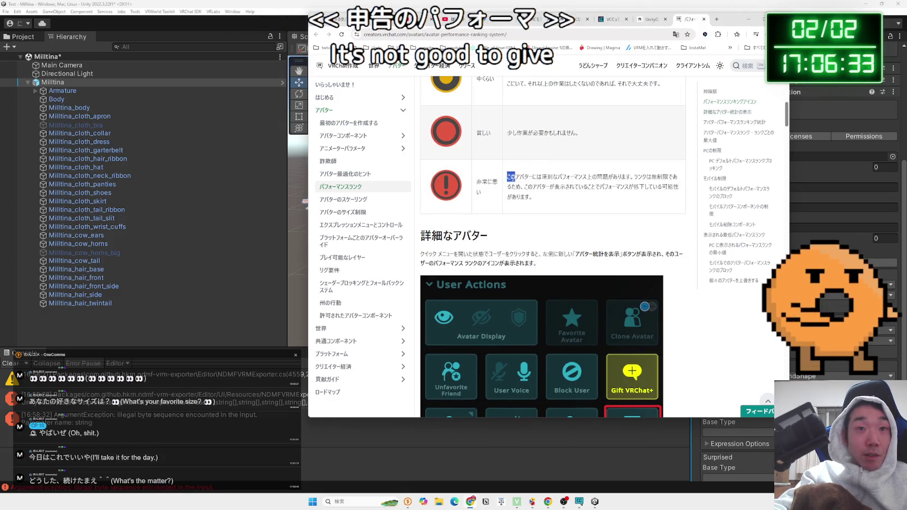
{"action": "left_click", "coordinate": [549, 199]}
{"action": "left_click_drag", "start_coordinate": [515, 177], "coordinate": [553, 200]}
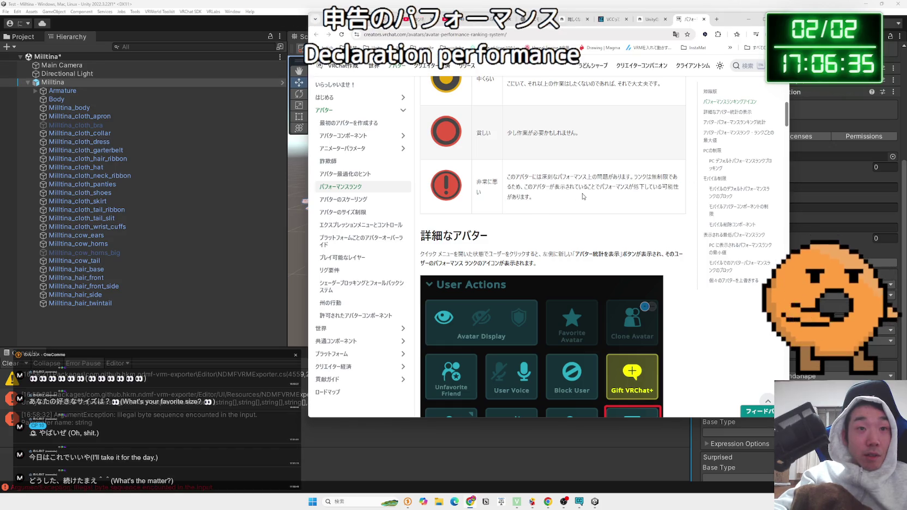
{"action": "left_click", "coordinate": [651, 22]}
{"action": "left_click", "coordinate": [717, 19]}
Step: Search Google for 'VRC verypoor' and open the note article result
{"action": "type", "text": "VRC very"}
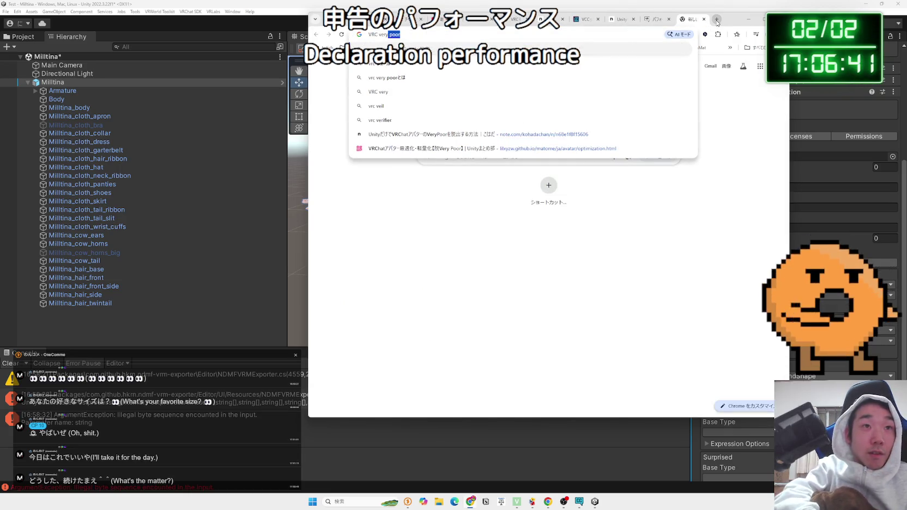
{"action": "type", "text": "or"}
{"action": "key", "text": "Return"}
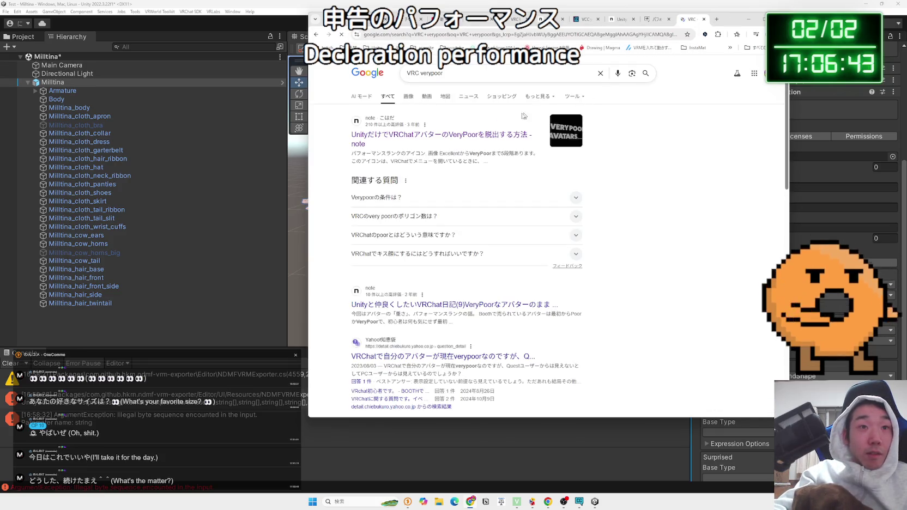
{"action": "scroll", "coordinate": [496, 161], "scroll_direction": "down", "scroll_amount": 2}
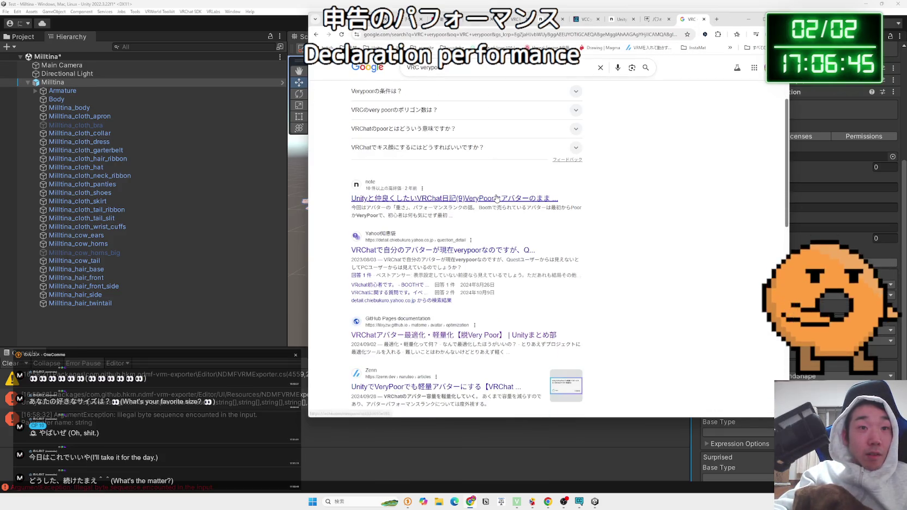
{"action": "scroll", "coordinate": [496, 198], "scroll_direction": "down", "scroll_amount": 3}
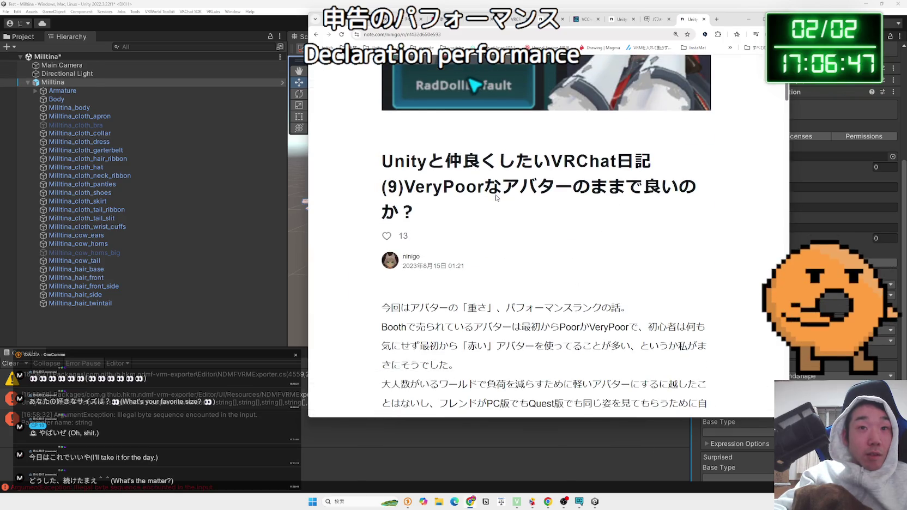
{"action": "scroll", "coordinate": [496, 197], "scroll_direction": "down", "scroll_amount": 3}
{"action": "scroll", "coordinate": [496, 198], "scroll_direction": "up", "scroll_amount": 3}
{"action": "scroll", "coordinate": [496, 198], "scroll_direction": "down", "scroll_amount": 3}
Step: Read the Booth paragraph and the Normal/Lite/Quest performance-rank stats comparison
{"action": "left_click_drag", "start_coordinate": [436, 150], "coordinate": [532, 181]}
{"action": "triple_click", "coordinate": [522, 188]}
{"action": "triple_click", "coordinate": [522, 188]}
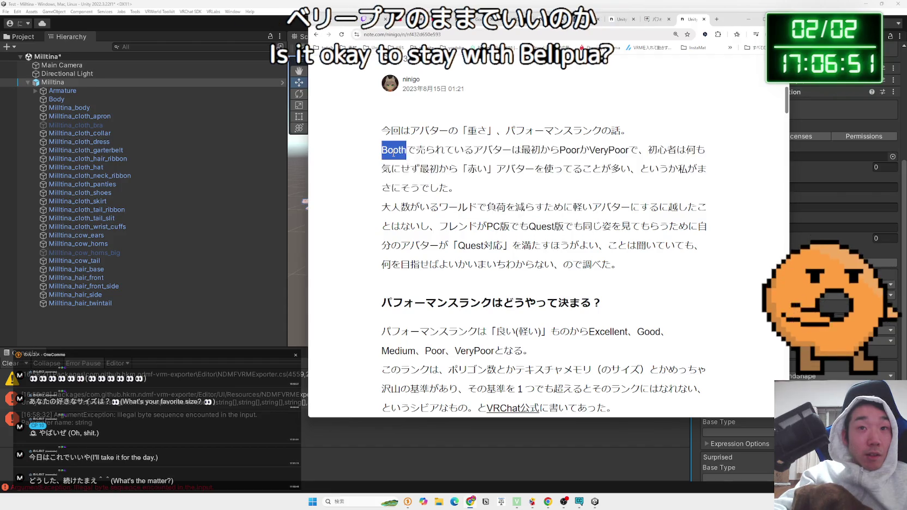
{"action": "scroll", "coordinate": [522, 188], "scroll_direction": "down", "scroll_amount": 5}
{"action": "left_click_drag", "start_coordinate": [401, 189], "coordinate": [553, 216]}
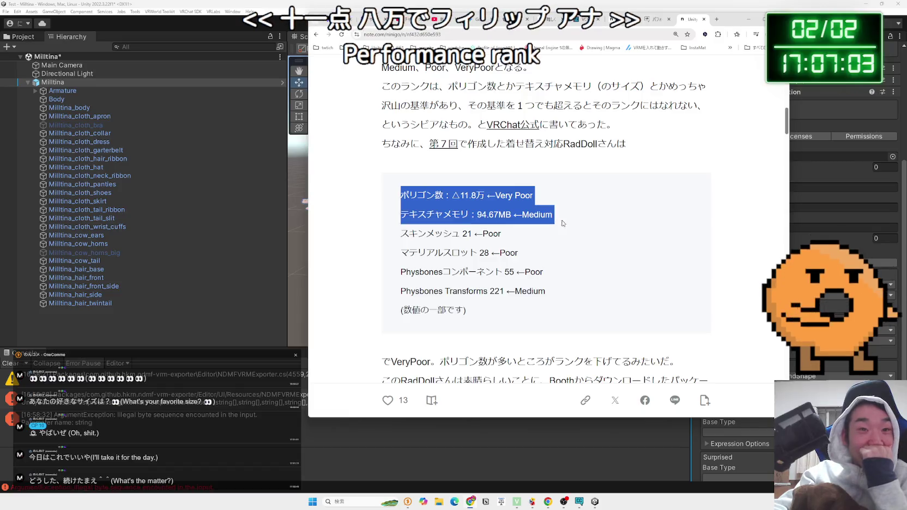
{"action": "left_click", "coordinate": [573, 237]}
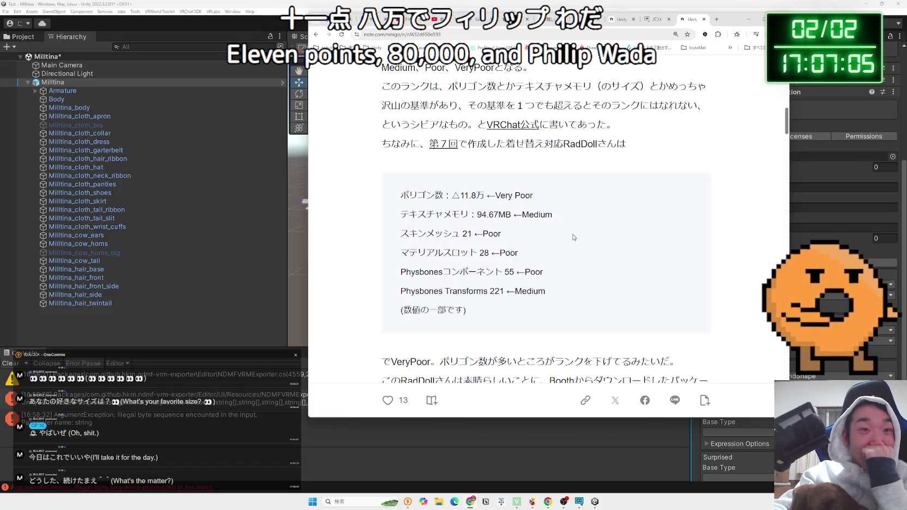
{"action": "scroll", "coordinate": [573, 237], "scroll_direction": "down", "scroll_amount": 10}
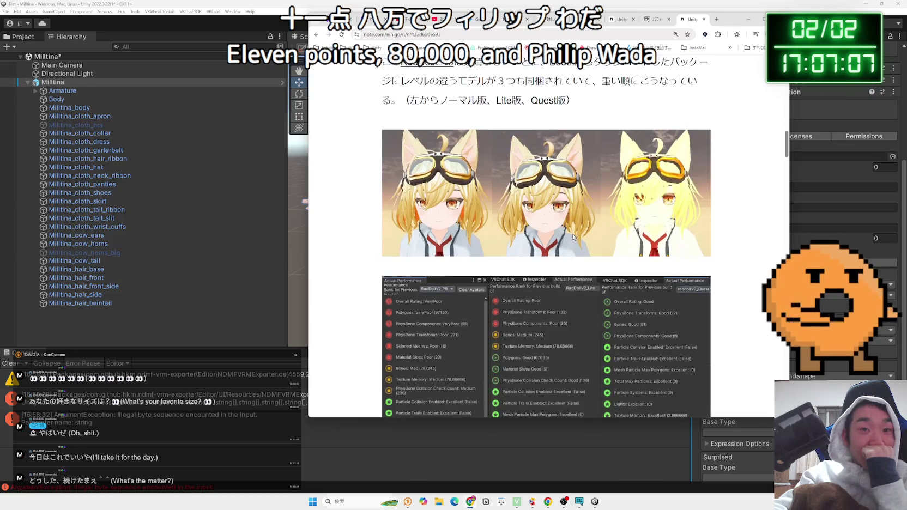
{"action": "scroll", "coordinate": [572, 235], "scroll_direction": "up", "scroll_amount": 1}
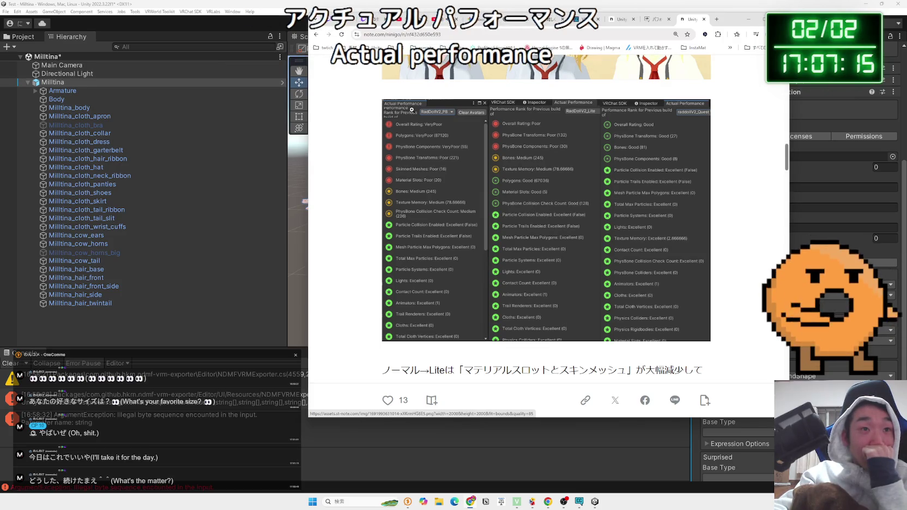
{"action": "scroll", "coordinate": [461, 202], "scroll_direction": "down", "scroll_amount": 5}
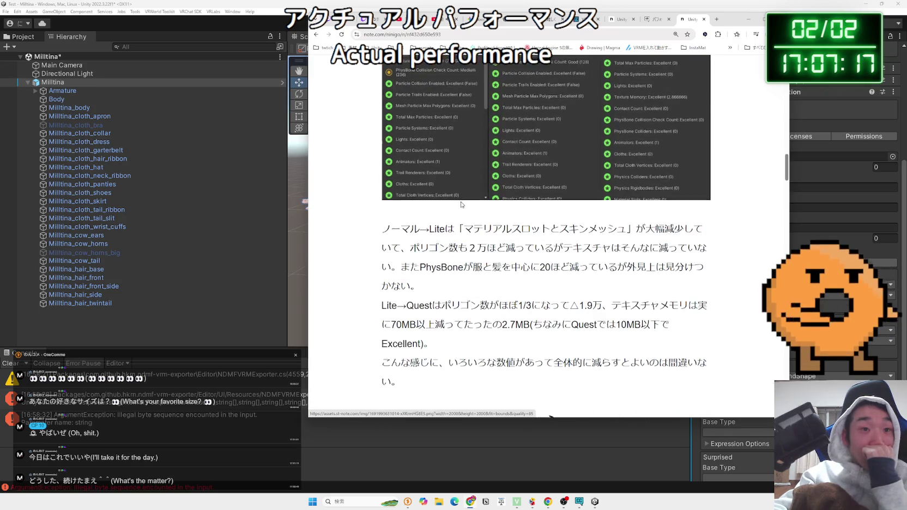
{"action": "scroll", "coordinate": [460, 202], "scroll_direction": "up", "scroll_amount": 9}
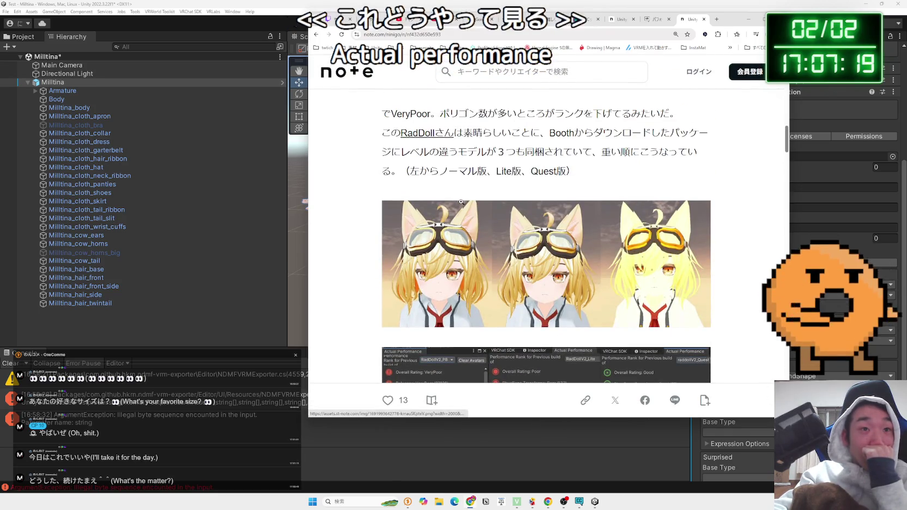
{"action": "scroll", "coordinate": [461, 201], "scroll_direction": "down", "scroll_amount": 10}
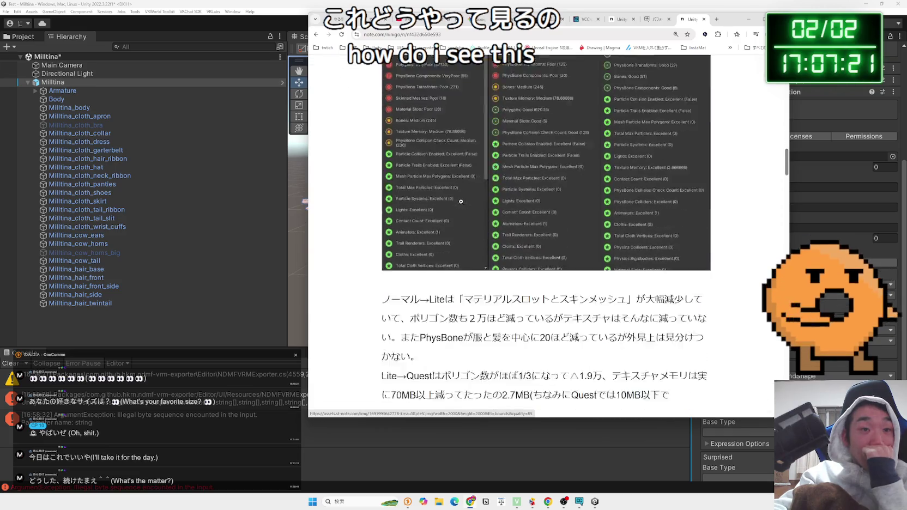
{"action": "scroll", "coordinate": [463, 205], "scroll_direction": "up", "scroll_amount": 3}
{"action": "scroll", "coordinate": [463, 205], "scroll_direction": "up", "scroll_amount": 3}
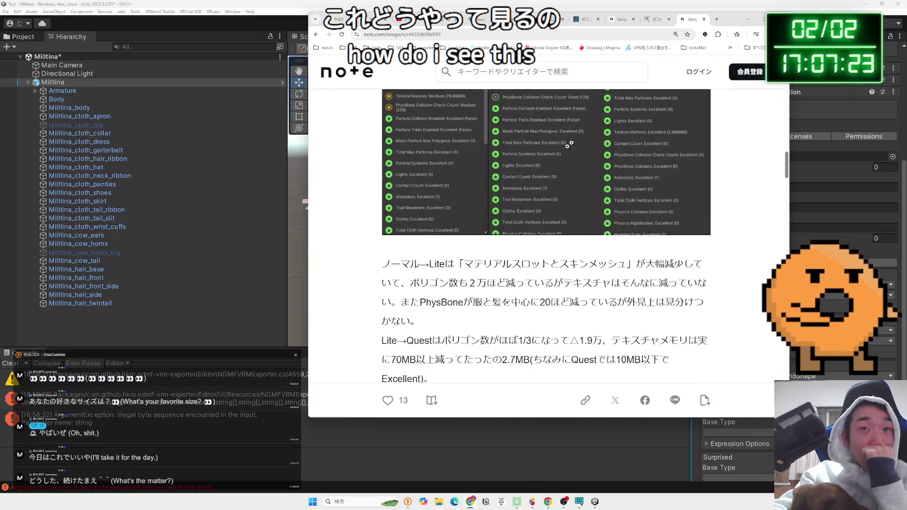
{"action": "left_click", "coordinate": [717, 20]}
{"action": "type", "text": "VRC unity ac"}
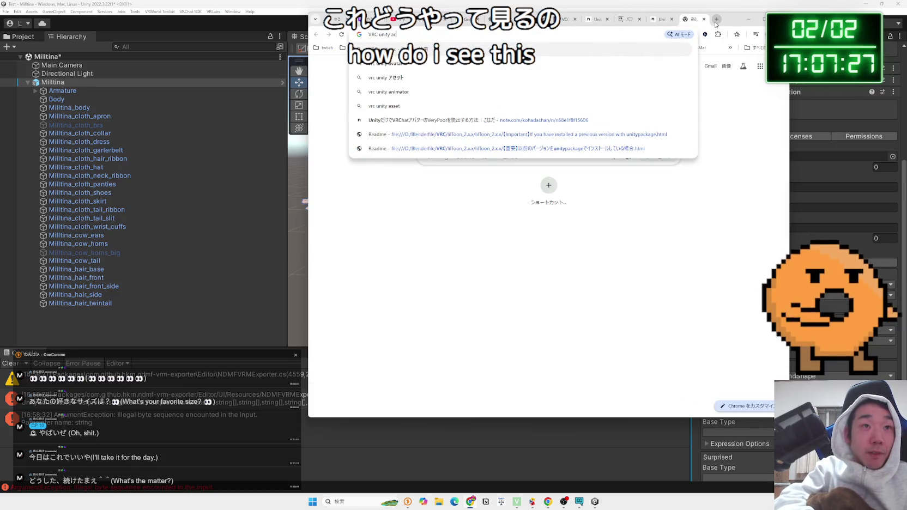
{"action": "type", "text": "tual paer"}
{"action": "key", "text": "BackSpace"}
{"action": "key", "text": "BackSpace"}
{"action": "type", "text": "rformance"}
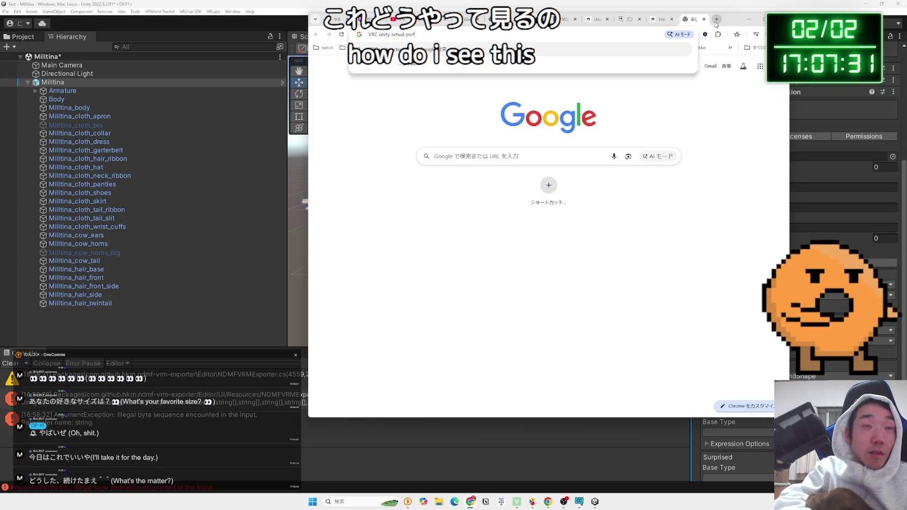
{"action": "key", "text": "Return"}
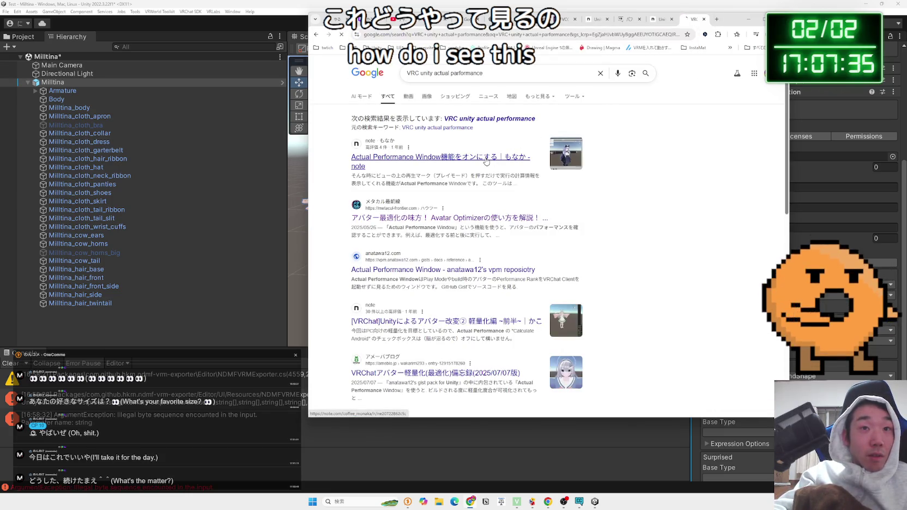
{"action": "scroll", "coordinate": [551, 187], "scroll_direction": "down", "scroll_amount": 4}
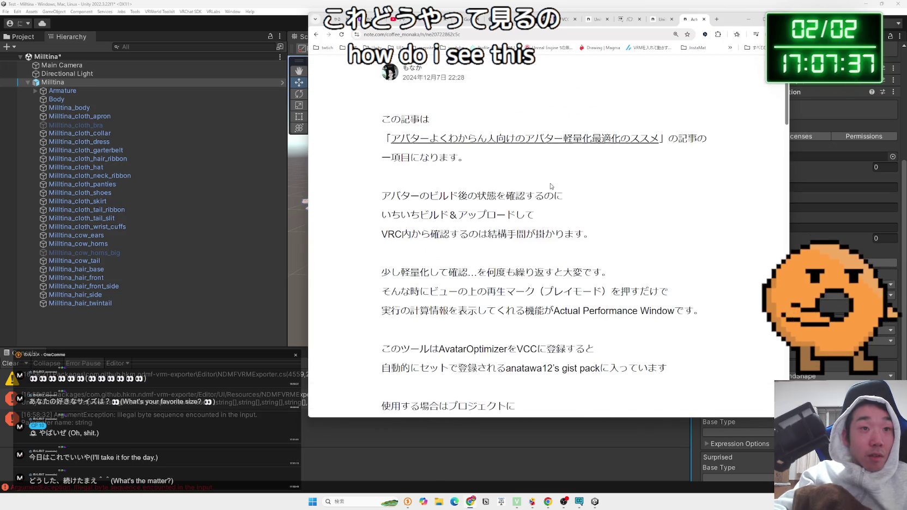
{"action": "left_click_drag", "start_coordinate": [590, 175], "coordinate": [382, 124]}
{"action": "left_click", "coordinate": [420, 147]}
{"action": "mouse_move", "coordinate": [440, 184]}
{"action": "left_mouse_down"}
{"action": "mouse_move", "coordinate": [670, 220]}
{"action": "mouse_move", "coordinate": [692, 252]}
{"action": "left_mouse_up"}
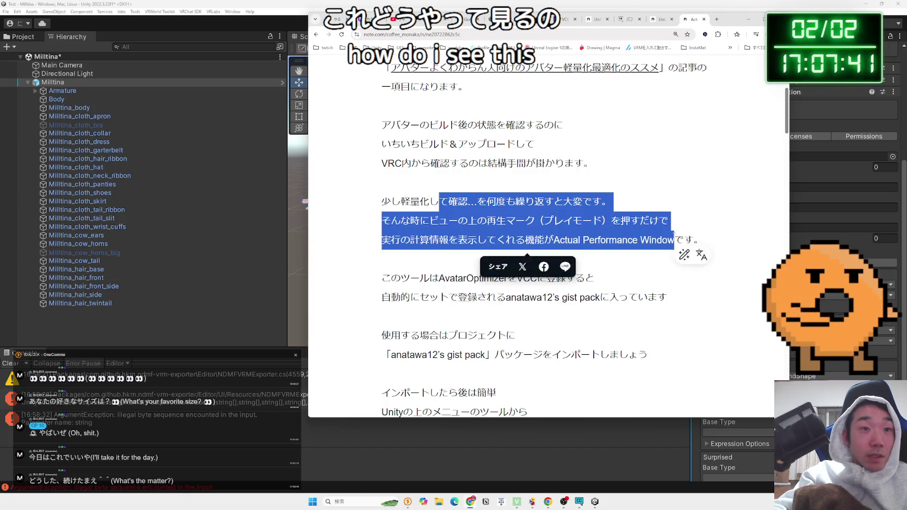
{"action": "left_click", "coordinate": [684, 237]}
{"action": "left_click_drag", "start_coordinate": [381, 201], "coordinate": [644, 234]}
{"action": "left_click", "coordinate": [644, 234]}
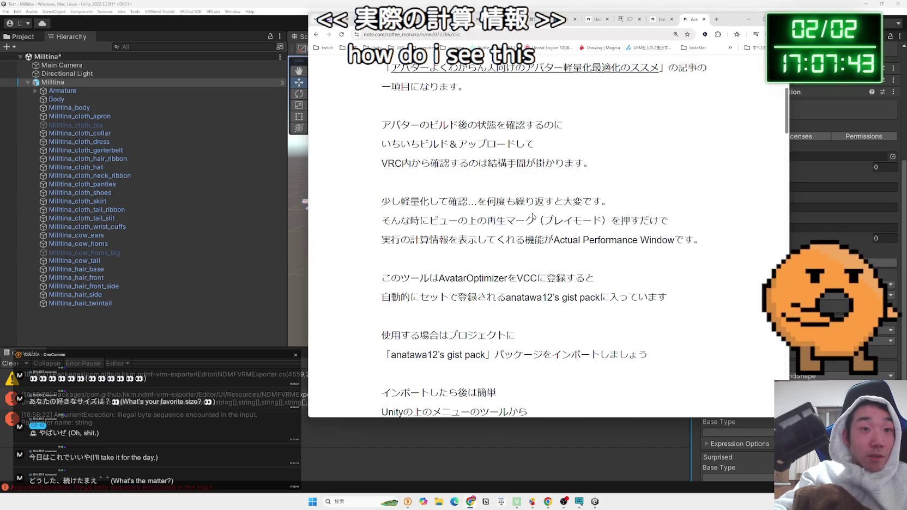
{"action": "scroll", "coordinate": [533, 213], "scroll_direction": "down", "scroll_amount": 2}
{"action": "left_click_drag", "start_coordinate": [503, 173], "coordinate": [593, 172]}
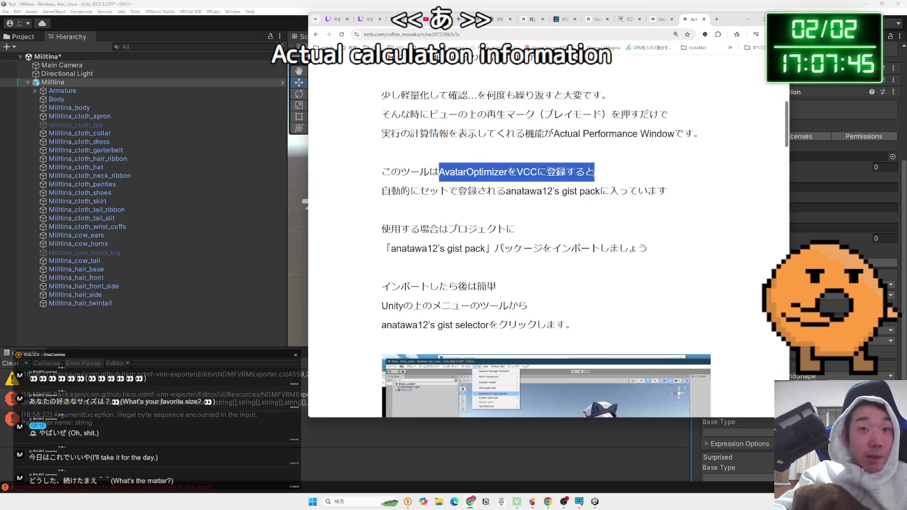
{"action": "left_click", "coordinate": [437, 172]}
{"action": "left_click_drag", "start_coordinate": [506, 191], "coordinate": [599, 191]}
{"action": "left_click", "coordinate": [599, 191]}
{"action": "left_click_drag", "start_coordinate": [666, 191], "coordinate": [427, 191]}
{"action": "left_click", "coordinate": [428, 191]}
{"action": "mouse_move", "coordinate": [515, 232]}
{"action": "left_mouse_down"}
{"action": "mouse_move", "coordinate": [649, 249]}
{"action": "mouse_move", "coordinate": [382, 229]}
{"action": "mouse_move", "coordinate": [408, 248]}
{"action": "mouse_move", "coordinate": [480, 246]}
{"action": "left_mouse_up"}
{"action": "left_click", "coordinate": [479, 243]}
{"action": "scroll", "coordinate": [480, 243], "scroll_direction": "down", "scroll_amount": 2}
{"action": "mouse_move", "coordinate": [382, 179]}
{"action": "left_mouse_down"}
{"action": "mouse_move", "coordinate": [562, 219]}
{"action": "mouse_move", "coordinate": [394, 187]}
{"action": "left_mouse_up"}
{"action": "left_click", "coordinate": [376, 199]}
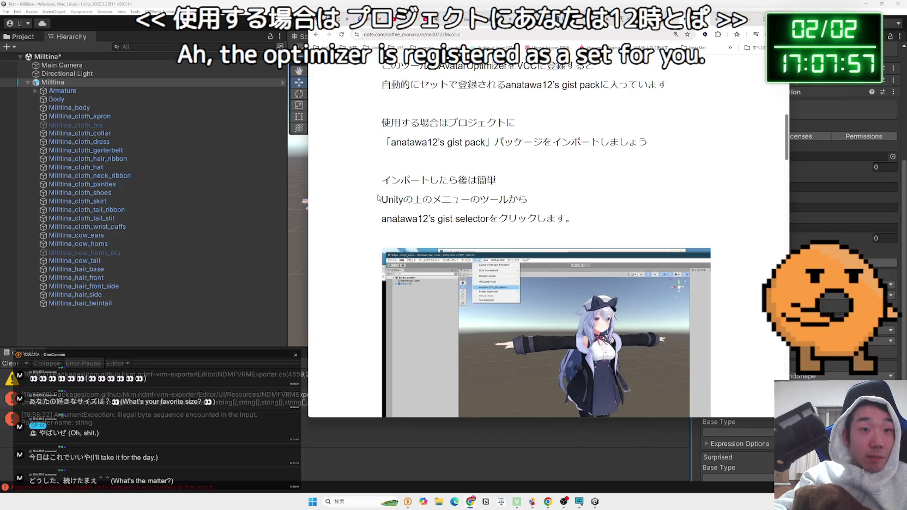
{"action": "scroll", "coordinate": [375, 201], "scroll_direction": "down", "scroll_amount": 9}
{"action": "scroll", "coordinate": [375, 201], "scroll_direction": "down", "scroll_amount": 11}
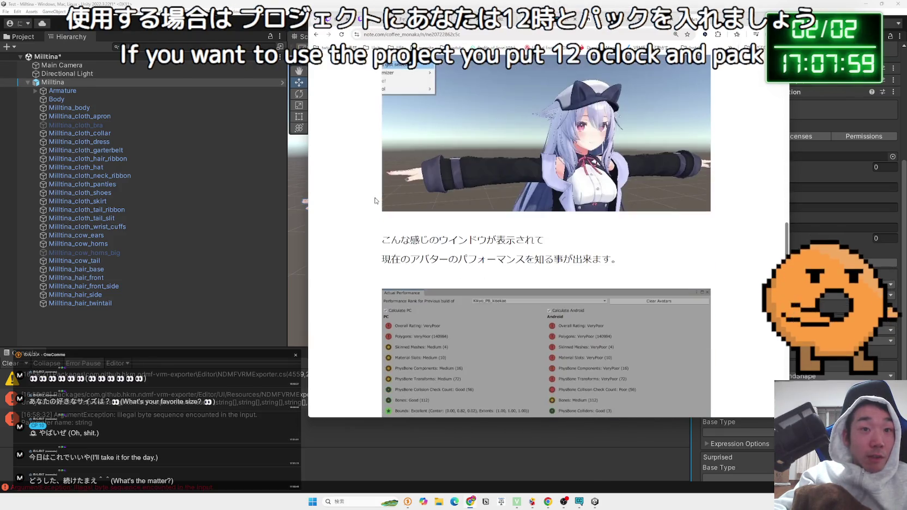
{"action": "scroll", "coordinate": [375, 200], "scroll_direction": "down", "scroll_amount": 7}
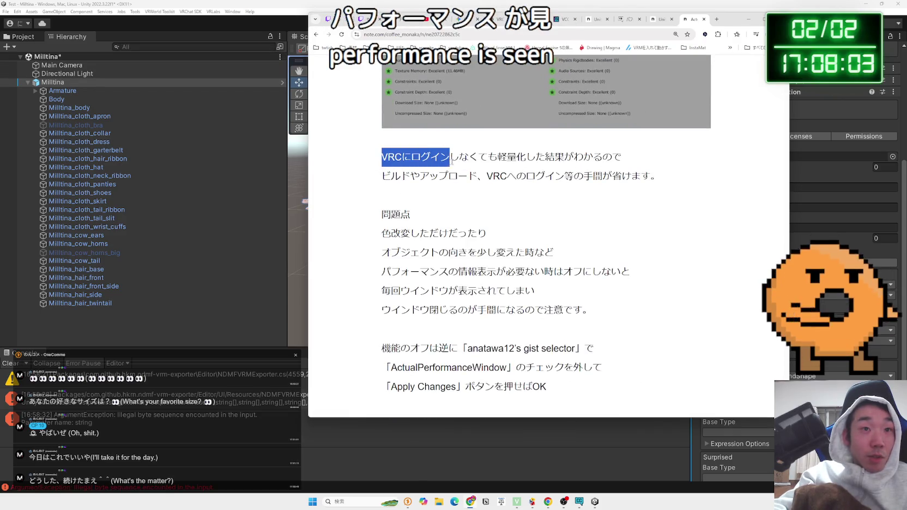
{"action": "mouse_move", "coordinate": [479, 159]}
{"action": "left_mouse_down"}
{"action": "mouse_move", "coordinate": [621, 158]}
{"action": "mouse_move", "coordinate": [397, 158]}
{"action": "mouse_move", "coordinate": [659, 177]}
{"action": "left_mouse_up"}
{"action": "mouse_move", "coordinate": [382, 157]}
{"action": "left_mouse_down"}
{"action": "mouse_move", "coordinate": [659, 177]}
{"action": "mouse_move", "coordinate": [395, 170]}
{"action": "mouse_move", "coordinate": [537, 294]}
{"action": "mouse_move", "coordinate": [572, 311]}
{"action": "mouse_move", "coordinate": [573, 280]}
{"action": "left_mouse_up"}
{"action": "scroll", "coordinate": [572, 311], "scroll_direction": "down", "scroll_amount": 3}
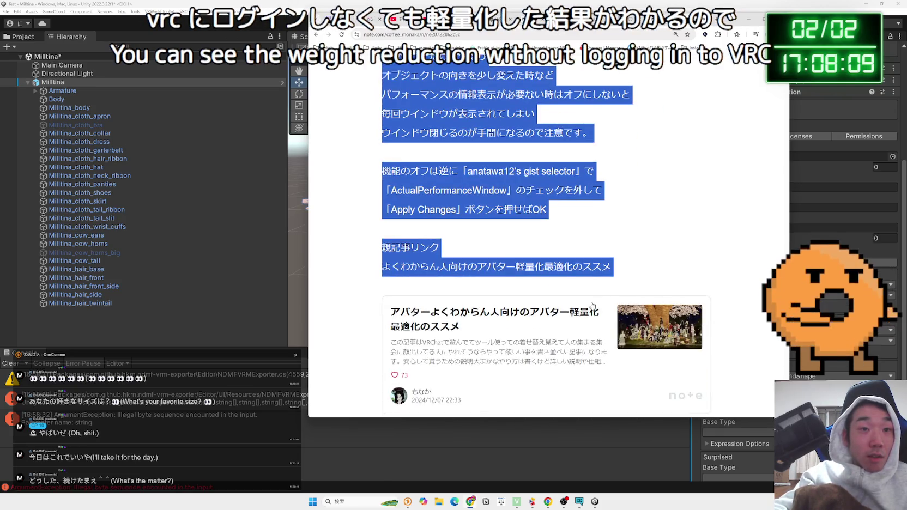
{"action": "left_click", "coordinate": [573, 281]}
{"action": "scroll", "coordinate": [573, 280], "scroll_direction": "up", "scroll_amount": 15}
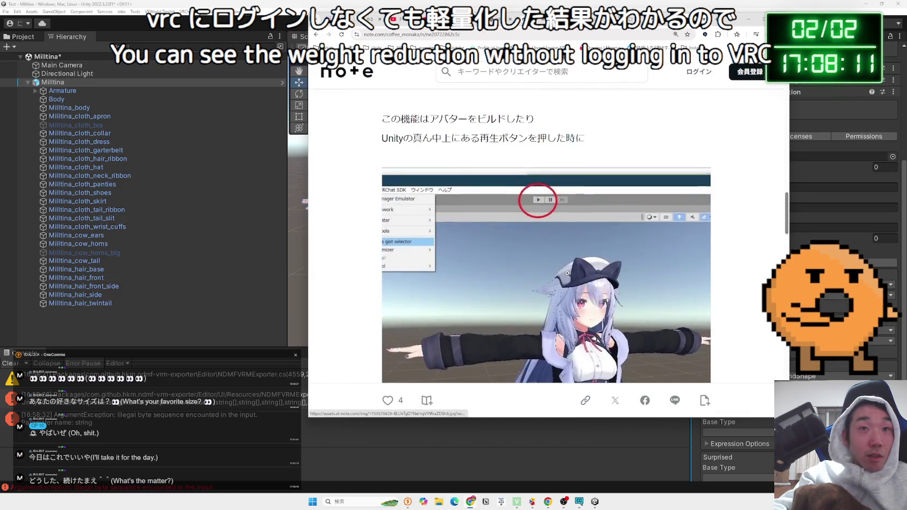
{"action": "scroll", "coordinate": [568, 273], "scroll_direction": "down", "scroll_amount": 2}
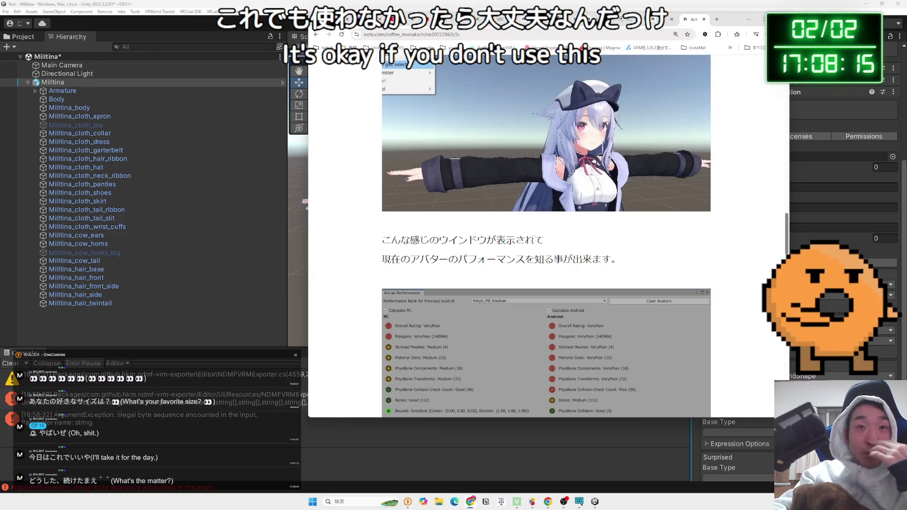
{"action": "scroll", "coordinate": [530, 239], "scroll_direction": "up", "scroll_amount": 3}
{"action": "scroll", "coordinate": [530, 240], "scroll_direction": "up", "scroll_amount": 6}
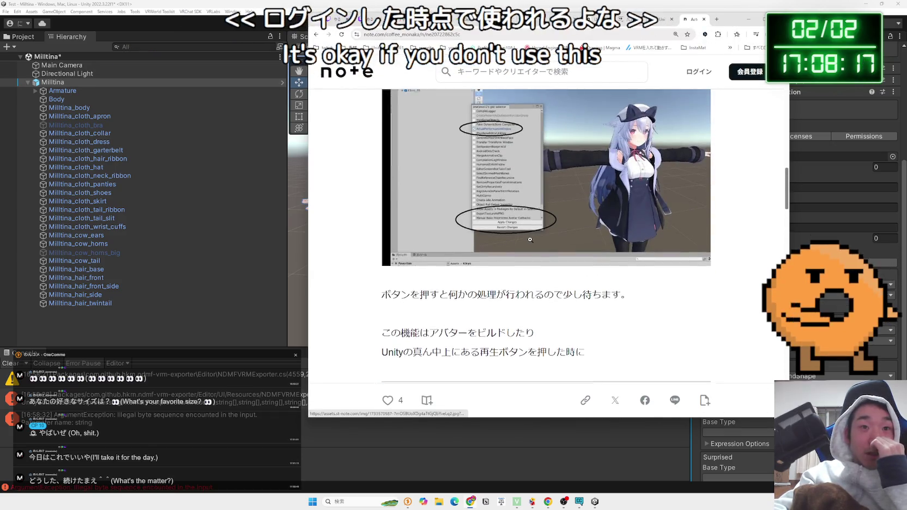
{"action": "scroll", "coordinate": [530, 240], "scroll_direction": "up", "scroll_amount": 4}
{"action": "key", "text": "alt+Left"}
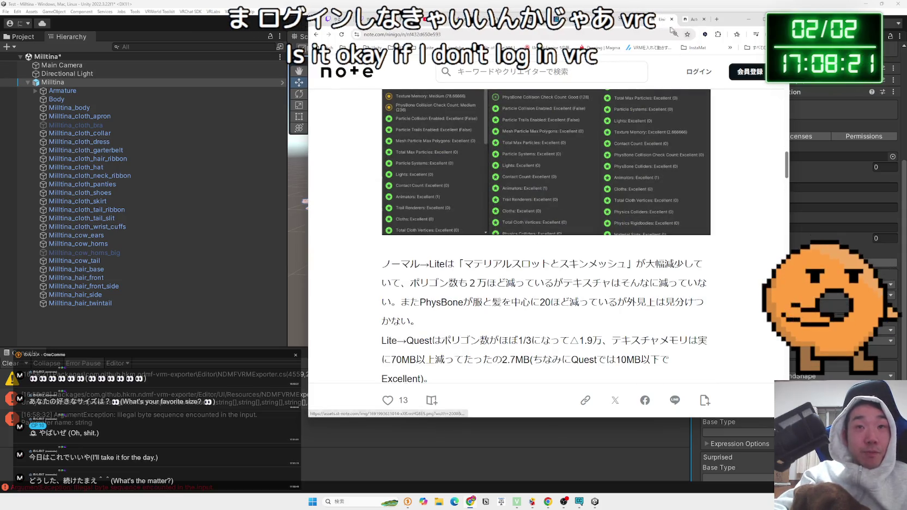
Step: Navigate back to the VRM 1.0 metadata article and highlight its Retrieve Metadata paragraph
{"action": "key", "text": "alt+Left"}
{"action": "key", "text": "alt+Left"}
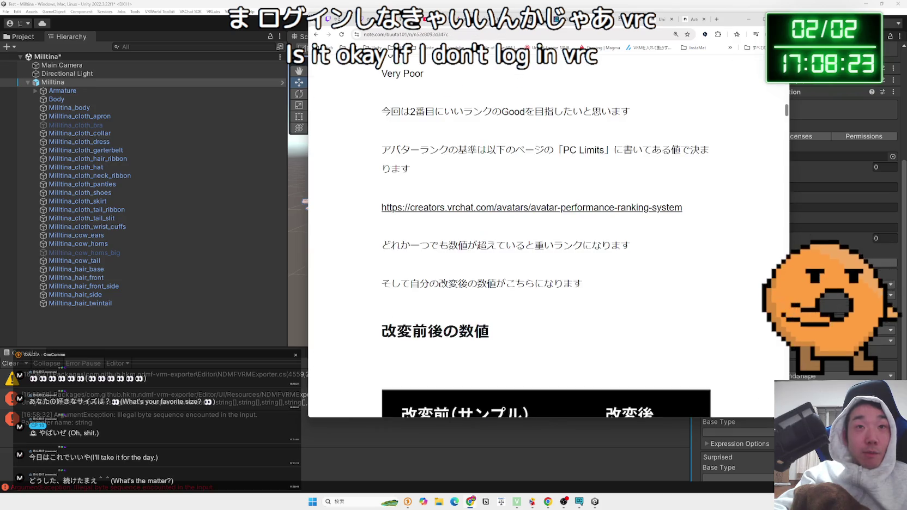
{"action": "key", "text": "alt+Left"}
{"action": "key", "text": "alt+Right"}
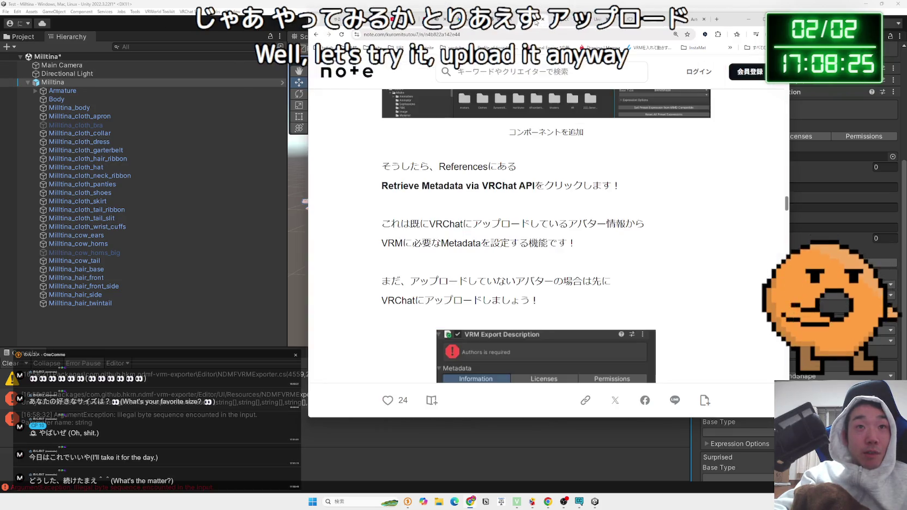
{"action": "scroll", "coordinate": [525, 172], "scroll_direction": "up", "scroll_amount": 7}
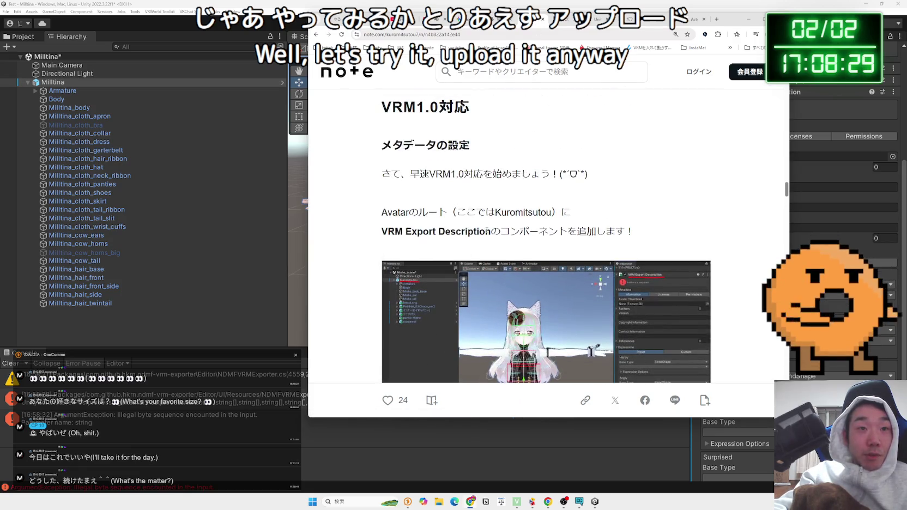
{"action": "scroll", "coordinate": [487, 230], "scroll_direction": "down", "scroll_amount": 5}
{"action": "left_click_drag", "start_coordinate": [383, 202], "coordinate": [622, 222]}
{"action": "left_click", "coordinate": [400, 245]}
Step: Search Google for 'VRChat' from the article and begin typing an avatar query
{"action": "left_click", "coordinate": [400, 250]}
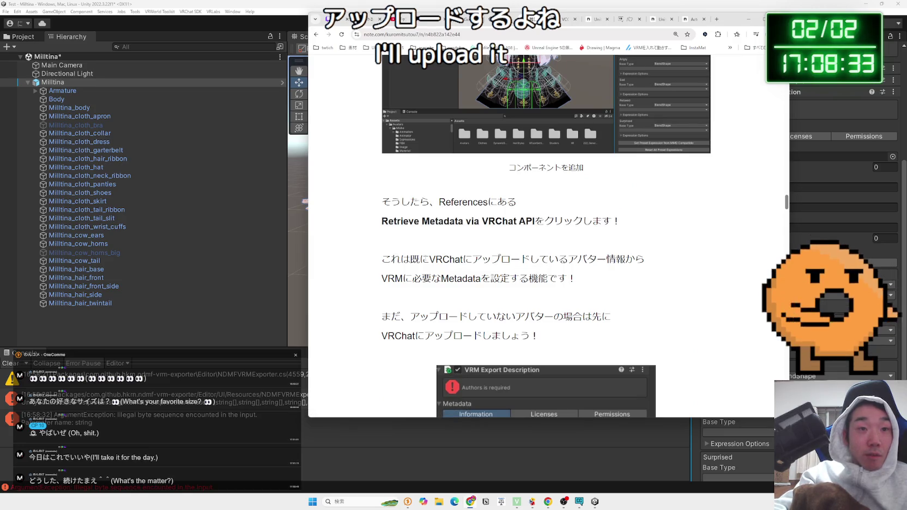
{"action": "right_click", "coordinate": [456, 259]}
{"action": "left_click", "coordinate": [491, 291]}
{"action": "left_click", "coordinate": [448, 74]}
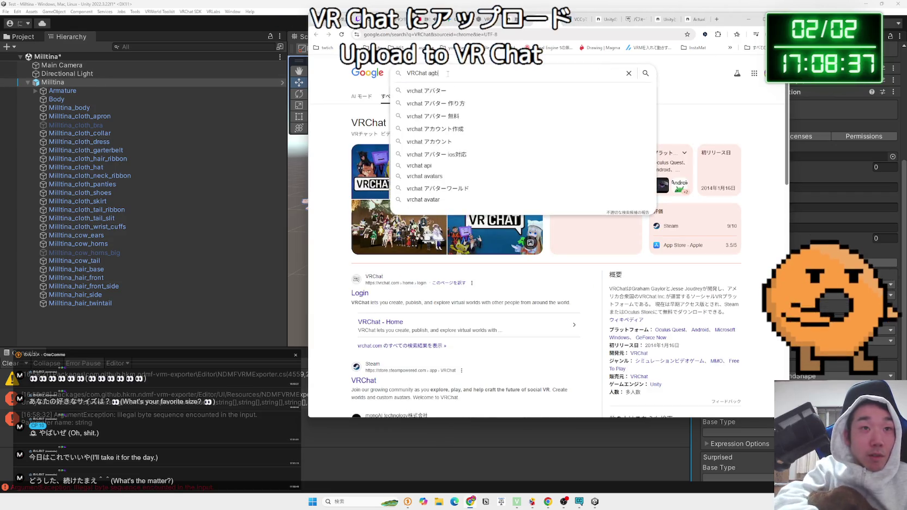
{"action": "type", "text": "あばた"}
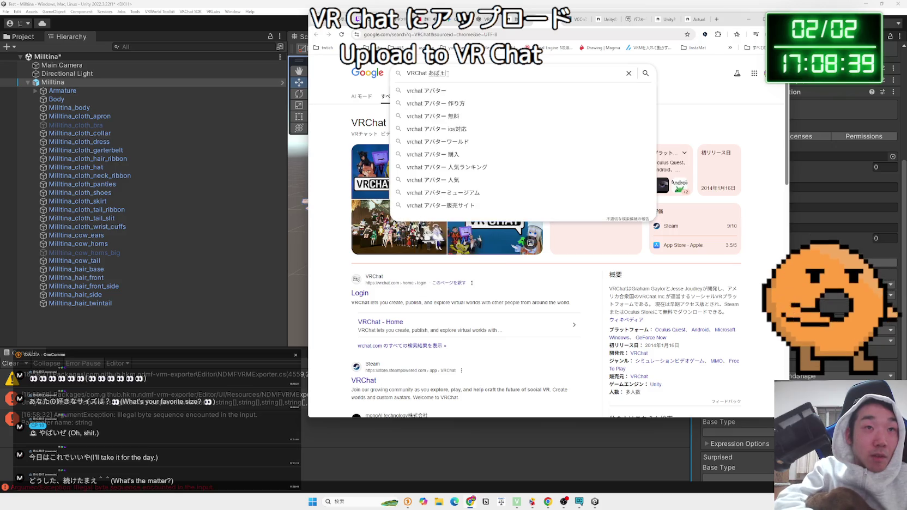
{"action": "type", "text": "o"}
Step: Search Google for 'VRChat アバター アップロード' and scroll through the vrc.wiki VCC upload guide
{"action": "key", "text": "space"}
{"action": "key", "text": "Return"}
{"action": "key", "text": "Return"}
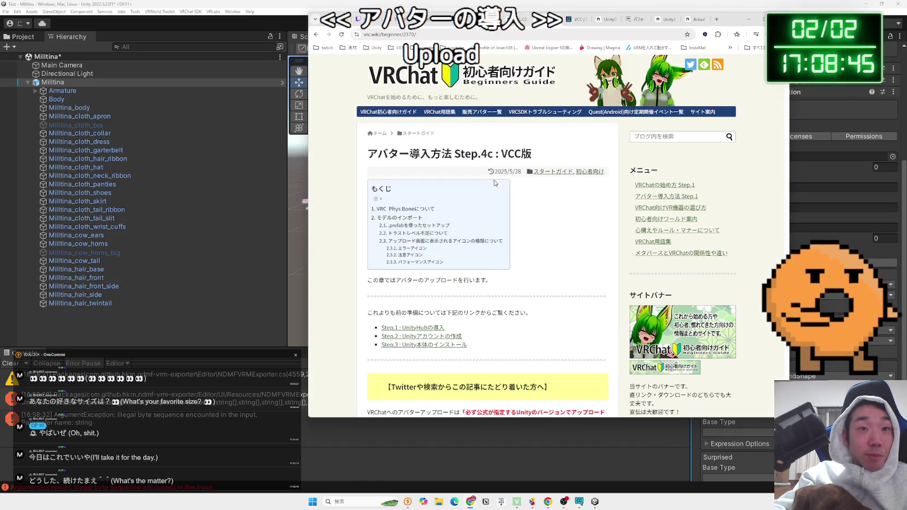
{"action": "scroll", "coordinate": [495, 183], "scroll_direction": "down", "scroll_amount": 10}
{"action": "scroll", "coordinate": [495, 184], "scroll_direction": "down", "scroll_amount": 15}
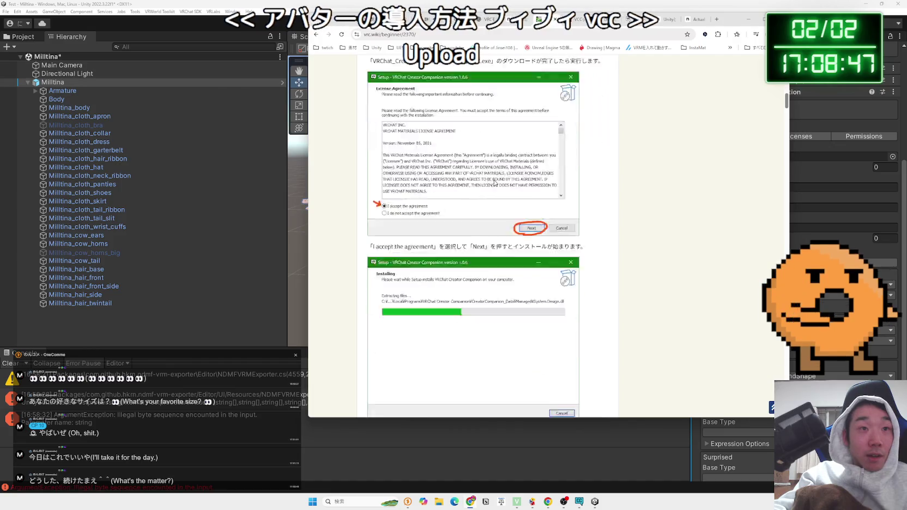
{"action": "scroll", "coordinate": [495, 185], "scroll_direction": "down", "scroll_amount": 15}
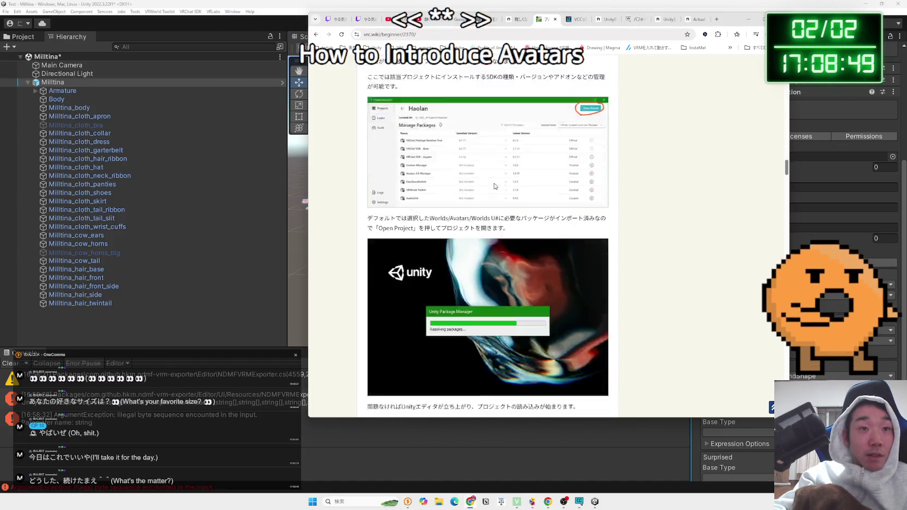
{"action": "scroll", "coordinate": [494, 186], "scroll_direction": "down", "scroll_amount": 10}
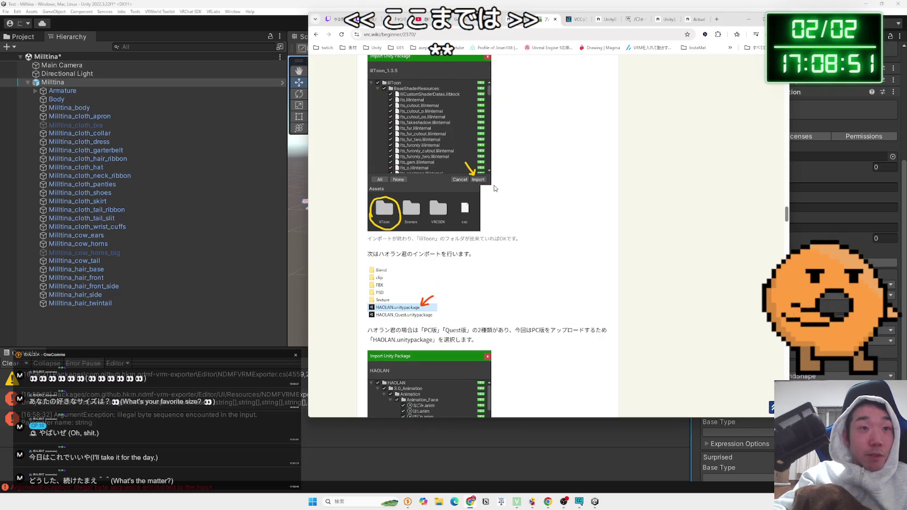
{"action": "scroll", "coordinate": [494, 188], "scroll_direction": "down", "scroll_amount": 3}
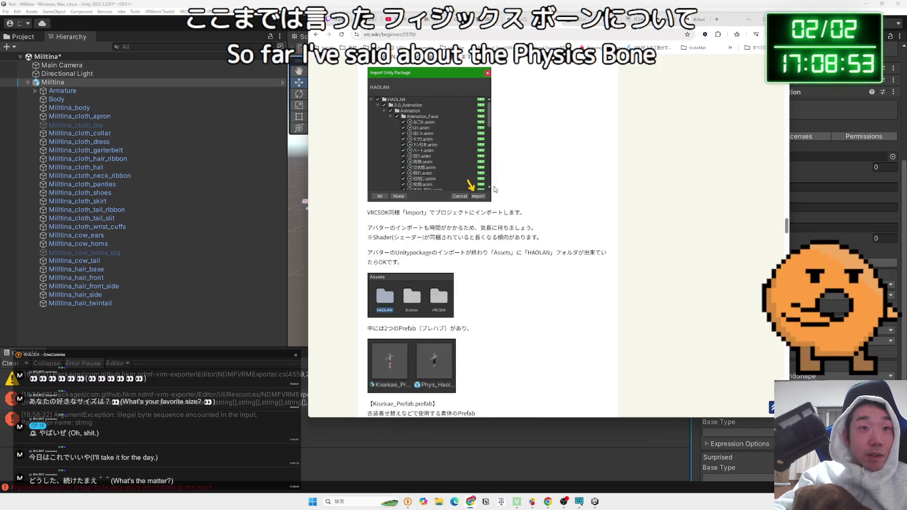
{"action": "scroll", "coordinate": [495, 188], "scroll_direction": "up", "scroll_amount": 3}
Step: Read down to the .prefab setup and VRC Phys Bone Collider note, then move Chrome aside
{"action": "left_click_drag", "start_coordinate": [379, 189], "coordinate": [482, 197]}
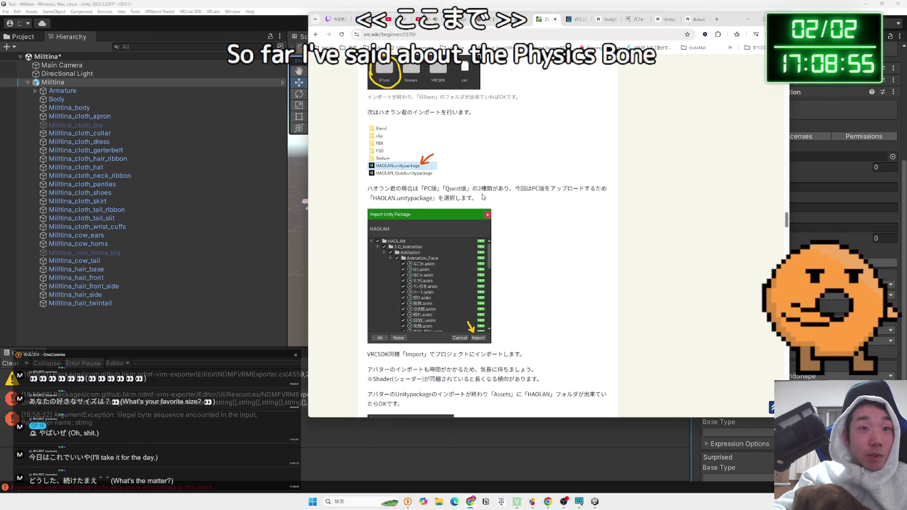
{"action": "scroll", "coordinate": [483, 197], "scroll_direction": "down", "scroll_amount": 3}
{"action": "left_click_drag", "start_coordinate": [368, 191], "coordinate": [430, 198]}
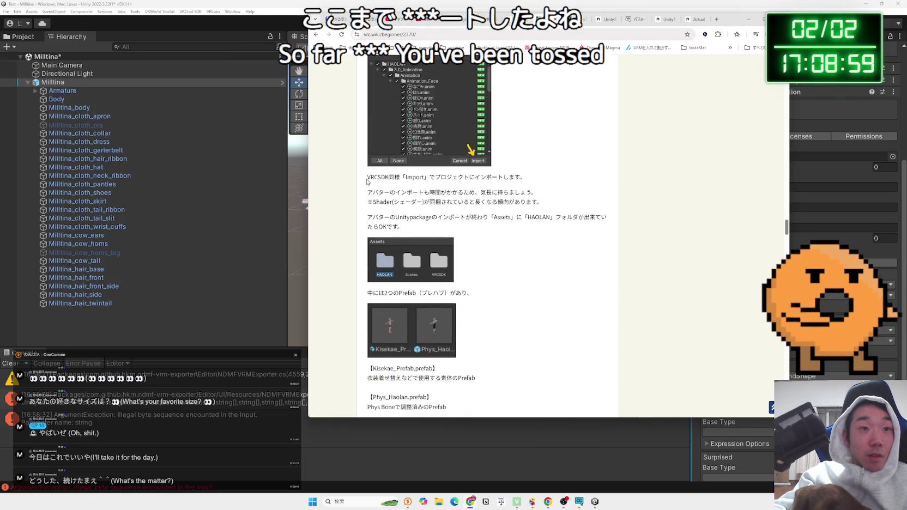
{"action": "scroll", "coordinate": [453, 228], "scroll_direction": "down", "scroll_amount": 3}
{"action": "scroll", "coordinate": [453, 229], "scroll_direction": "down", "scroll_amount": 3}
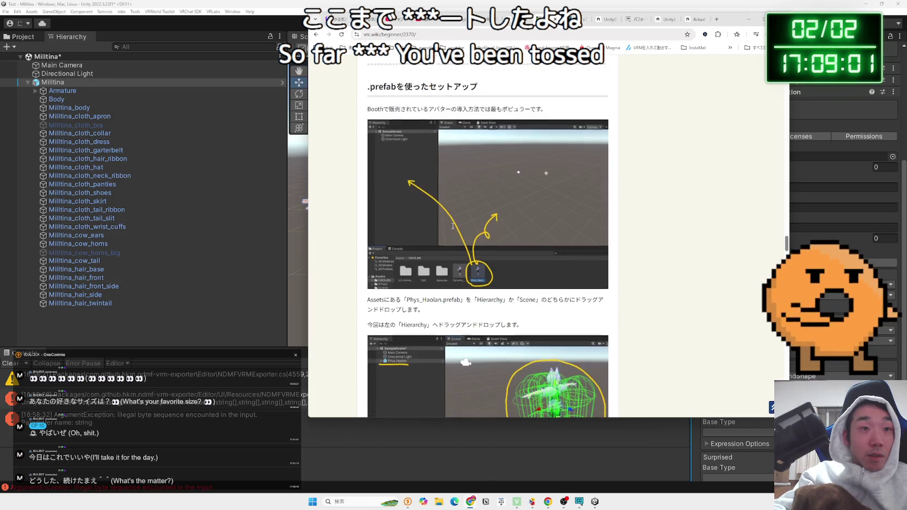
{"action": "scroll", "coordinate": [429, 200], "scroll_direction": "down", "scroll_amount": 4}
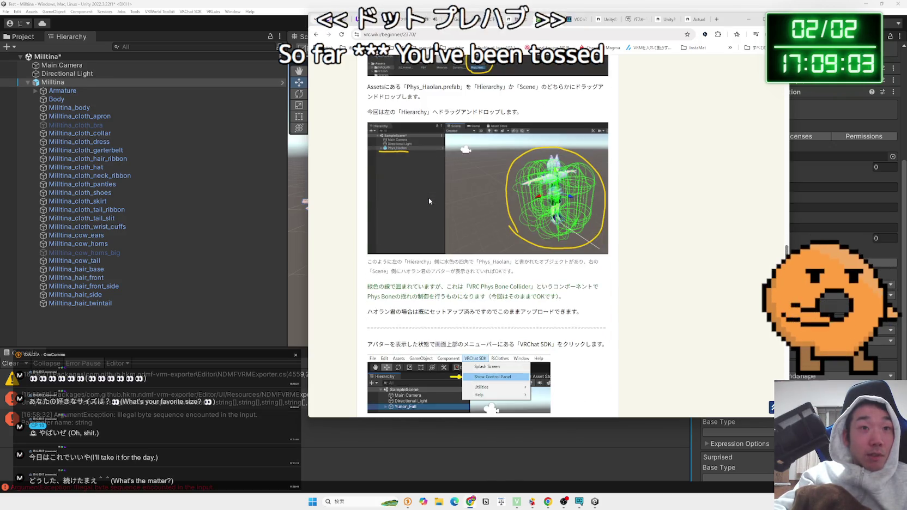
{"action": "scroll", "coordinate": [372, 178], "scroll_direction": "down", "scroll_amount": 3}
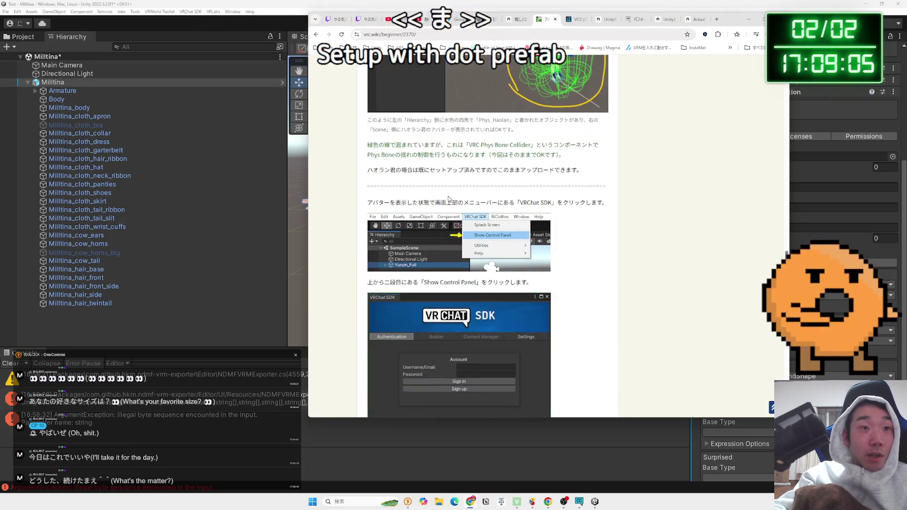
{"action": "scroll", "coordinate": [372, 179], "scroll_direction": "up", "scroll_amount": 1}
{"action": "left_click_drag", "start_coordinate": [498, 181], "coordinate": [560, 191]}
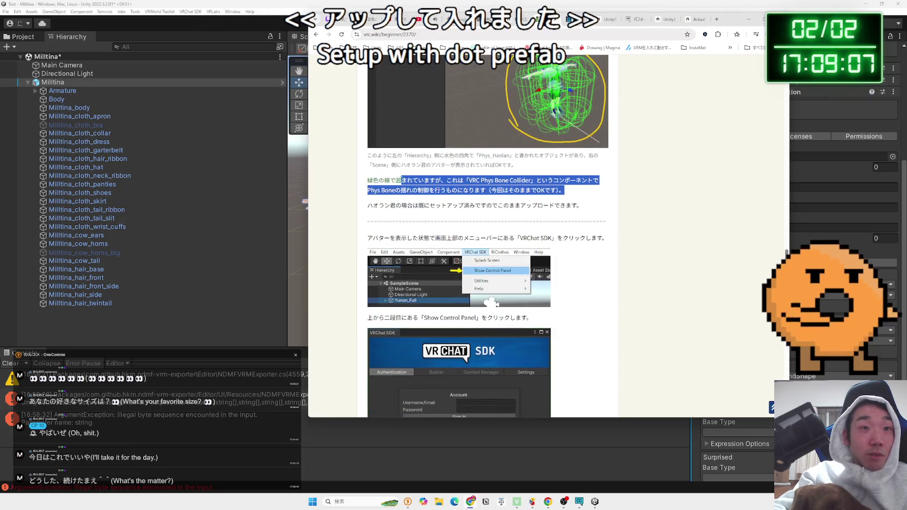
{"action": "left_click", "coordinate": [467, 180]}
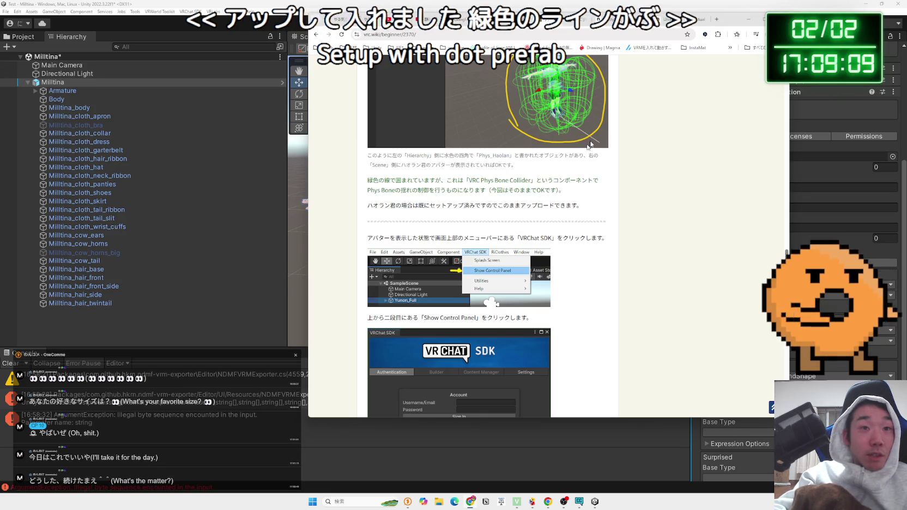
{"action": "mouse_move", "coordinate": [730, 22]}
{"action": "left_mouse_down"}
{"action": "mouse_move", "coordinate": [513, 366]}
{"action": "mouse_move", "coordinate": [621, 149]}
{"action": "mouse_move", "coordinate": [686, 80]}
{"action": "left_mouse_up"}
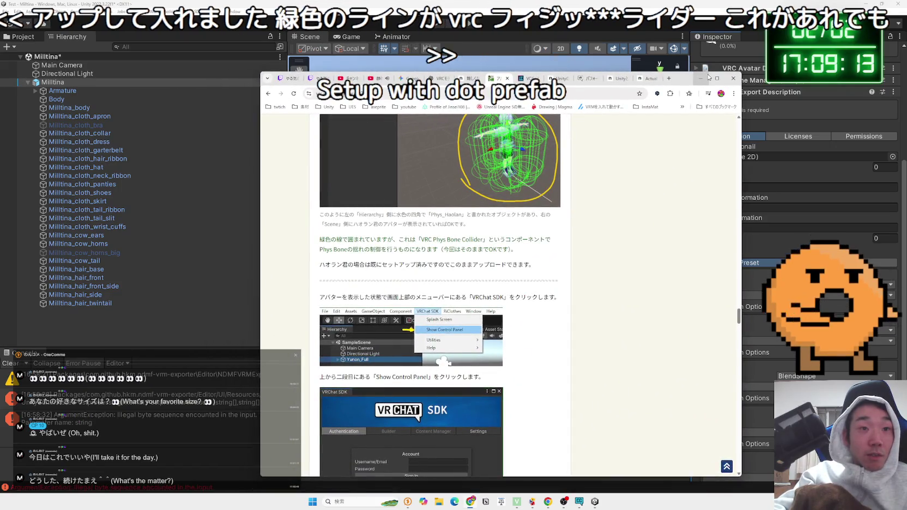
Step: Orbit Unity's scene view to inspect the Milltina avatar's arm, torso and leg colliders
{"action": "left_click", "coordinate": [701, 81]}
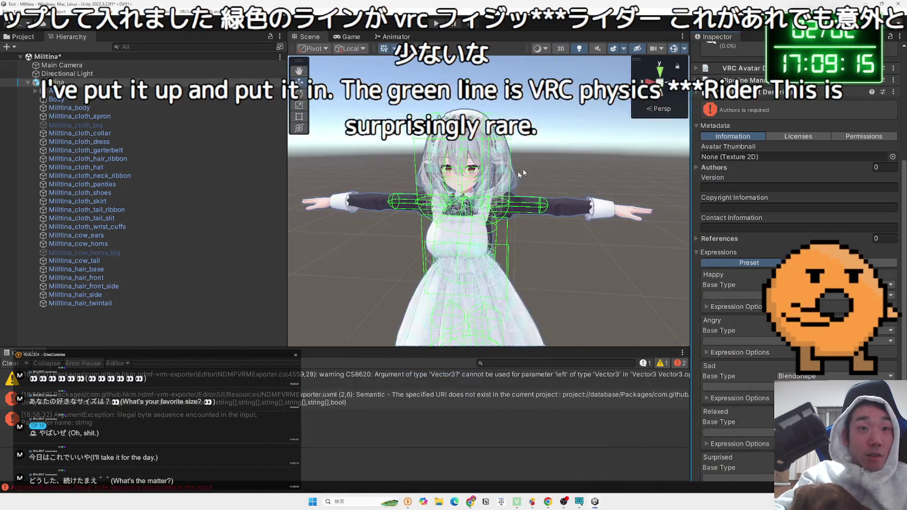
{"action": "scroll", "coordinate": [398, 205], "scroll_direction": "up", "scroll_amount": 5}
{"action": "scroll", "coordinate": [397, 205], "scroll_direction": "up", "scroll_amount": 10}
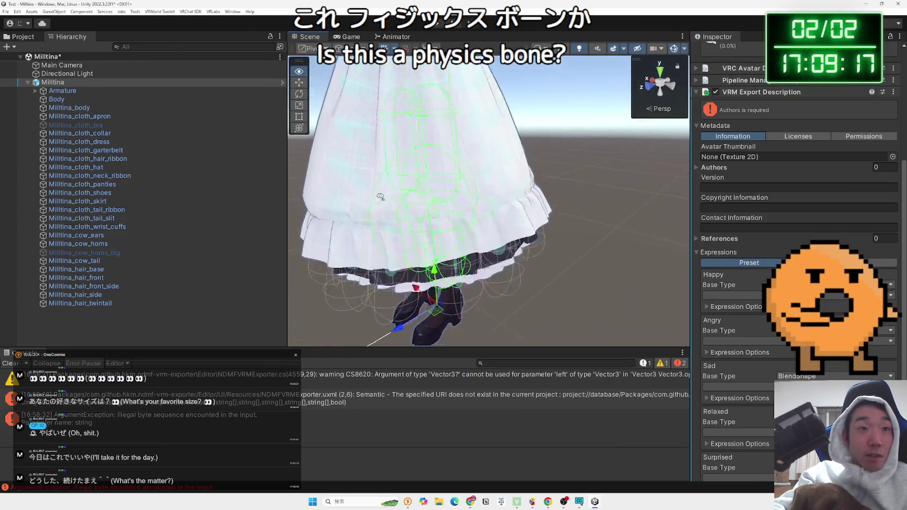
{"action": "scroll", "coordinate": [383, 178], "scroll_direction": "down", "scroll_amount": 5}
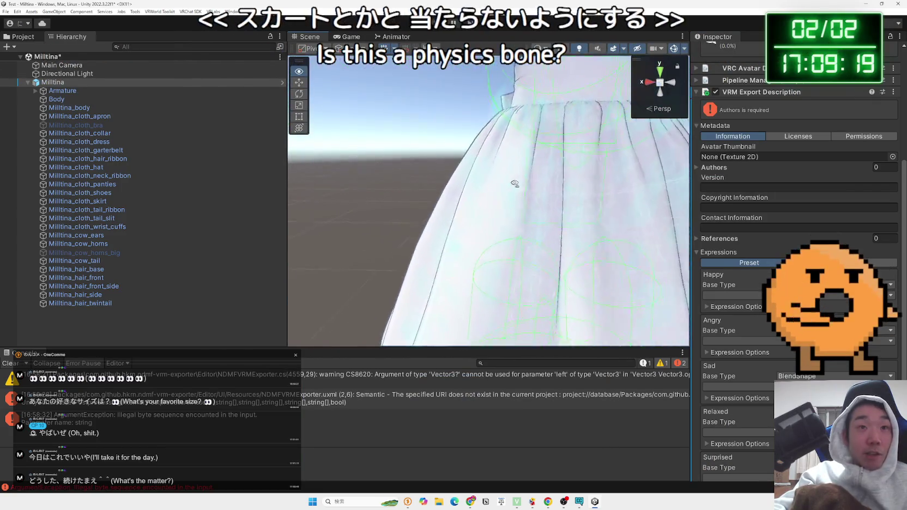
{"action": "mouse_move", "coordinate": [512, 186]}
{"action": "left_mouse_down"}
{"action": "mouse_move", "coordinate": [765, 180]}
{"action": "mouse_move", "coordinate": [774, 165]}
{"action": "mouse_move", "coordinate": [445, 171]}
{"action": "mouse_move", "coordinate": [671, 170]}
{"action": "mouse_move", "coordinate": [531, 179]}
{"action": "mouse_move", "coordinate": [488, 194]}
{"action": "left_mouse_up"}
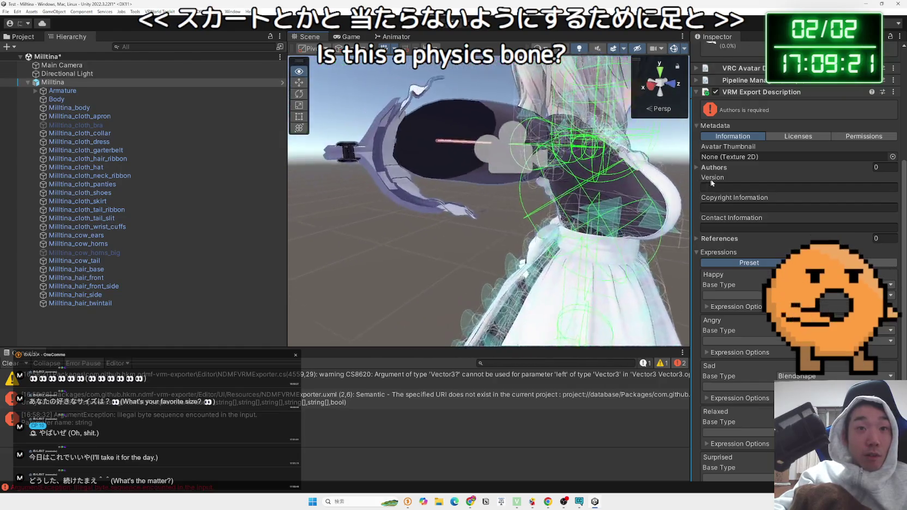
{"action": "scroll", "coordinate": [488, 194], "scroll_direction": "down", "scroll_amount": 5}
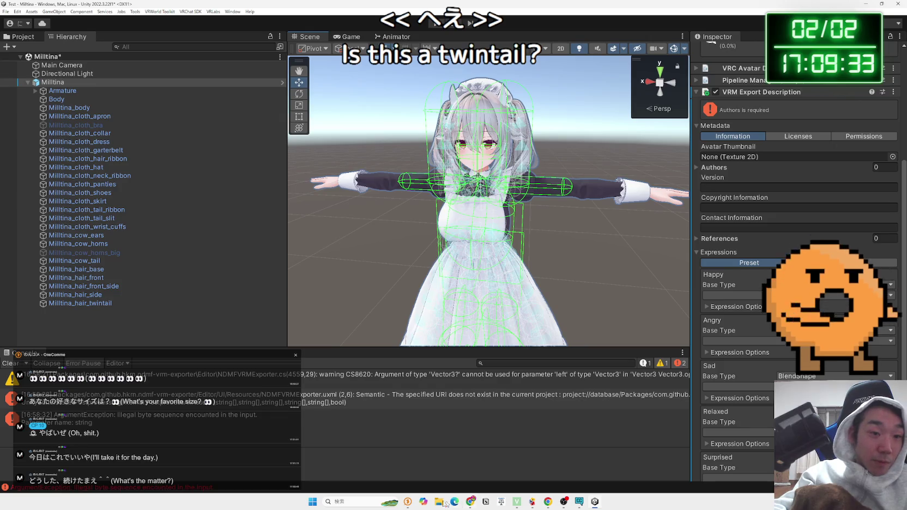
{"action": "mouse_move", "coordinate": [583, 502]}
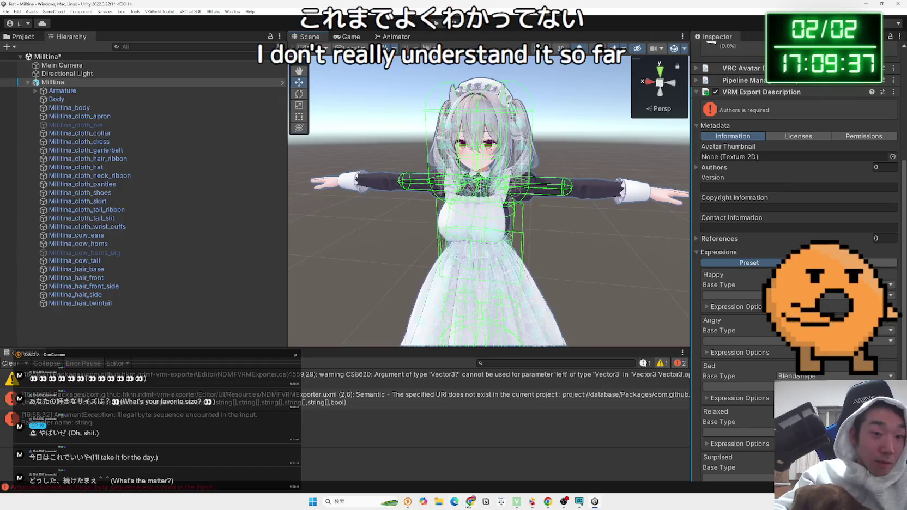
{"action": "left_click", "coordinate": [468, 502]}
Step: Highlight and read the Phys Bone and Haolan setup lines in the vrc.wiki guide
{"action": "scroll", "coordinate": [416, 218], "scroll_direction": "up", "scroll_amount": 1}
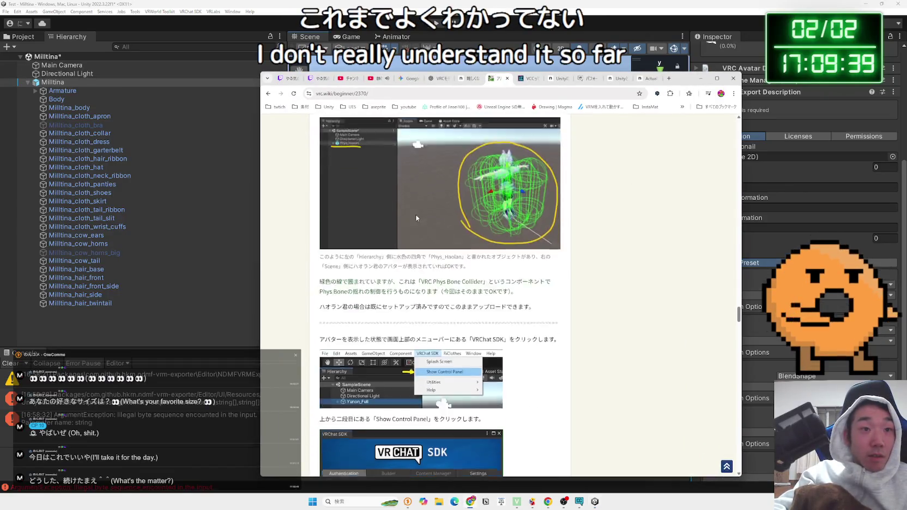
{"action": "scroll", "coordinate": [417, 218], "scroll_direction": "down", "scroll_amount": 2}
{"action": "mouse_move", "coordinate": [337, 194]}
{"action": "left_mouse_down"}
{"action": "mouse_move", "coordinate": [537, 194]}
{"action": "mouse_move", "coordinate": [555, 227]}
{"action": "left_mouse_up"}
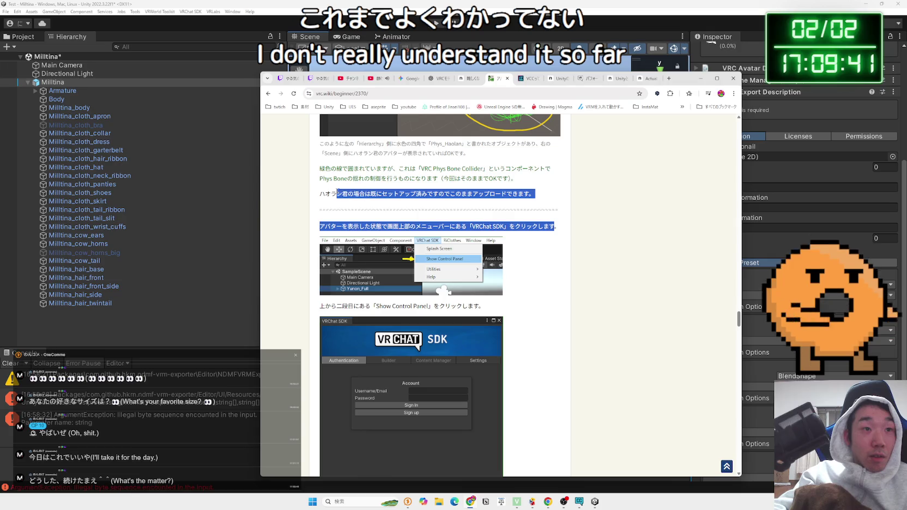
{"action": "mouse_move", "coordinate": [319, 194]}
{"action": "left_mouse_down"}
{"action": "mouse_move", "coordinate": [536, 194]}
{"action": "mouse_move", "coordinate": [320, 176]}
{"action": "left_mouse_up"}
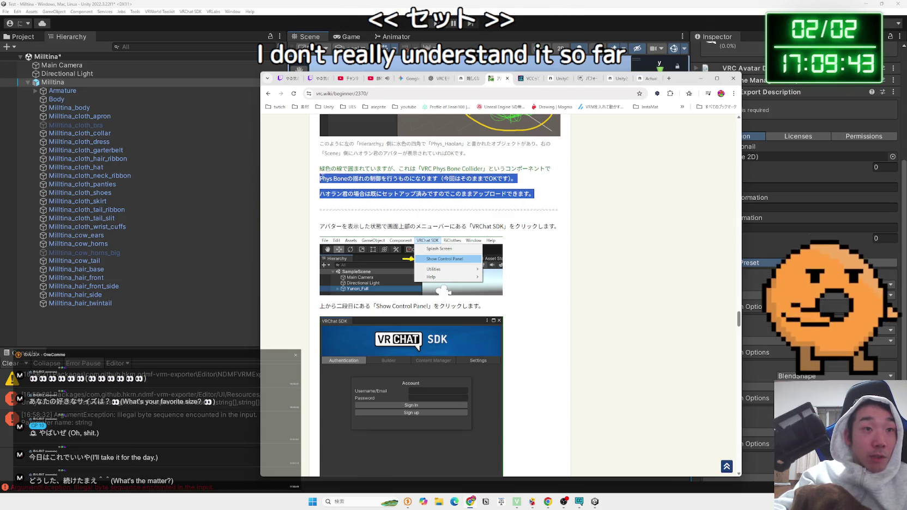
{"action": "left_click", "coordinate": [518, 180]}
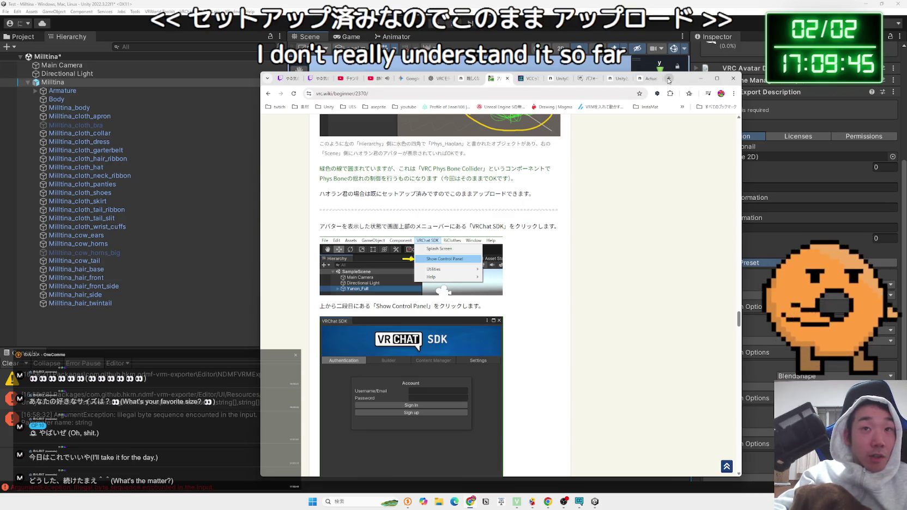
Step: Search ミルティナ VRC アップロード in a new tab and open the top note.com article
{"action": "left_click", "coordinate": [669, 79]}
{"action": "type", "text": "見るティナ"}
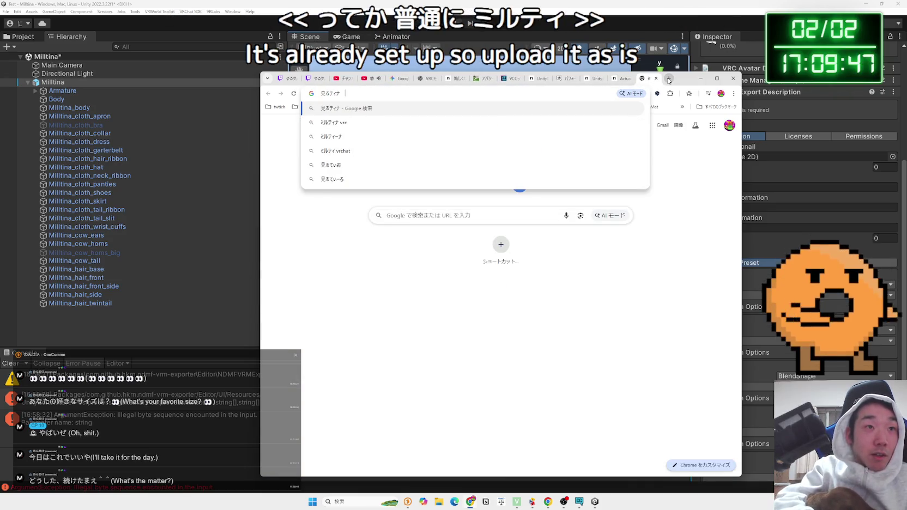
{"action": "key", "text": "BackSpace"}
{"action": "key", "text": "BackSpace"}
{"action": "key", "text": "BackSpace"}
{"action": "type", "text": "みるてぃ"}
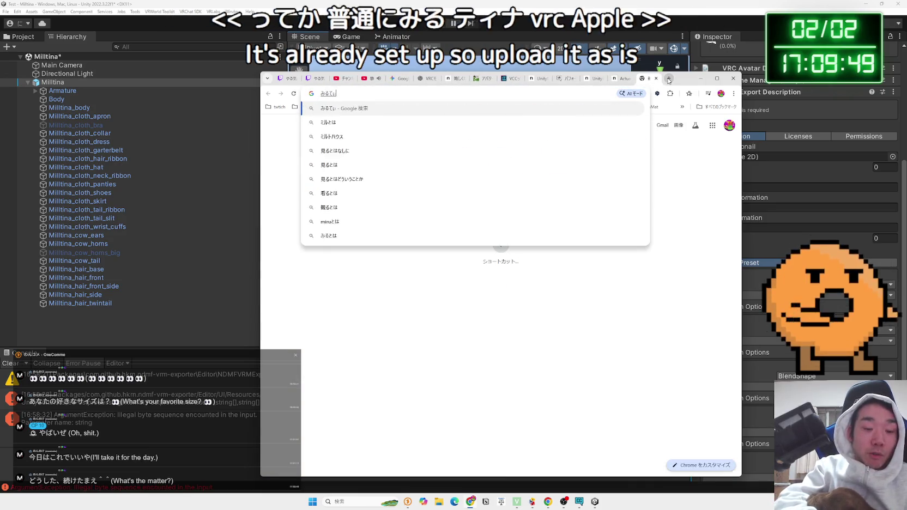
{"action": "type", "text": "ミルティナ ＶＲＣ あp"}
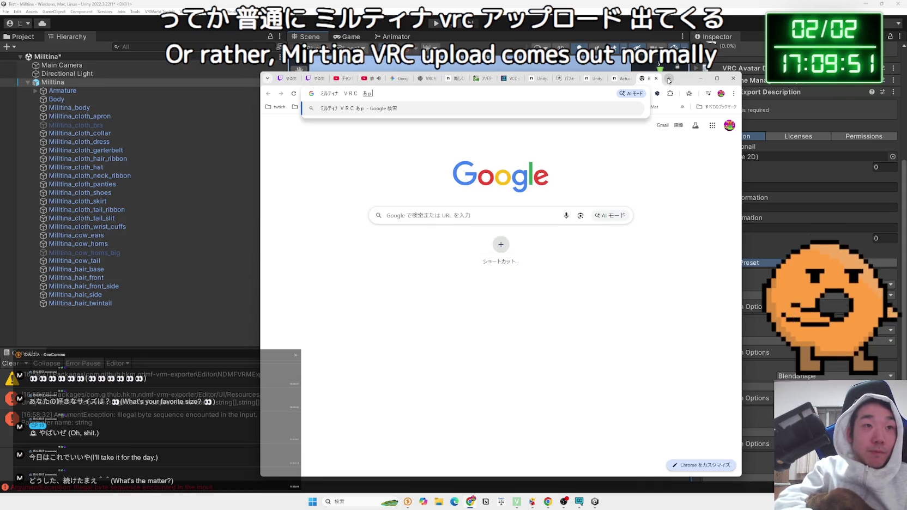
{"action": "key", "text": "BackSpace"}
{"action": "key", "text": "BackSpace"}
{"action": "type", "text": "アップロード"}
{"action": "key", "text": "Return"}
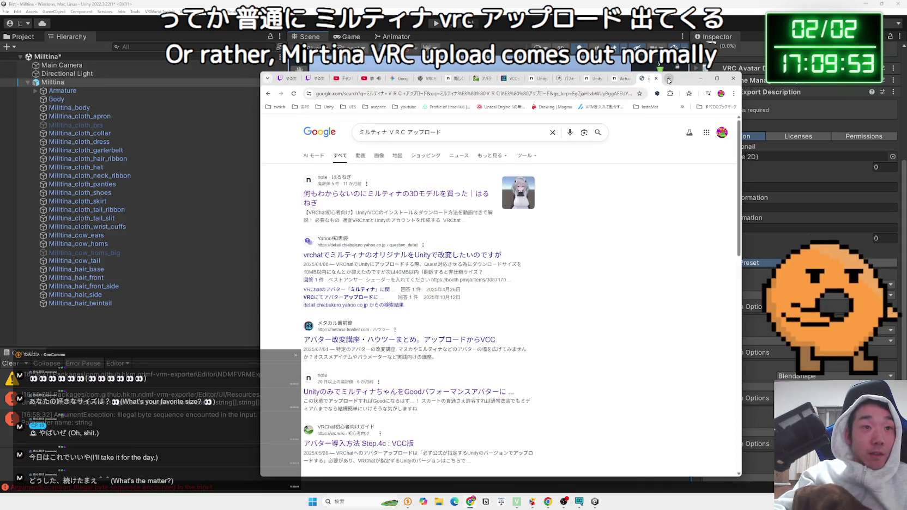
{"action": "left_click", "coordinate": [396, 194]}
Step: Read the note article's Unity setup notes, including the Unity Editor 2022.3.6f1 requirement
{"action": "scroll", "coordinate": [471, 249], "scroll_direction": "down", "scroll_amount": 5}
{"action": "scroll", "coordinate": [471, 248], "scroll_direction": "down", "scroll_amount": 8}
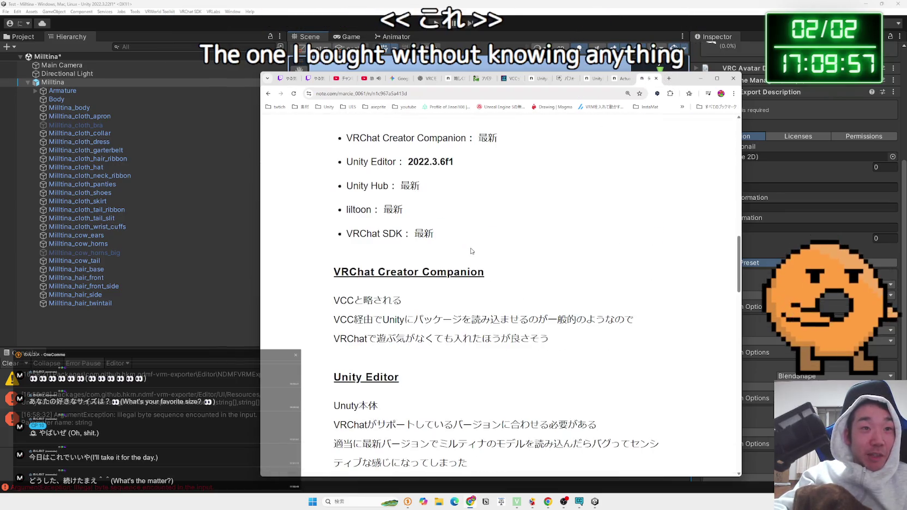
{"action": "scroll", "coordinate": [471, 251], "scroll_direction": "down", "scroll_amount": 5}
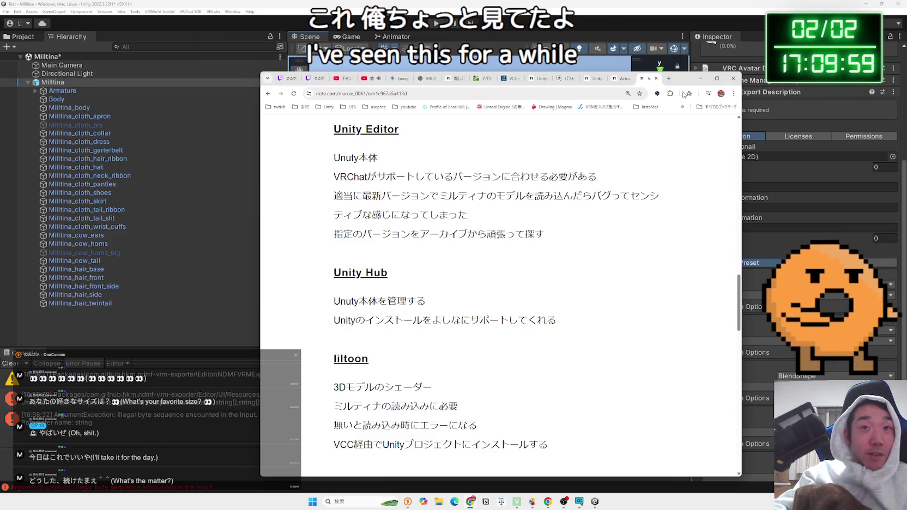
{"action": "scroll", "coordinate": [502, 245], "scroll_direction": "down", "scroll_amount": 7}
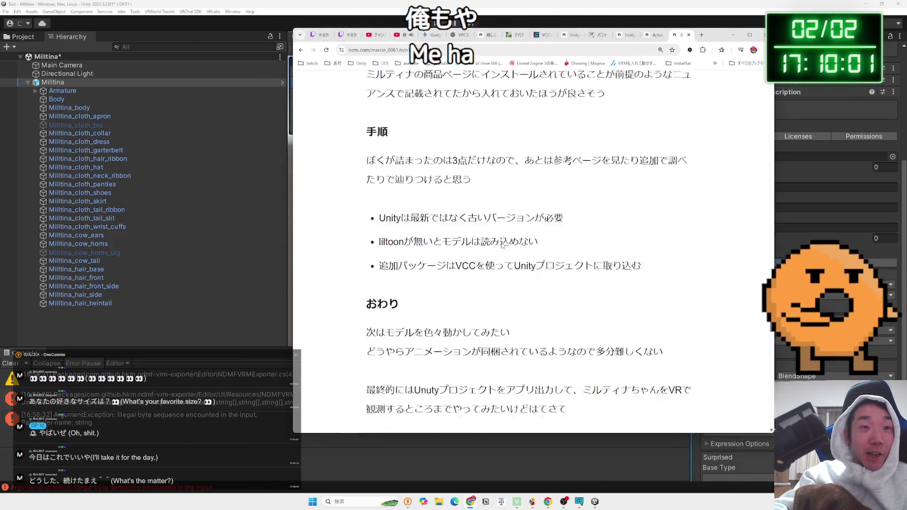
{"action": "scroll", "coordinate": [503, 245], "scroll_direction": "down", "scroll_amount": 1}
{"action": "scroll", "coordinate": [502, 210], "scroll_direction": "down", "scroll_amount": 2}
{"action": "scroll", "coordinate": [502, 210], "scroll_direction": "up", "scroll_amount": 2}
{"action": "scroll", "coordinate": [502, 211], "scroll_direction": "up", "scroll_amount": 4}
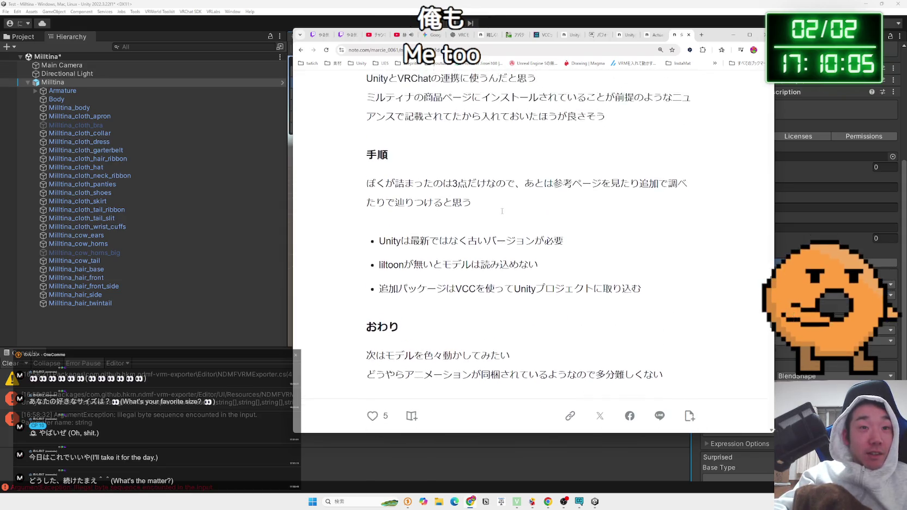
{"action": "scroll", "coordinate": [502, 213], "scroll_direction": "up", "scroll_amount": 3}
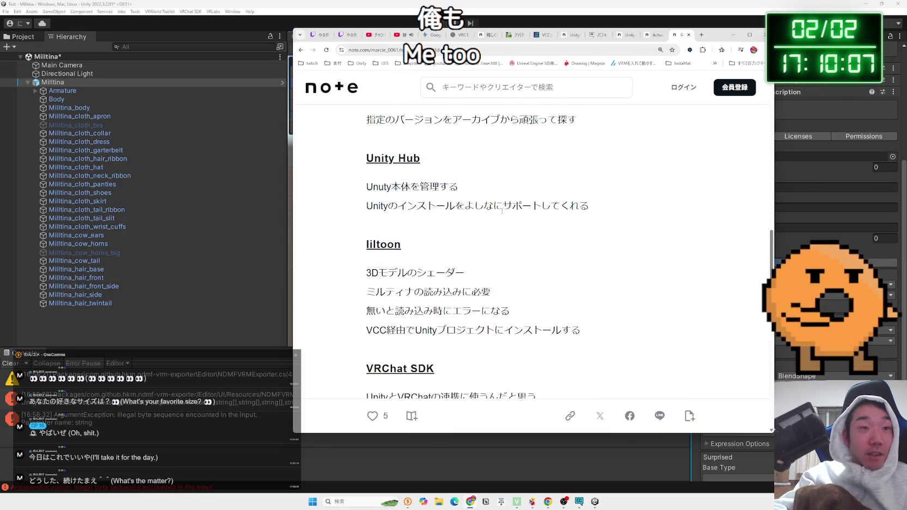
Step: Return to the search results and open the X post about uploading Milltina
{"action": "key", "text": "alt+Left"}
{"action": "scroll", "coordinate": [481, 212], "scroll_direction": "down", "scroll_amount": 3}
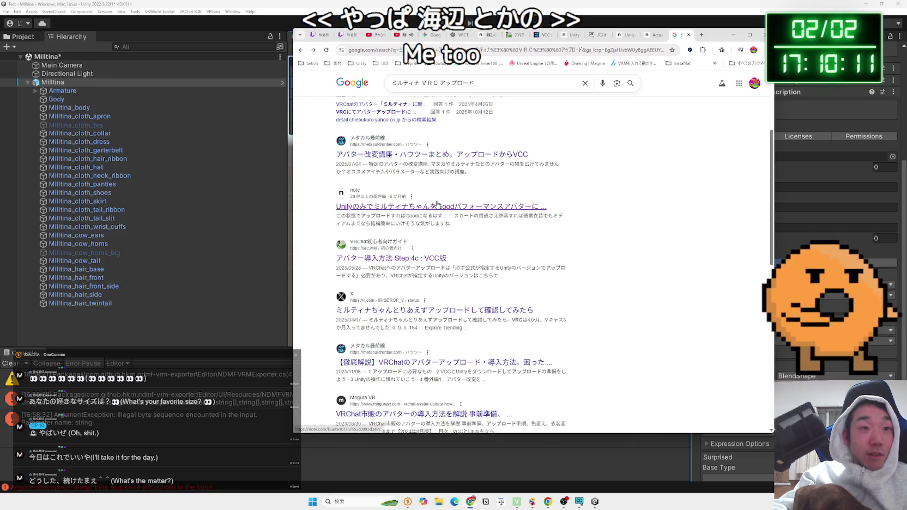
{"action": "scroll", "coordinate": [437, 204], "scroll_direction": "down", "scroll_amount": 2}
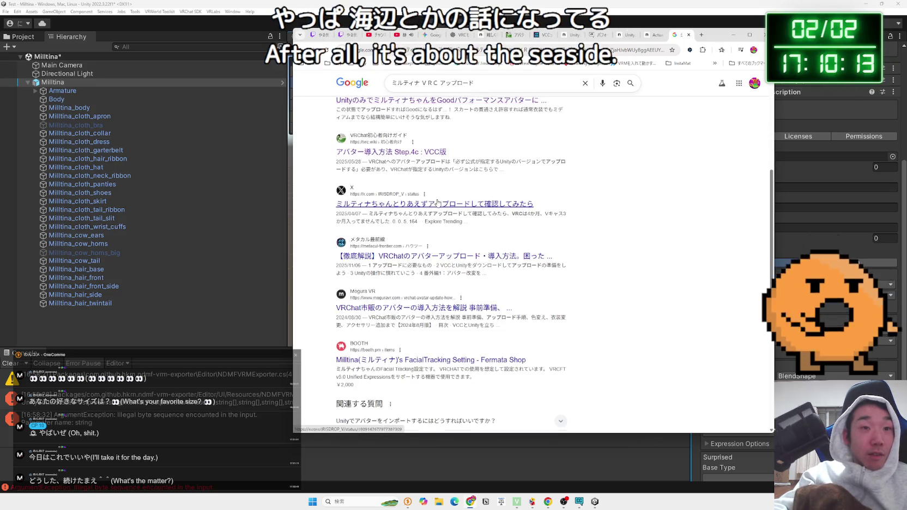
{"action": "left_click", "coordinate": [466, 203]}
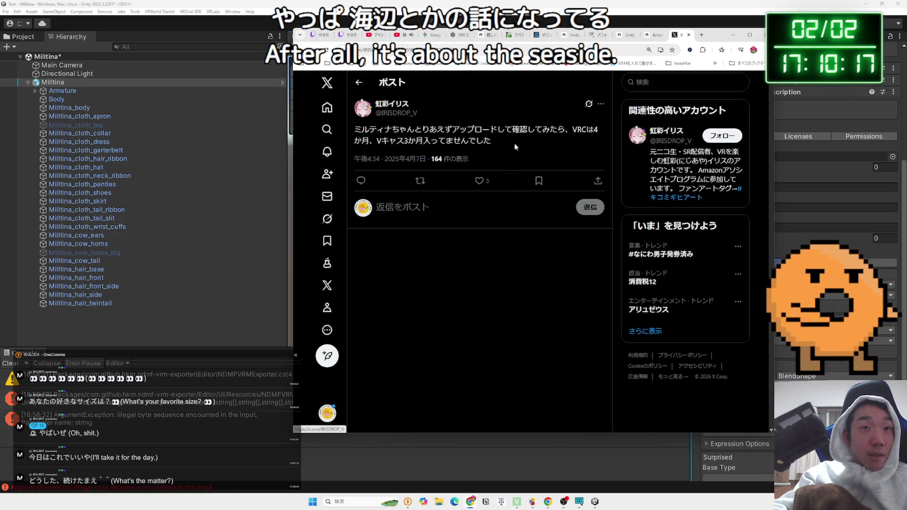
Step: Read the X post about uploading Milltina, then close it
{"action": "left_click_drag", "start_coordinate": [354, 129], "coordinate": [495, 140]}
{"action": "left_click", "coordinate": [494, 140]}
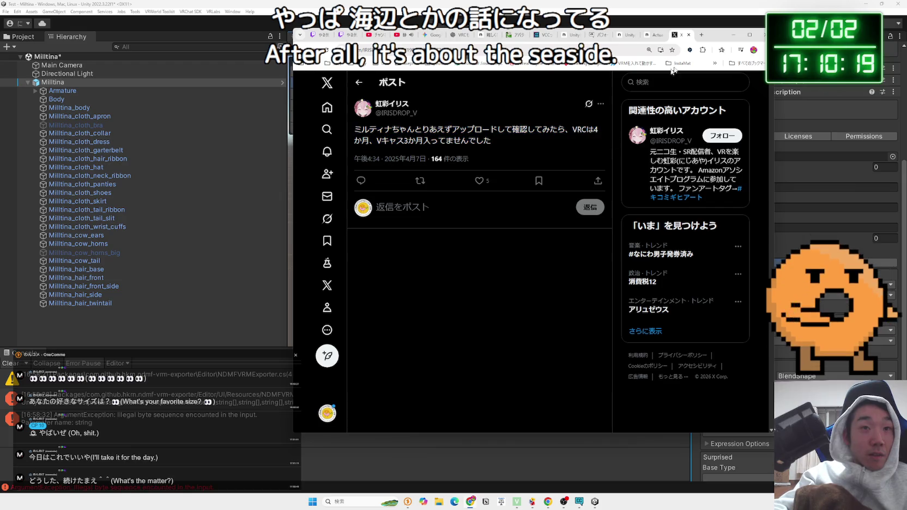
{"action": "left_click", "coordinate": [689, 35]}
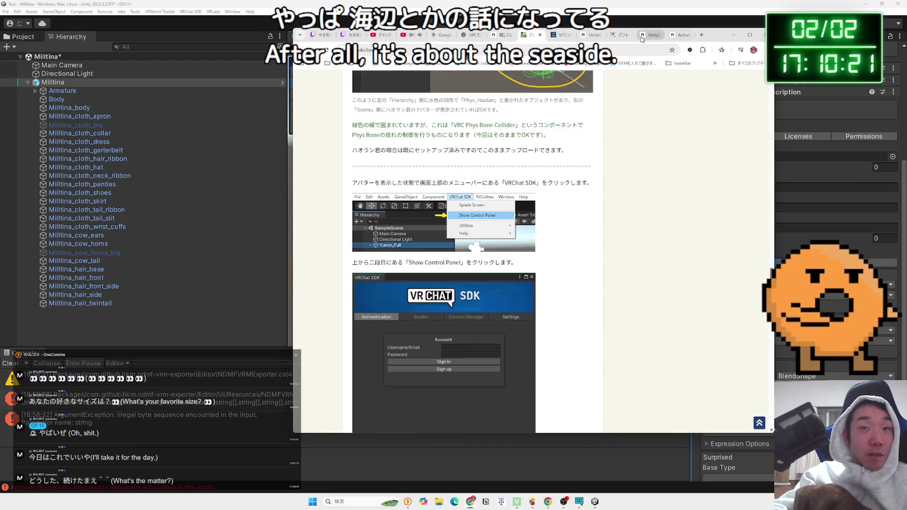
Step: Reread the VRChat SDK Show Control Panel step in the vrc.wiki guide
{"action": "left_click_drag", "start_coordinate": [403, 183], "coordinate": [587, 184]}
{"action": "left_click", "coordinate": [587, 184]}
{"action": "mouse_move", "coordinate": [358, 183]}
{"action": "left_mouse_down"}
{"action": "mouse_move", "coordinate": [588, 184]}
{"action": "mouse_move", "coordinate": [363, 184]}
{"action": "left_mouse_up"}
{"action": "left_click", "coordinate": [363, 183]}
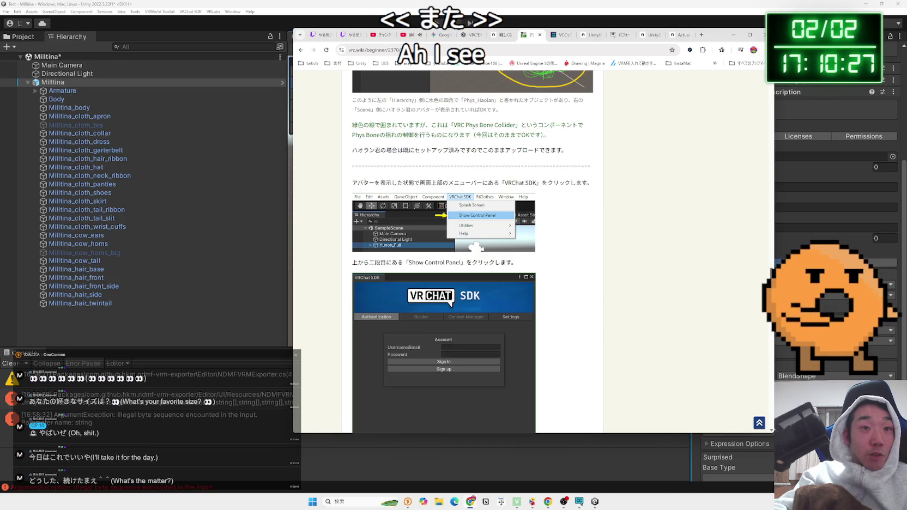
{"action": "scroll", "coordinate": [449, 204], "scroll_direction": "down", "scroll_amount": 3}
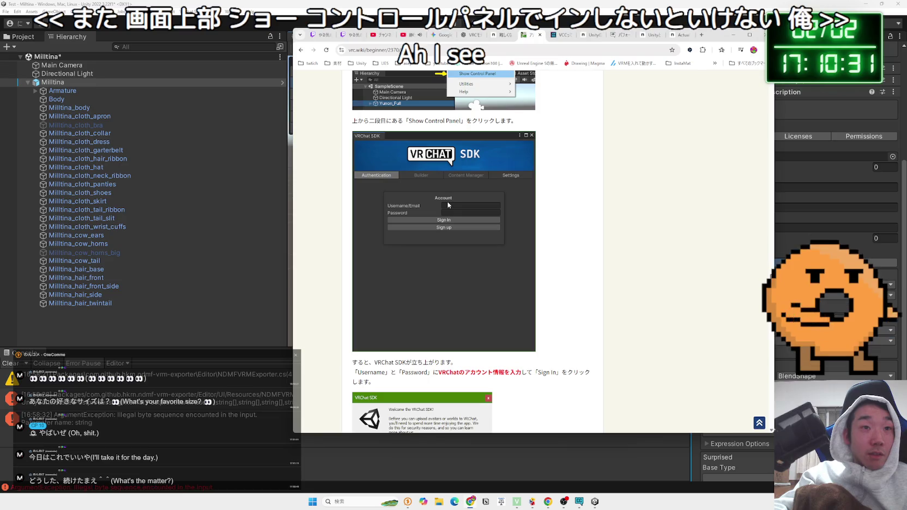
Step: Search Google for 'vrc' in a new tab, then switch the stream to the camera-only scene
{"action": "left_click", "coordinate": [702, 35]}
{"action": "type", "text": "v"}
{"action": "key", "text": "Zenkaku_Hankaku"}
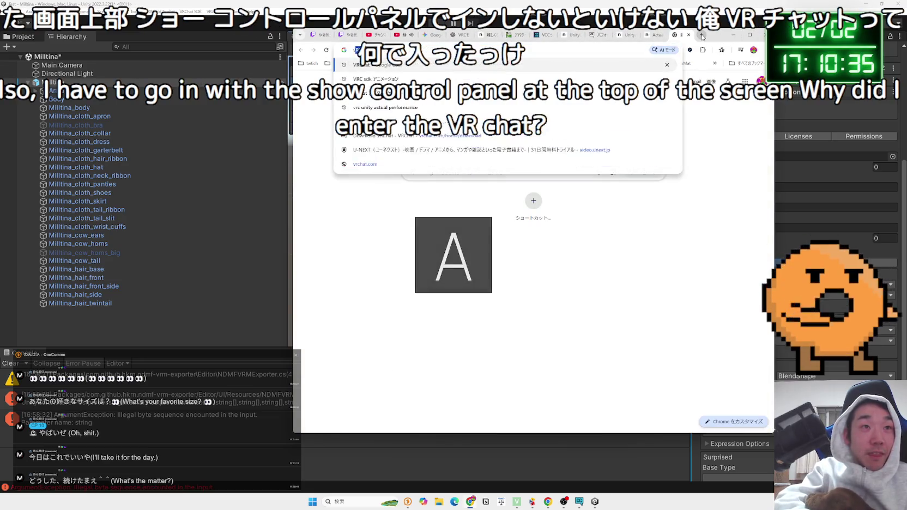
{"action": "type", "text": "rc"}
{"action": "key", "text": "Return"}
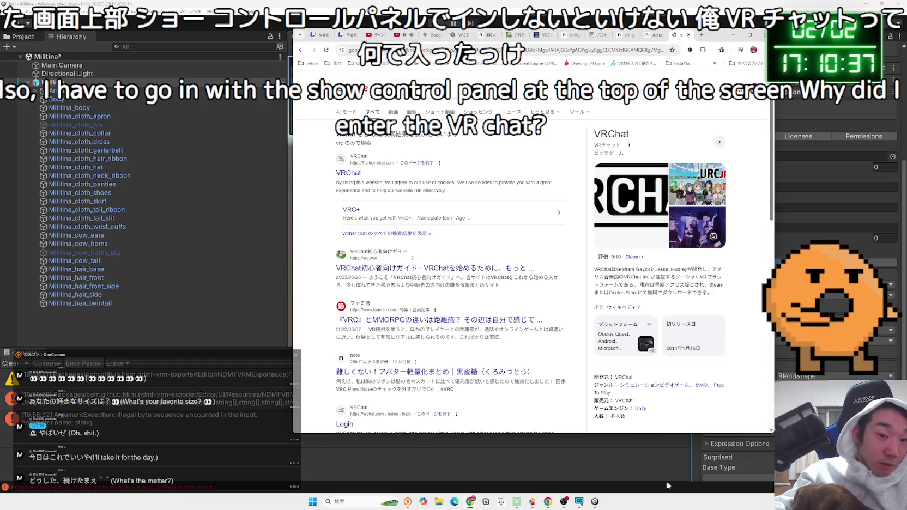
{"action": "left_click", "coordinate": [593, 503]}
{"action": "left_click", "coordinate": [482, 438]}
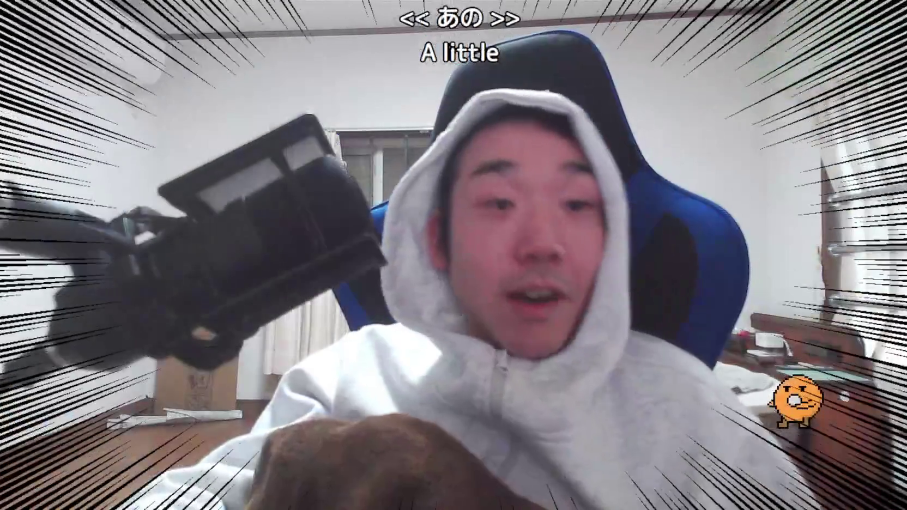
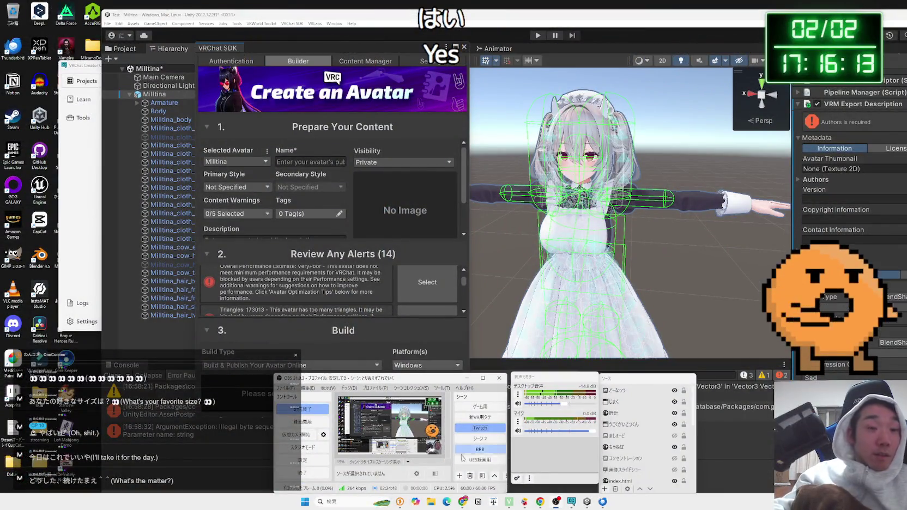
Step: Find the New User trust-level requirement in the vrc.wiki guide's トラストレベル section
{"action": "left_click", "coordinate": [464, 502]}
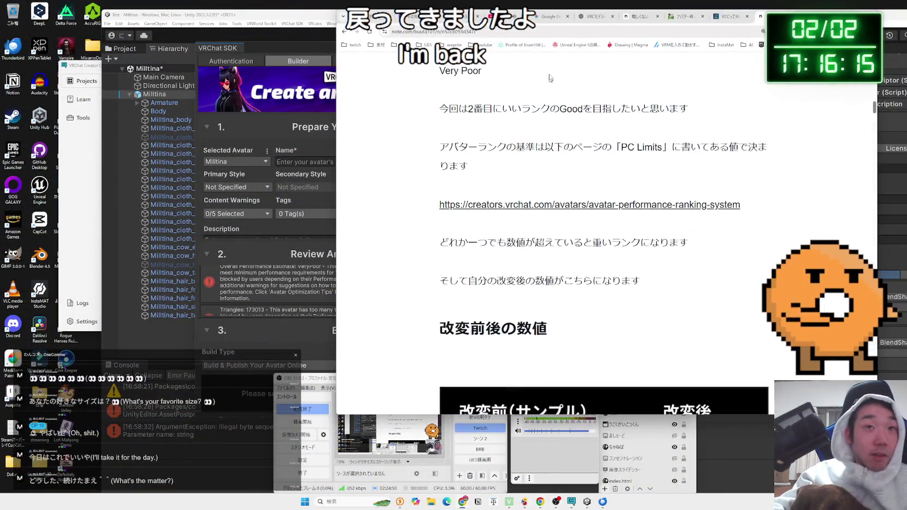
{"action": "left_click", "coordinate": [597, 16]}
{"action": "left_click", "coordinate": [649, 17]}
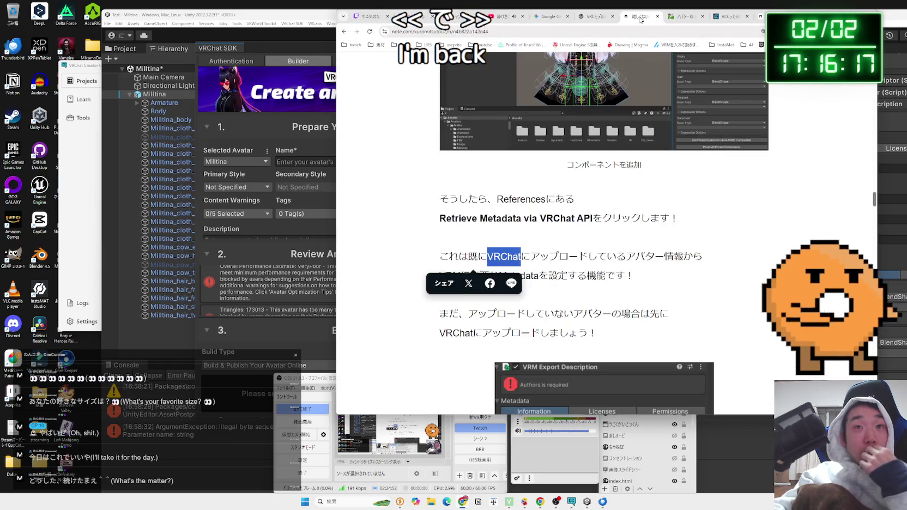
{"action": "left_click", "coordinate": [674, 17]}
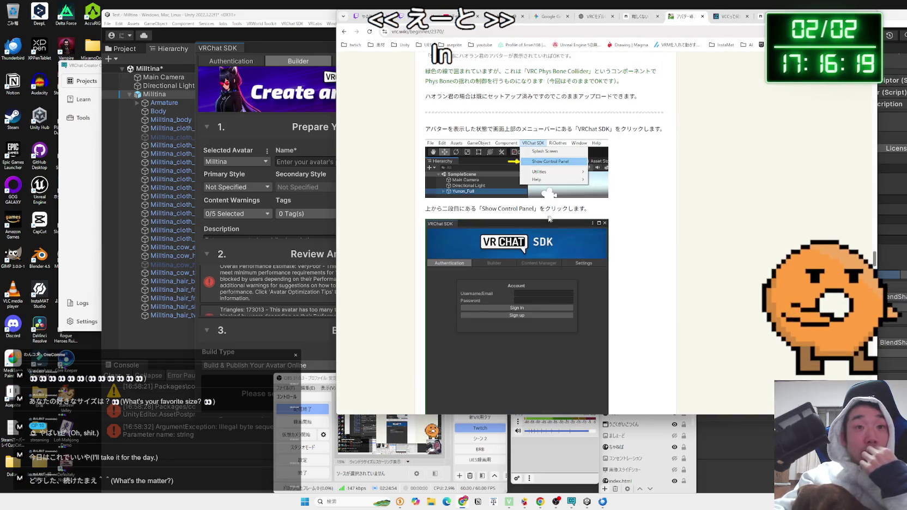
{"action": "scroll", "coordinate": [533, 222], "scroll_direction": "down", "scroll_amount": 5}
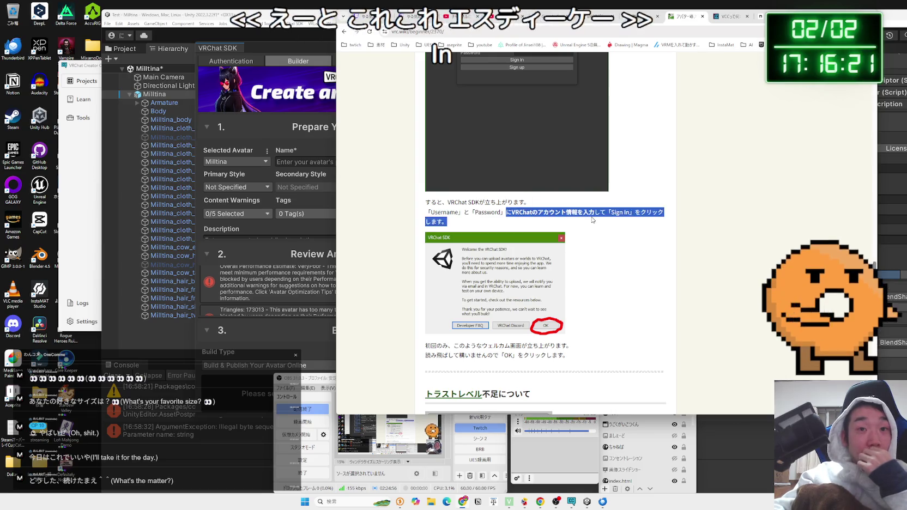
{"action": "scroll", "coordinate": [574, 220], "scroll_direction": "down", "scroll_amount": 3}
{"action": "scroll", "coordinate": [574, 220], "scroll_direction": "down", "scroll_amount": 2}
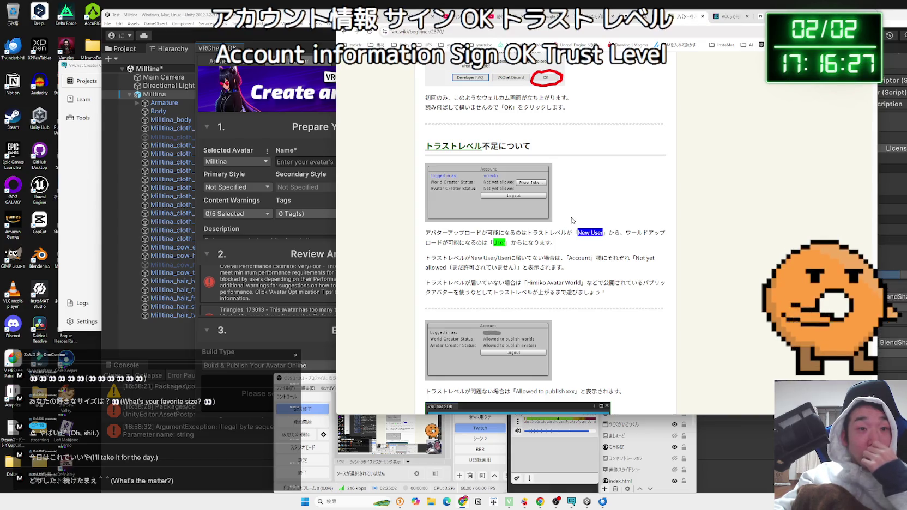
{"action": "left_click_drag", "start_coordinate": [429, 236], "coordinate": [546, 245]}
{"action": "left_click", "coordinate": [547, 245]}
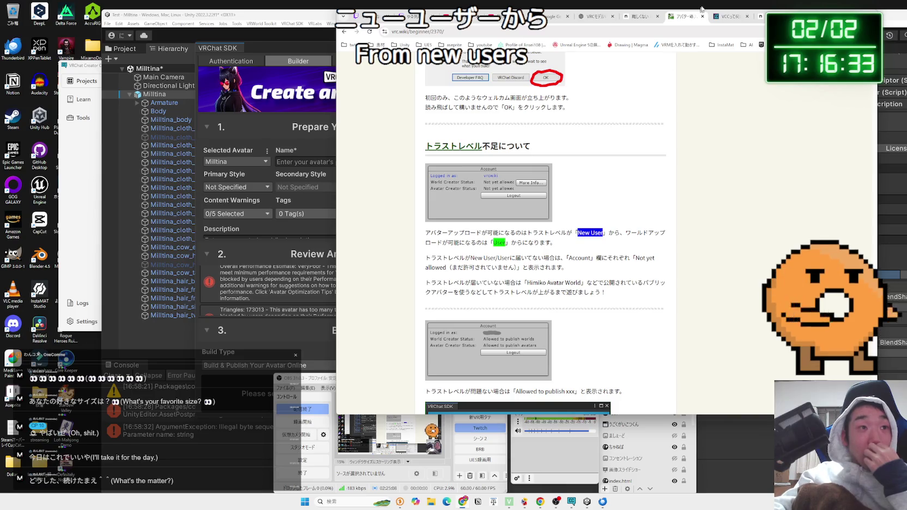
Step: Return to Unity and collapse '1. Prepare Your Content' to show the 14 review alerts
{"action": "mouse_move", "coordinate": [627, 16]}
{"action": "left_mouse_down"}
{"action": "mouse_move", "coordinate": [724, 50]}
{"action": "mouse_move", "coordinate": [608, 32]}
{"action": "left_mouse_up"}
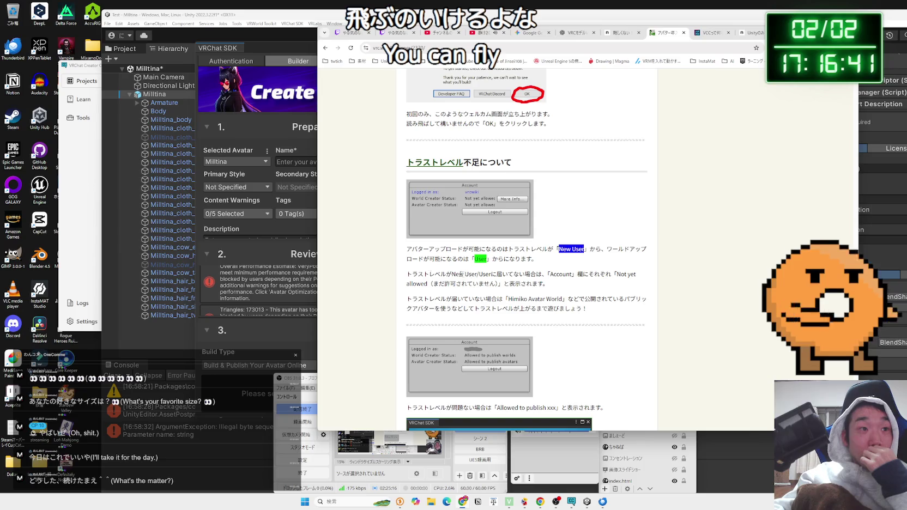
{"action": "left_click", "coordinate": [253, 130]}
{"action": "scroll", "coordinate": [296, 241], "scroll_direction": "up", "scroll_amount": 2}
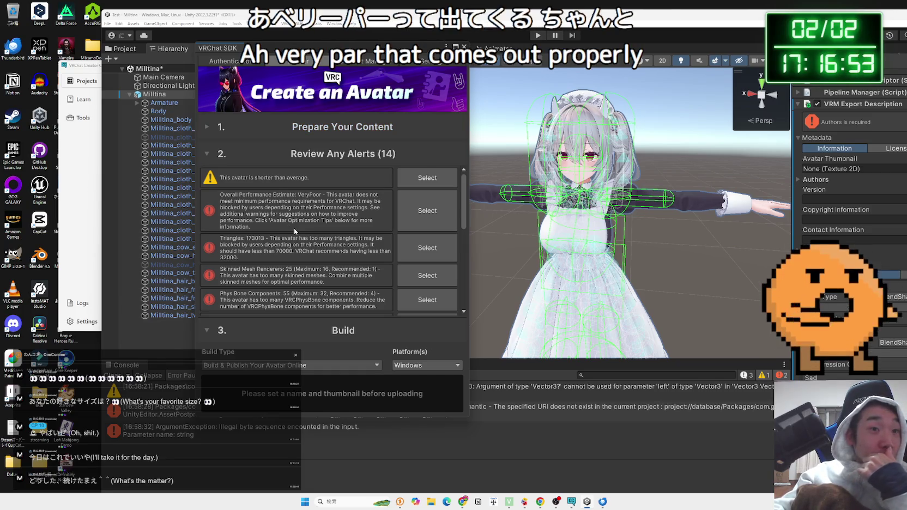
{"action": "scroll", "coordinate": [294, 230], "scroll_direction": "down", "scroll_amount": 5}
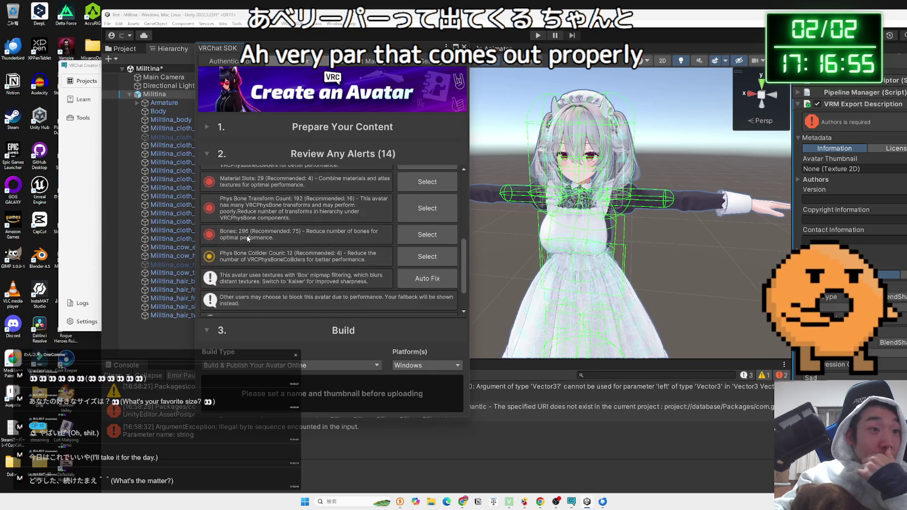
{"action": "scroll", "coordinate": [248, 238], "scroll_direction": "up", "scroll_amount": 1}
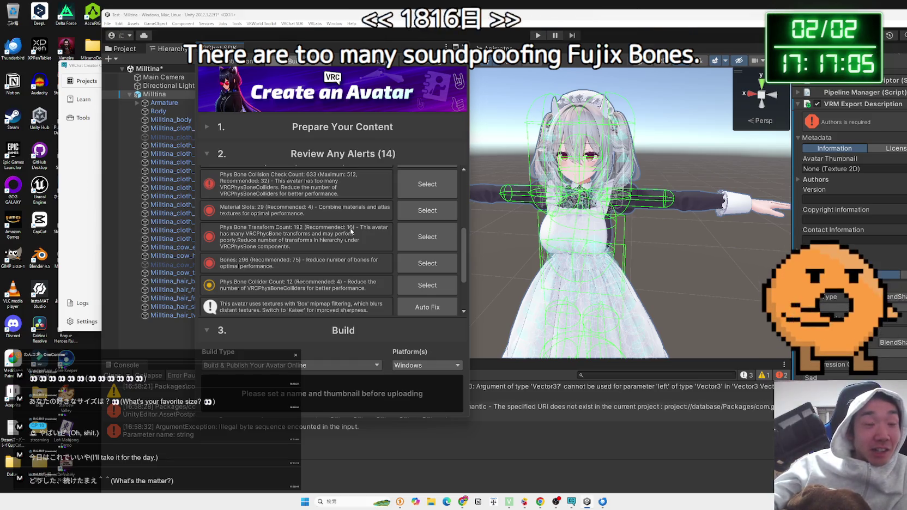
{"action": "scroll", "coordinate": [294, 235], "scroll_direction": "down", "scroll_amount": 3}
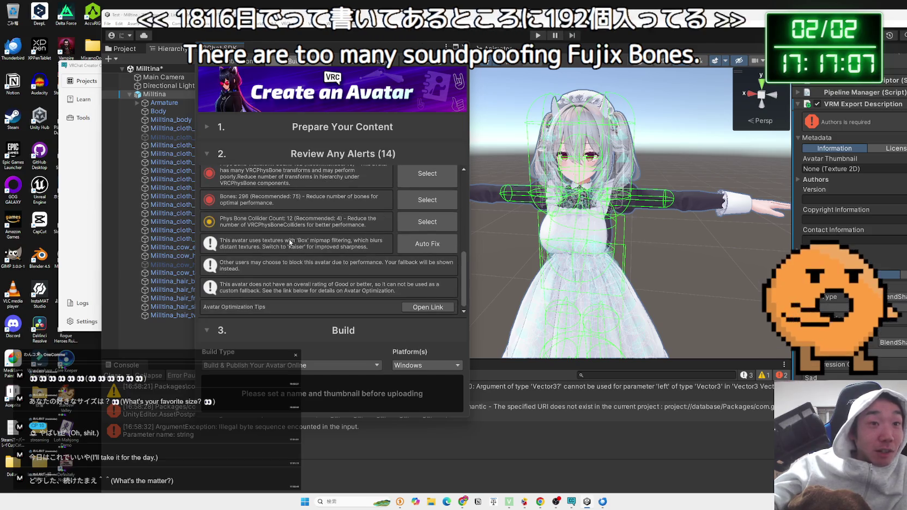
{"action": "scroll", "coordinate": [298, 190], "scroll_direction": "up", "scroll_amount": 5}
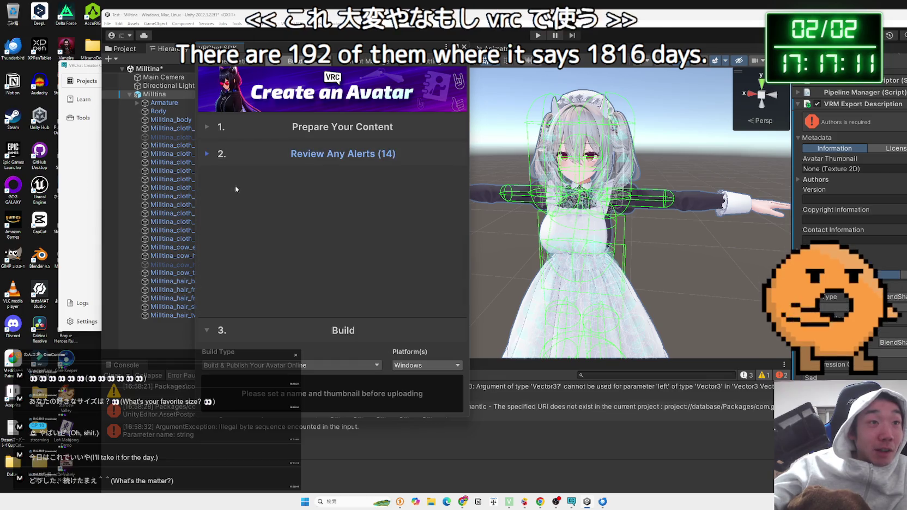
{"action": "scroll", "coordinate": [223, 205], "scroll_direction": "down", "scroll_amount": 3}
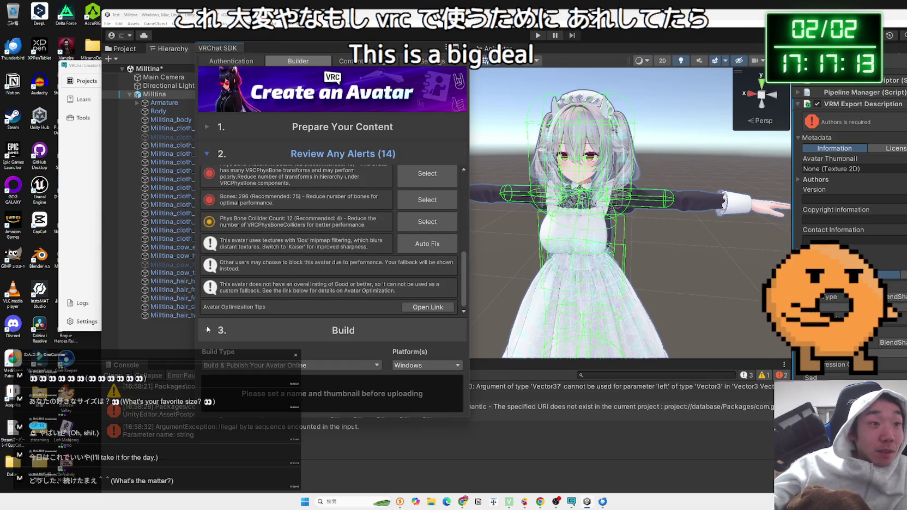
Step: Collapse the alerts and expand '1. Prepare Your Content' to name the avatar 'aaa', leaving content warnings unset
{"action": "left_click", "coordinate": [207, 154]}
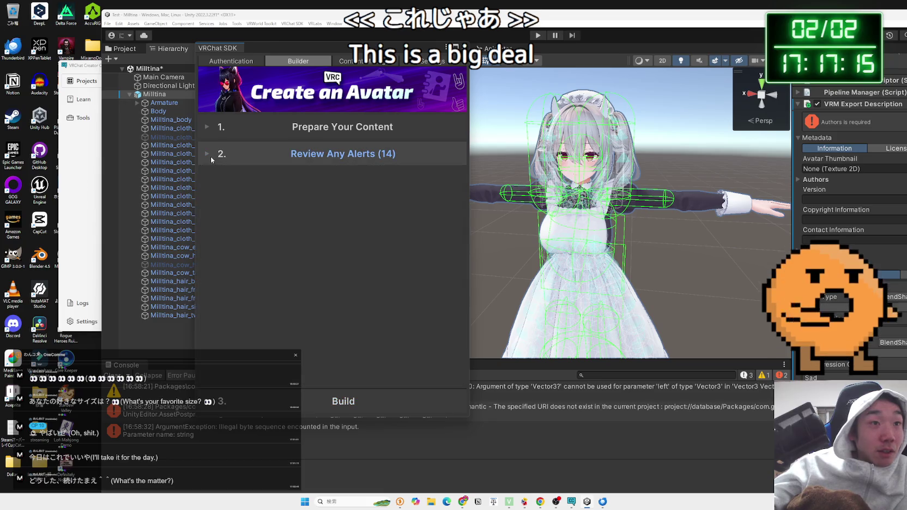
{"action": "left_click", "coordinate": [208, 128]}
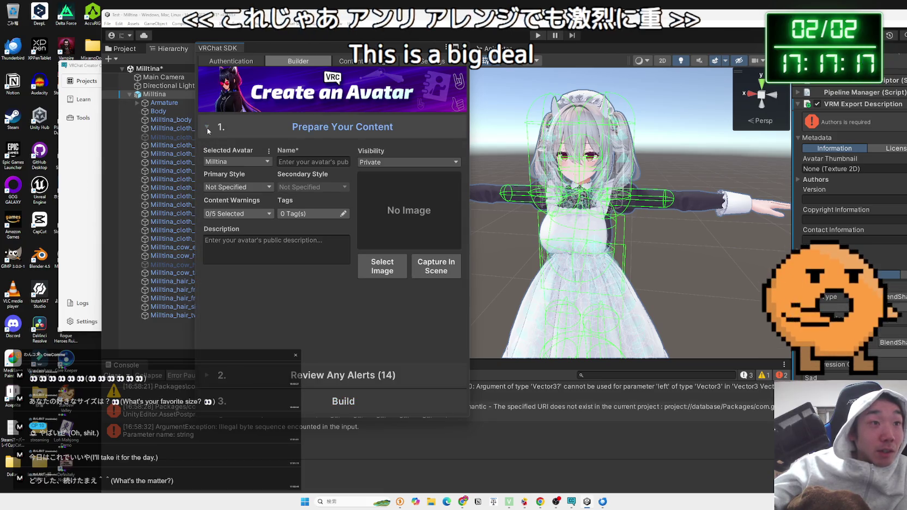
{"action": "left_click", "coordinate": [288, 161]}
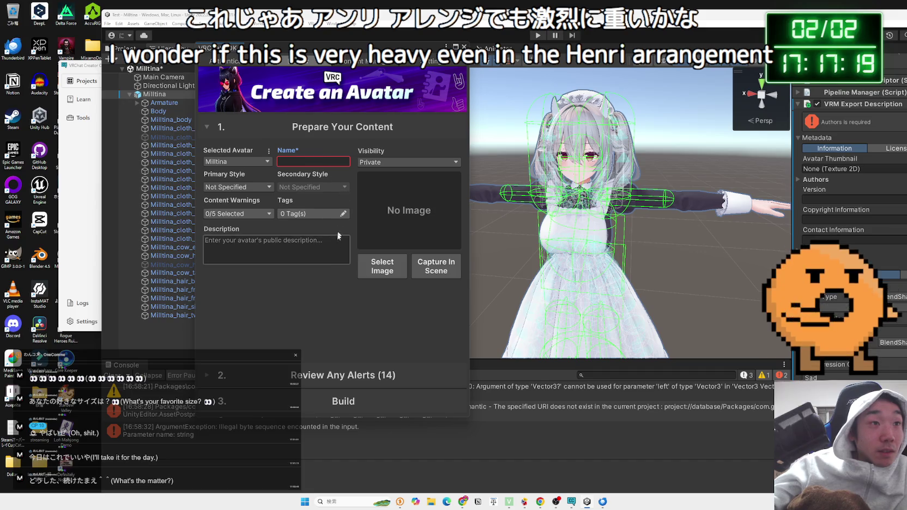
{"action": "left_click", "coordinate": [317, 276]}
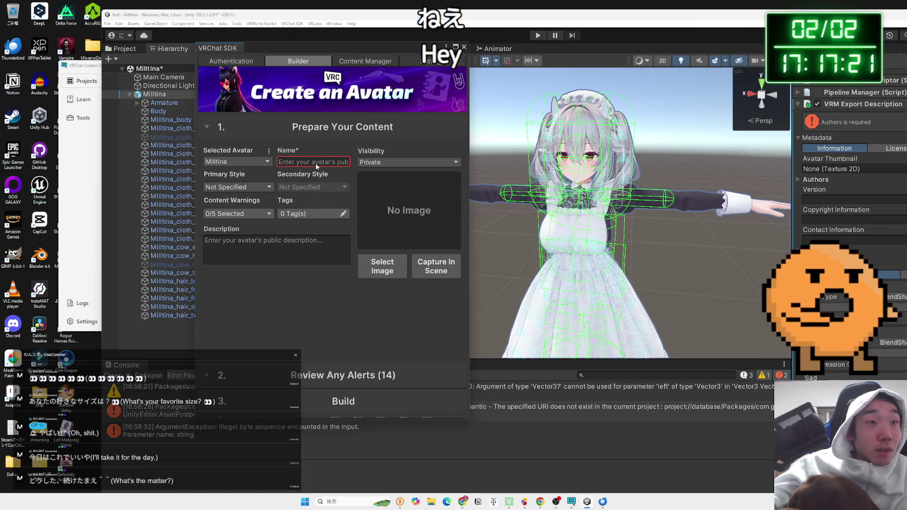
{"action": "left_click", "coordinate": [321, 159]}
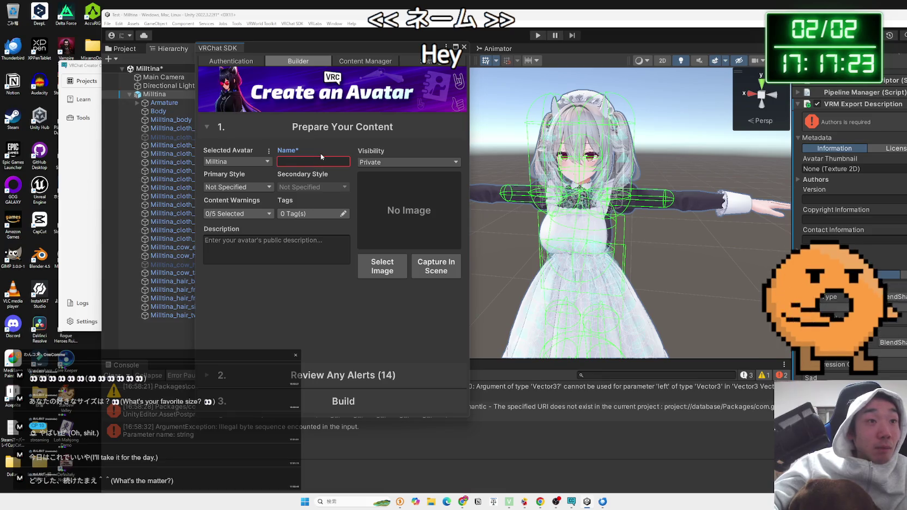
{"action": "left_click", "coordinate": [316, 248]}
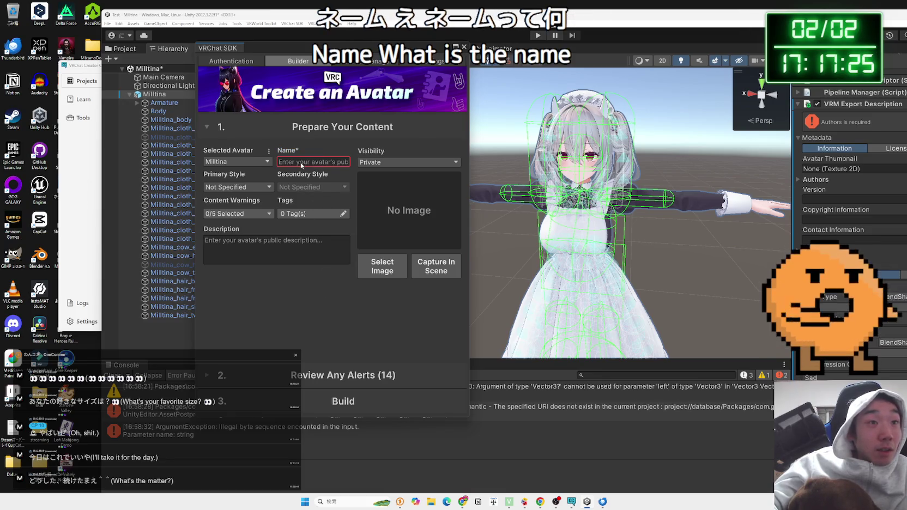
{"action": "left_click", "coordinate": [344, 164]}
{"action": "type", "text": "aaa"}
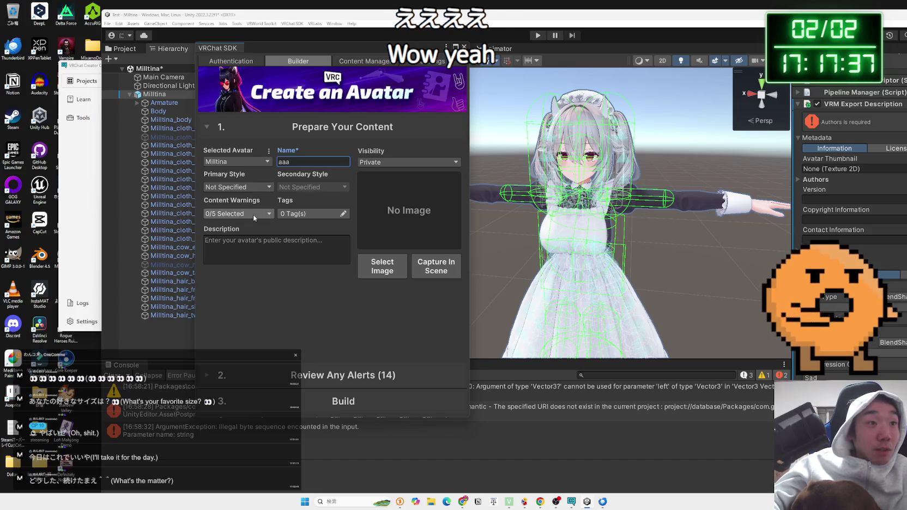
{"action": "left_click", "coordinate": [269, 216]}
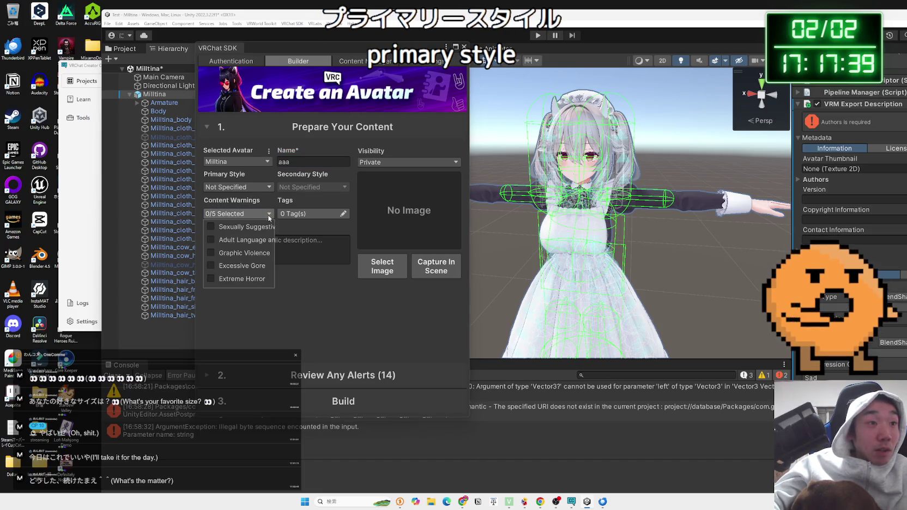
{"action": "left_click", "coordinate": [463, 501]}
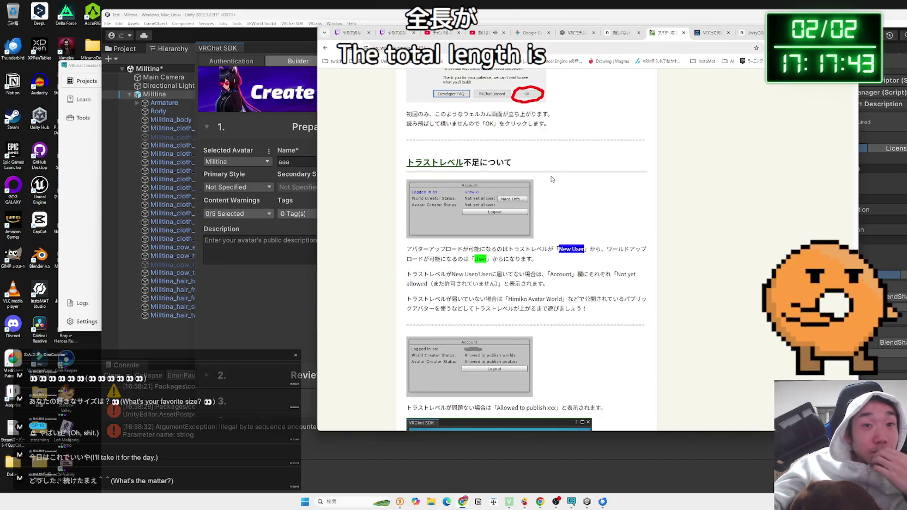
Step: Read the vrc.wiki section on the Builder screen and Auto Fix for mipmapped textures, then minimise Chrome
{"action": "scroll", "coordinate": [552, 179], "scroll_direction": "down", "scroll_amount": 3}
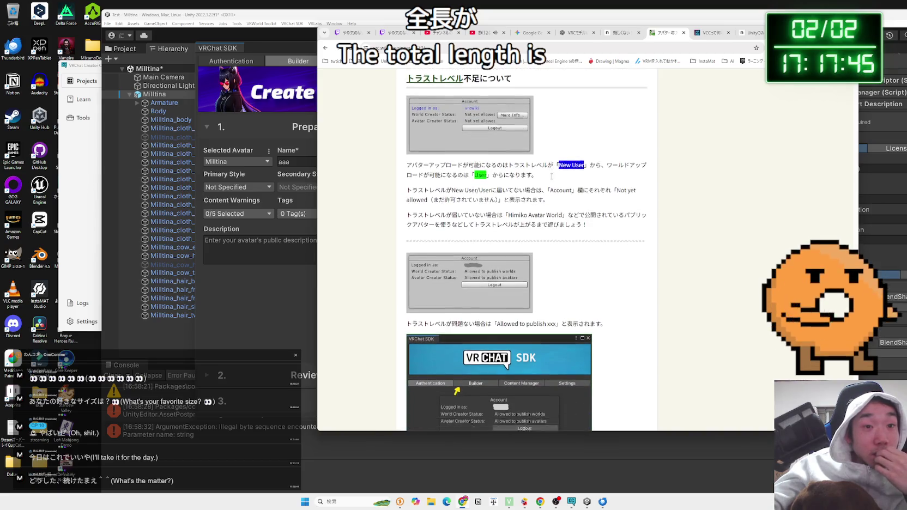
{"action": "scroll", "coordinate": [552, 176], "scroll_direction": "down", "scroll_amount": 3}
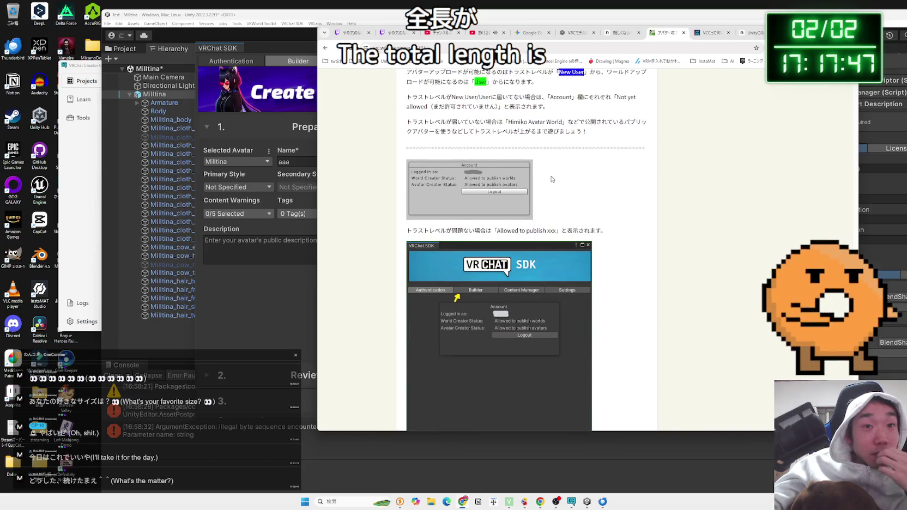
{"action": "scroll", "coordinate": [551, 179], "scroll_direction": "down", "scroll_amount": 5}
{"action": "scroll", "coordinate": [551, 178], "scroll_direction": "down", "scroll_amount": 2}
{"action": "scroll", "coordinate": [552, 179], "scroll_direction": "down", "scroll_amount": 1}
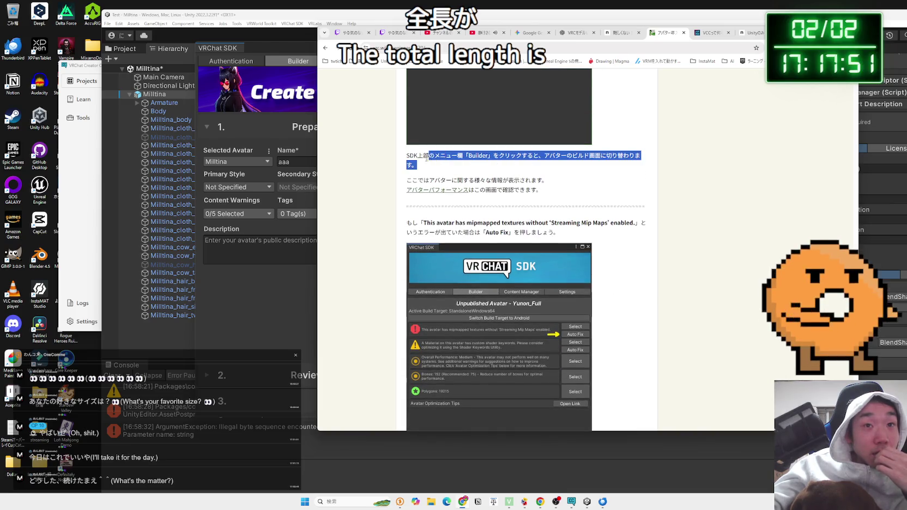
{"action": "left_click_drag", "start_coordinate": [418, 155], "coordinate": [550, 193]}
{"action": "left_click", "coordinate": [550, 194]}
{"action": "scroll", "coordinate": [550, 194], "scroll_direction": "down", "scroll_amount": 2}
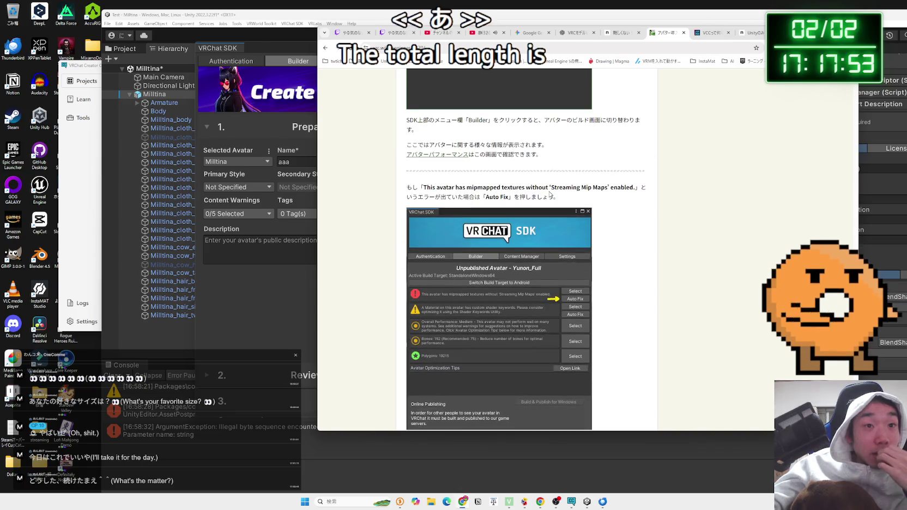
{"action": "scroll", "coordinate": [550, 194], "scroll_direction": "down", "scroll_amount": 1}
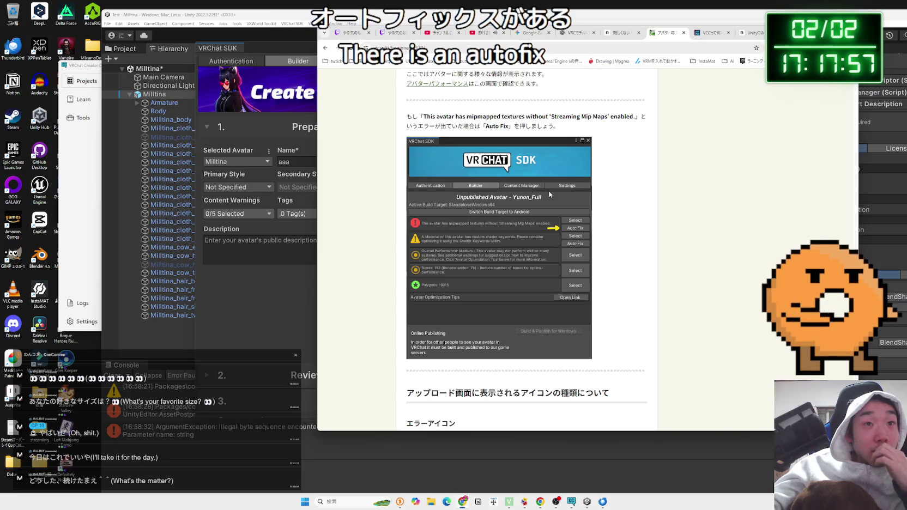
{"action": "left_click", "coordinate": [296, 288]}
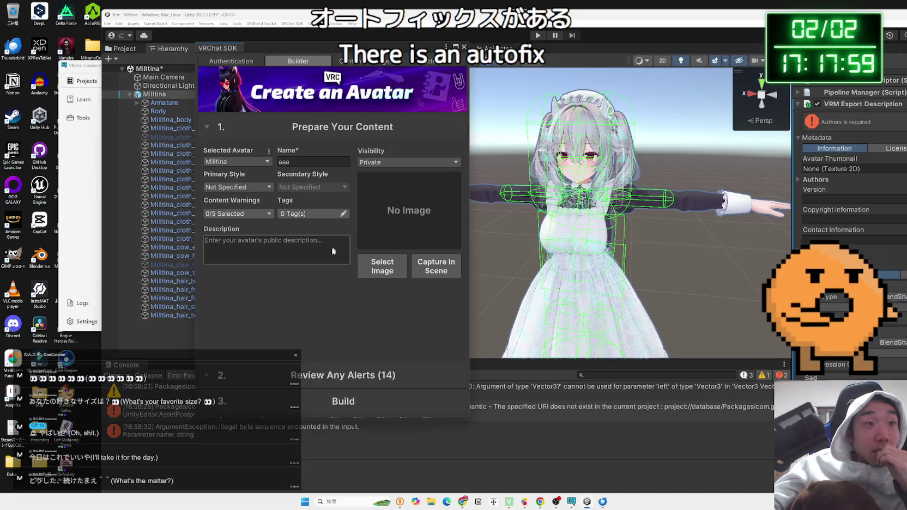
Step: Auto Fix the box mipmap filtering alert, reducing the review alerts from 14 to 13
{"action": "left_click", "coordinate": [357, 377]}
{"action": "scroll", "coordinate": [370, 316], "scroll_direction": "down", "scroll_amount": 1}
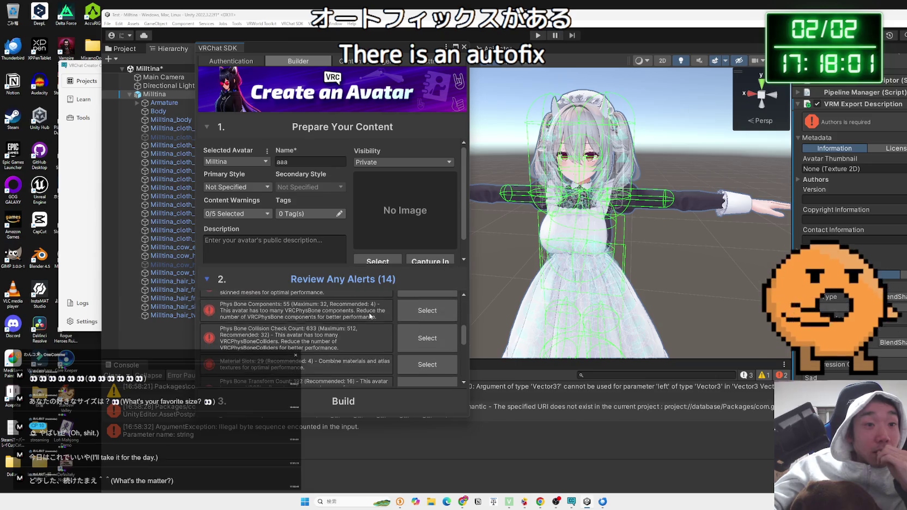
{"action": "scroll", "coordinate": [369, 315], "scroll_direction": "up", "scroll_amount": 2}
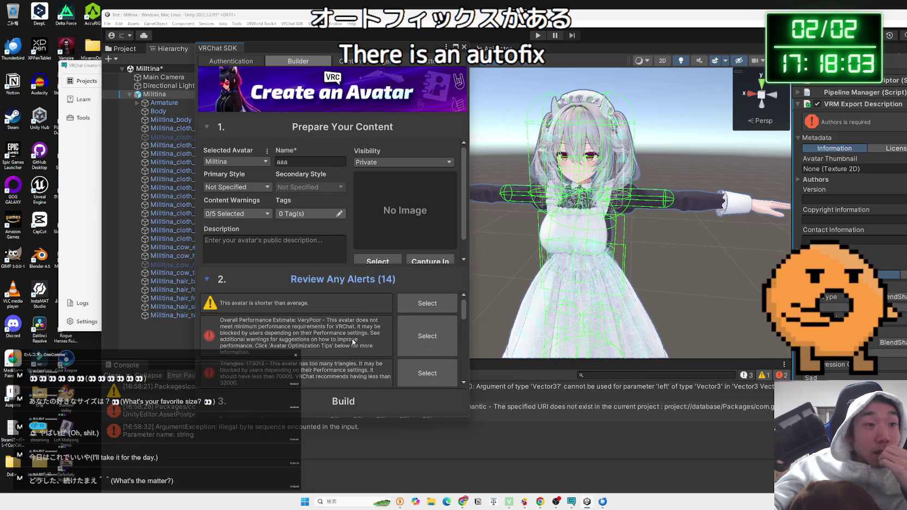
{"action": "left_click", "coordinate": [461, 502]}
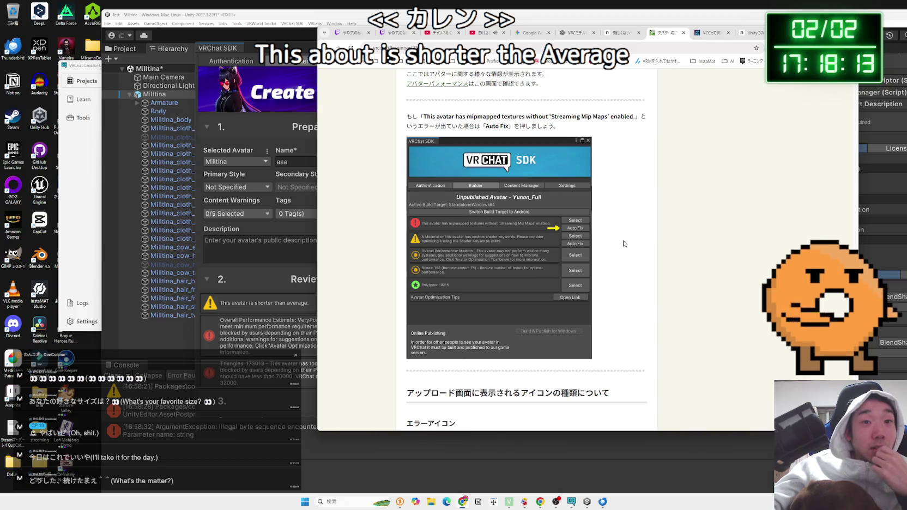
{"action": "left_click", "coordinate": [199, 264]}
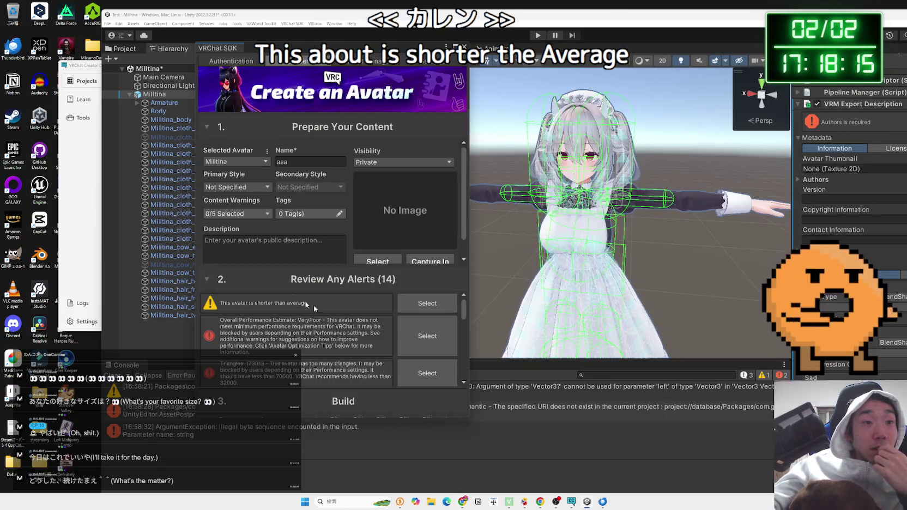
{"action": "scroll", "coordinate": [395, 325], "scroll_direction": "down", "scroll_amount": 5}
{"action": "scroll", "coordinate": [394, 325], "scroll_direction": "down", "scroll_amount": 3}
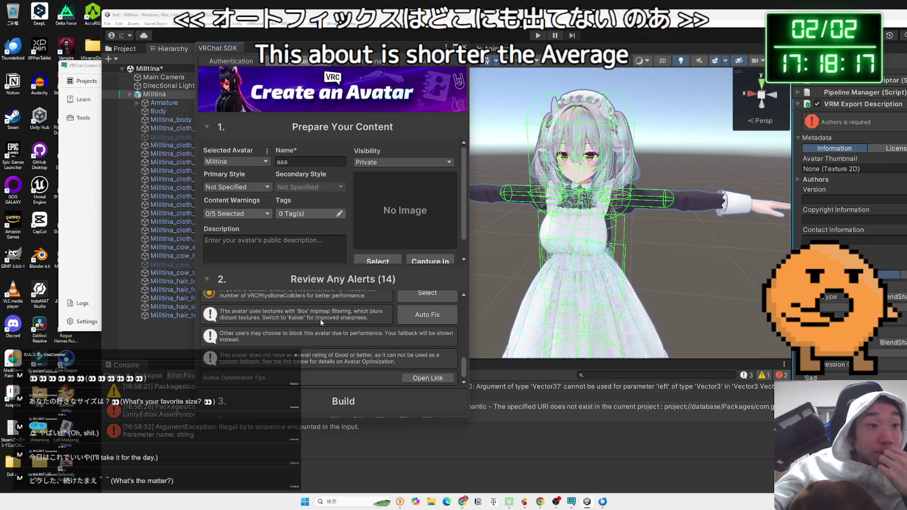
{"action": "left_click", "coordinate": [406, 319]}
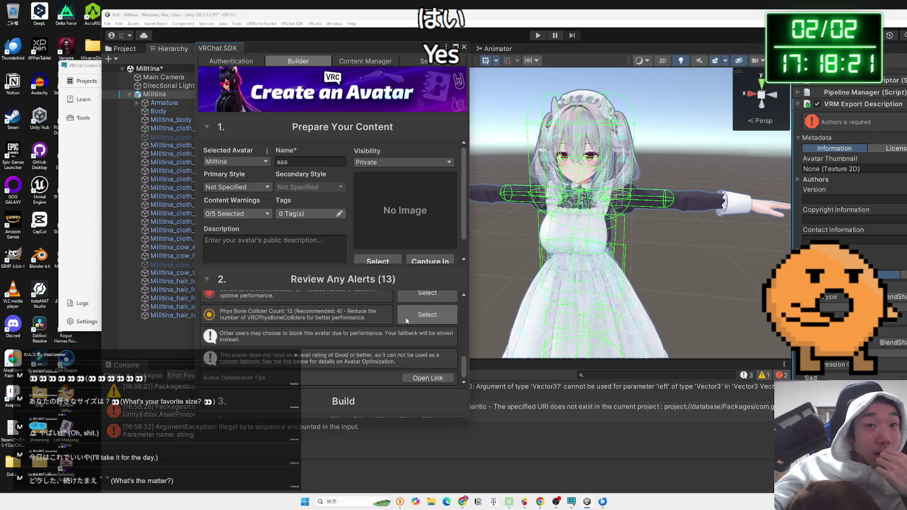
Step: Bring up the vrc.wiki section explaining the error, caution and performance icons
{"action": "scroll", "coordinate": [363, 317], "scroll_direction": "up", "scroll_amount": 5}
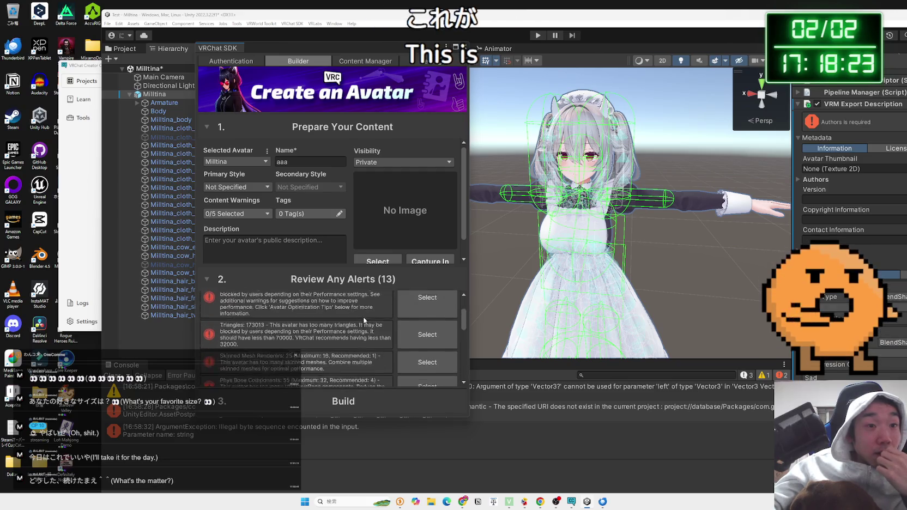
{"action": "scroll", "coordinate": [364, 321], "scroll_direction": "up", "scroll_amount": 3}
{"action": "left_click", "coordinate": [463, 501]}
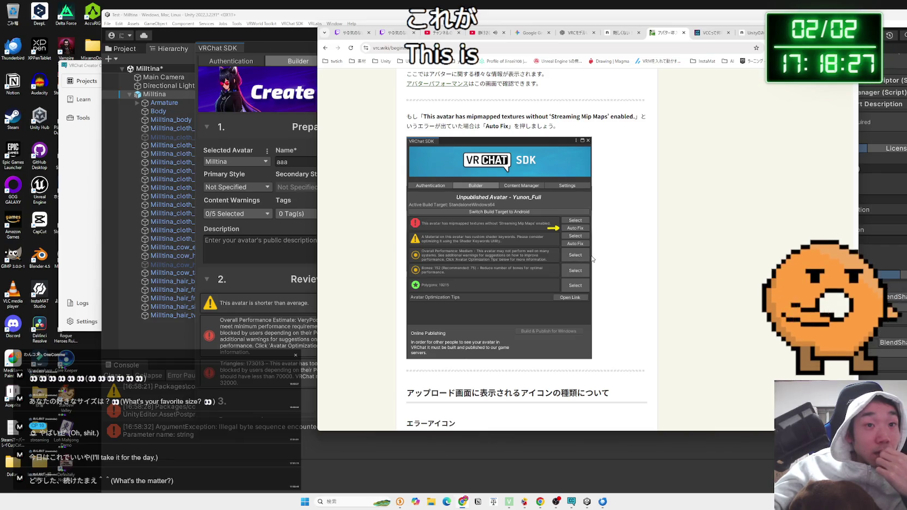
{"action": "scroll", "coordinate": [593, 259], "scroll_direction": "down", "scroll_amount": 5}
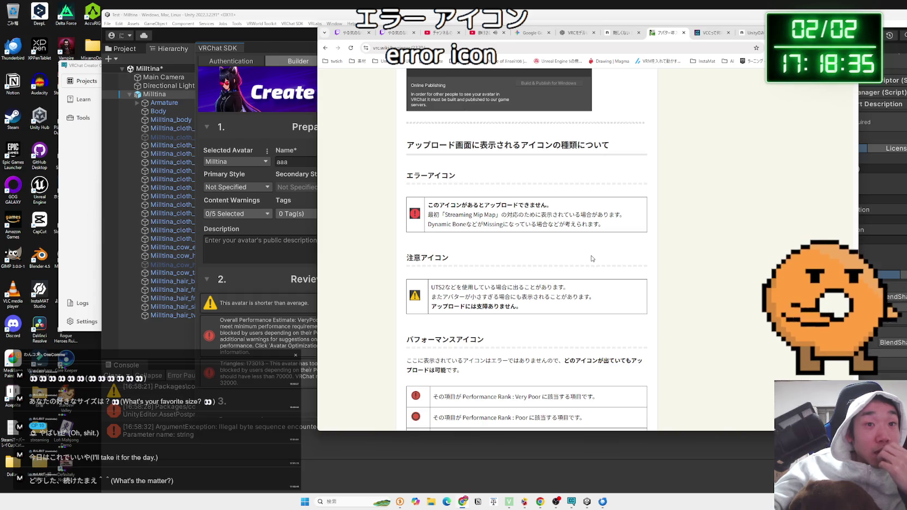
Step: Scroll the vrc.wiki guide past the icon tables to the Name, thumbnail and Online Publishing steps
{"action": "scroll", "coordinate": [592, 258], "scroll_direction": "down", "scroll_amount": 3}
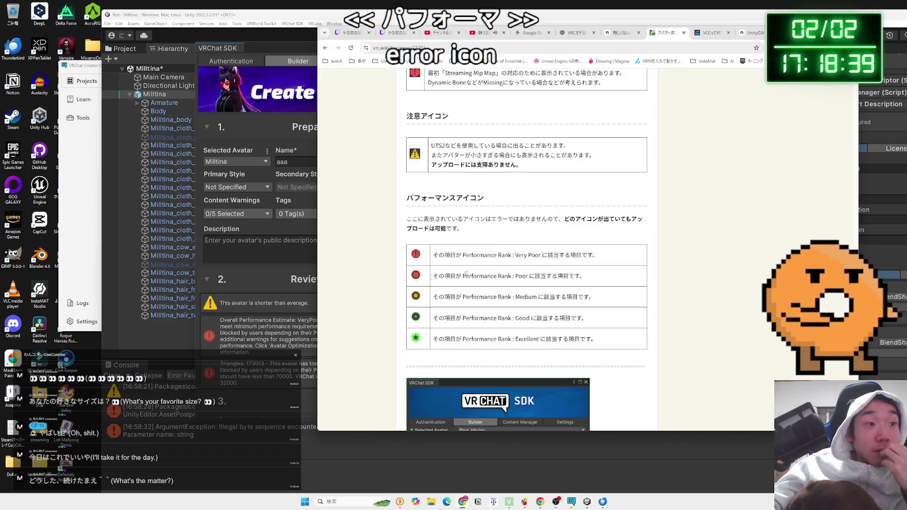
{"action": "left_click", "coordinate": [205, 269]}
{"action": "scroll", "coordinate": [289, 325], "scroll_direction": "down", "scroll_amount": 5}
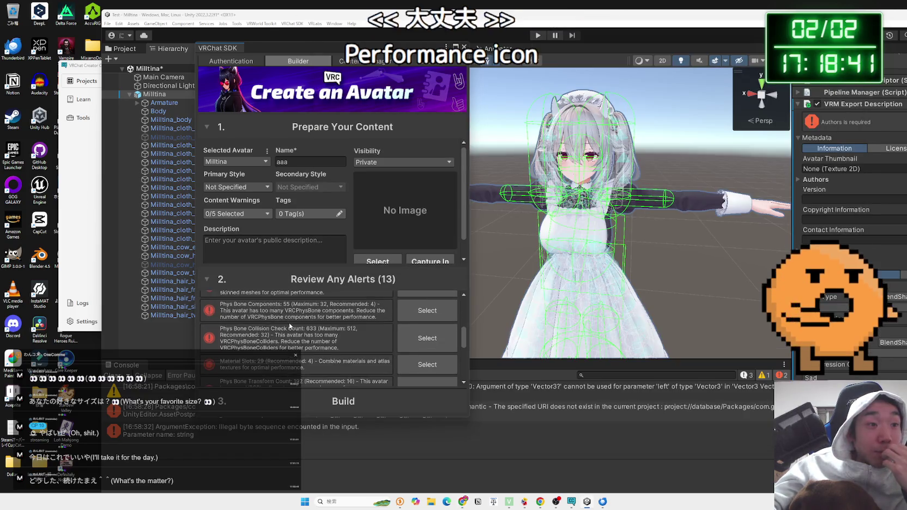
{"action": "scroll", "coordinate": [289, 325], "scroll_direction": "up", "scroll_amount": 3}
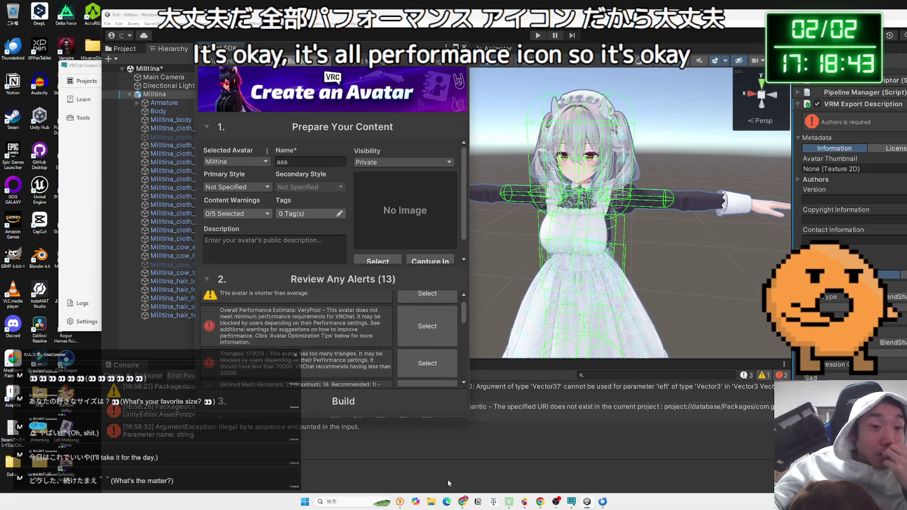
{"action": "left_click", "coordinate": [462, 502]}
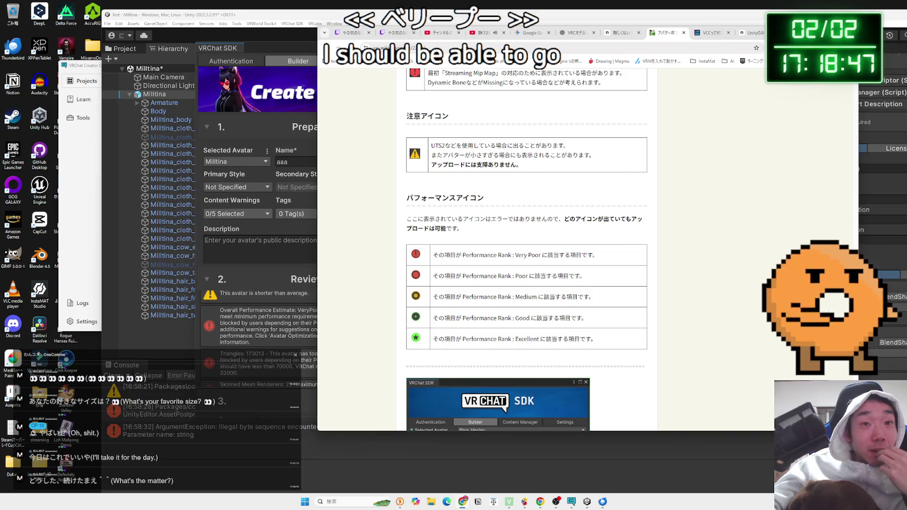
{"action": "scroll", "coordinate": [489, 222], "scroll_direction": "down", "scroll_amount": 2}
{"action": "scroll", "coordinate": [489, 222], "scroll_direction": "down", "scroll_amount": 3}
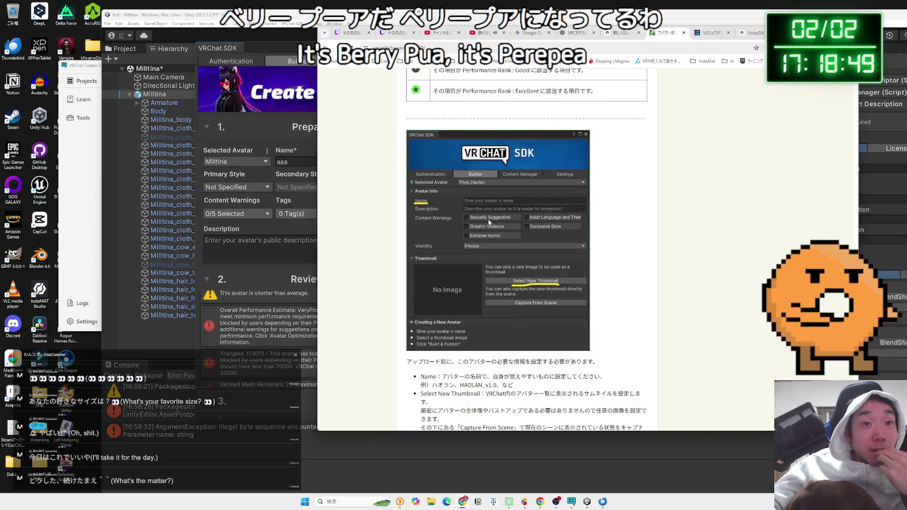
{"action": "scroll", "coordinate": [489, 220], "scroll_direction": "down", "scroll_amount": 3}
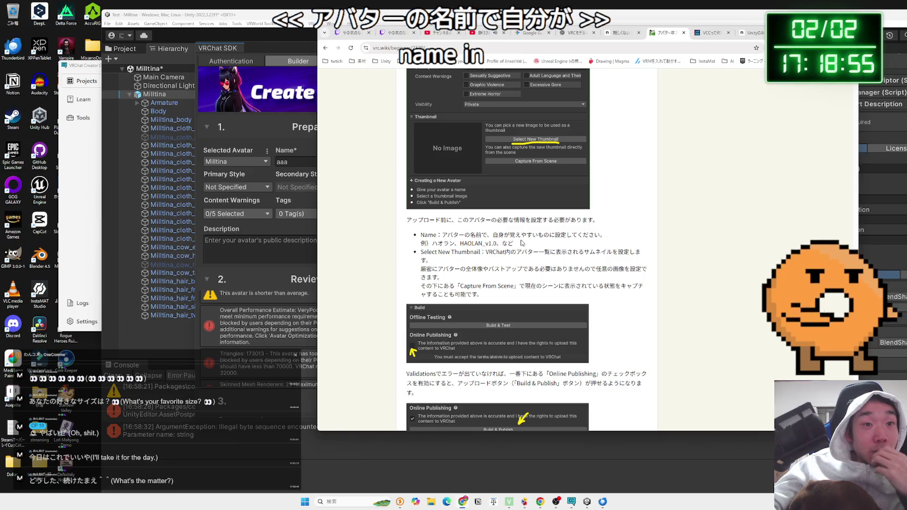
Step: Replace the avatar name 'aaa' with ミルティナ, entered using Japanese input
{"action": "left_click", "coordinate": [301, 163]}
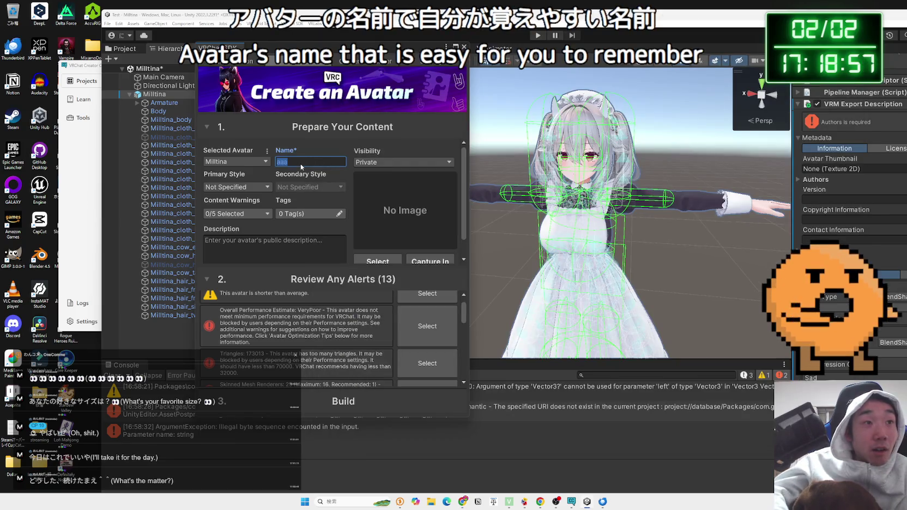
{"action": "type", "text": "a"}
{"action": "key", "text": "BackSpace"}
{"action": "type", "text": "Milltina"}
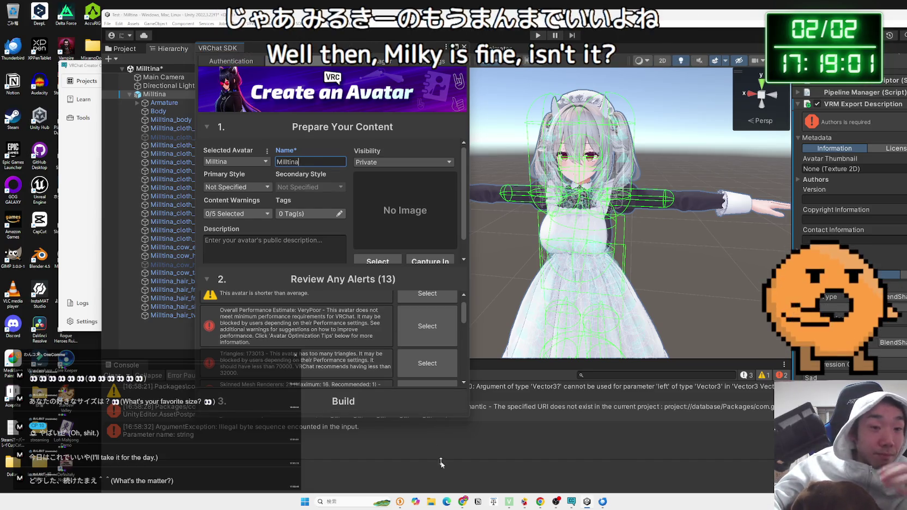
{"action": "left_click", "coordinate": [462, 502]}
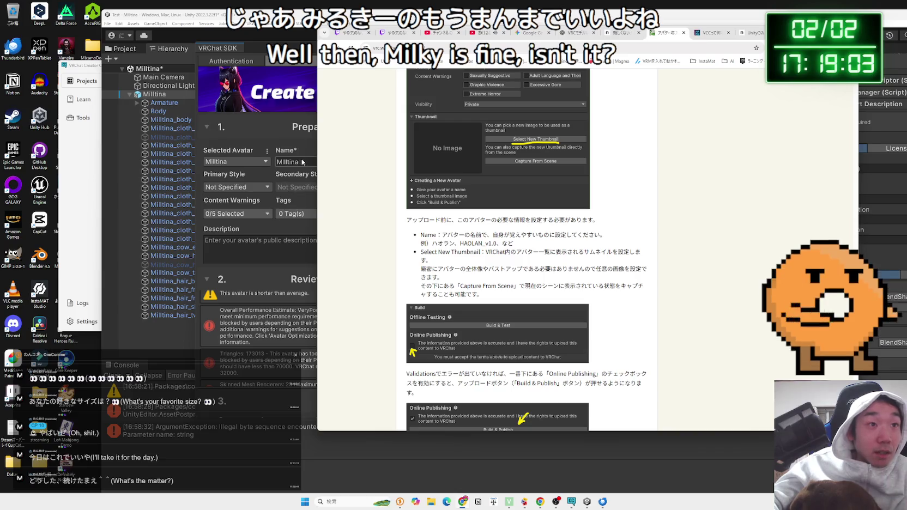
{"action": "left_click", "coordinate": [282, 162]}
{"action": "key", "text": "Zenkaku_Hankaku"}
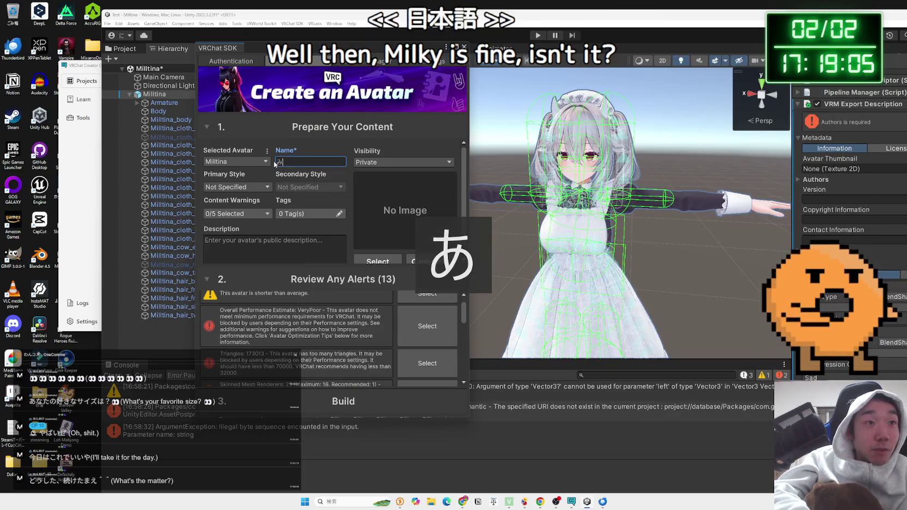
{"action": "type", "text": "r"}
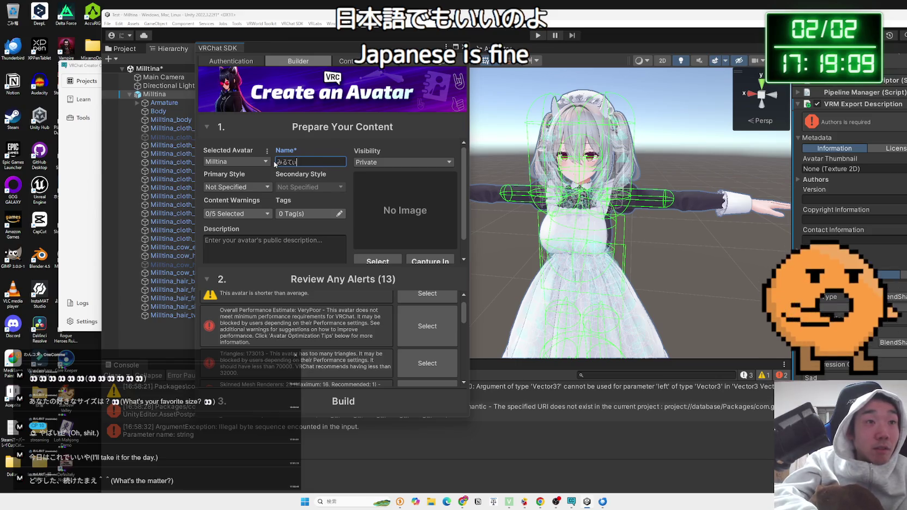
{"action": "type", "text": "な"}
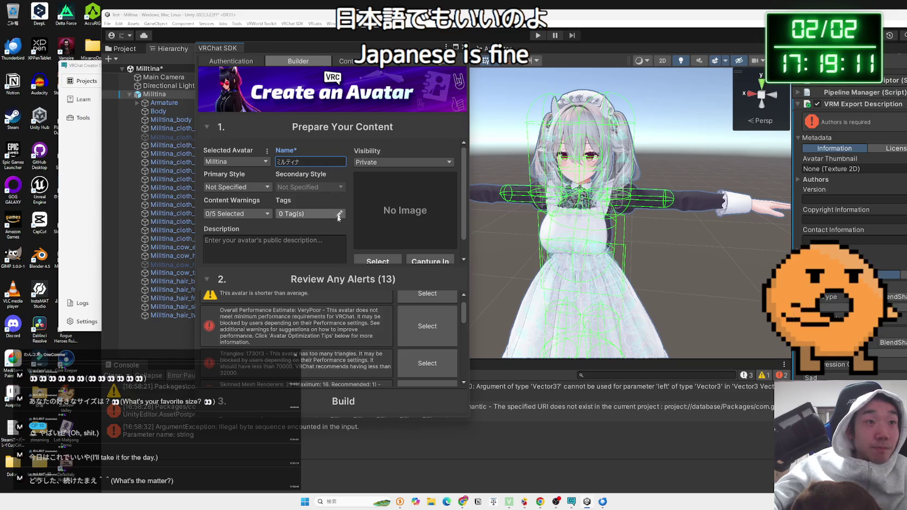
{"action": "left_click", "coordinate": [465, 502]}
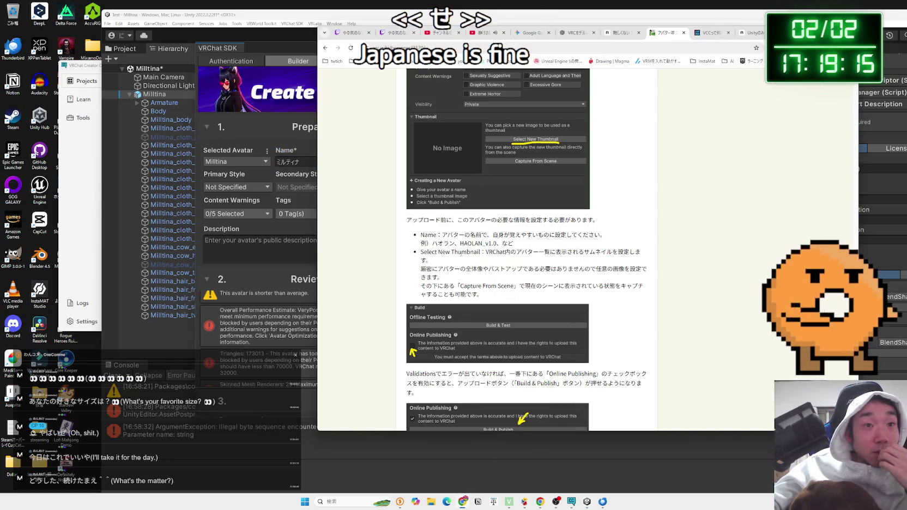
Step: Capture a 1200 × 900 avatar thumbnail from the scene, with the background fill left off
{"action": "left_click_drag", "start_coordinate": [444, 252], "coordinate": [640, 260]}
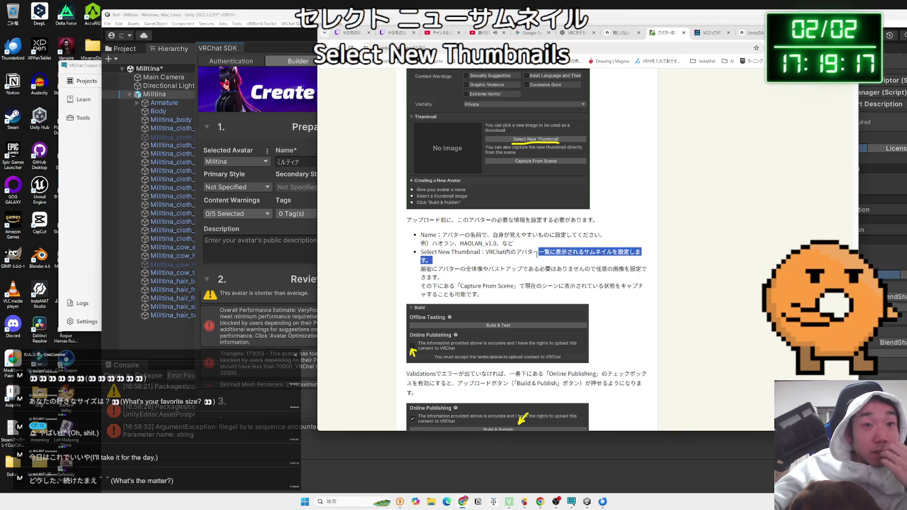
{"action": "left_click", "coordinate": [408, 253]}
{"action": "left_click", "coordinate": [271, 229]}
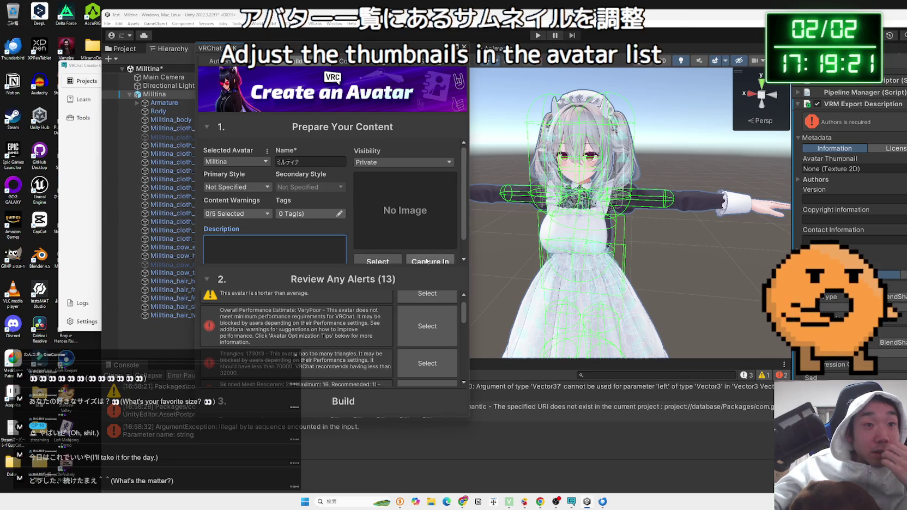
{"action": "left_click", "coordinate": [428, 260]}
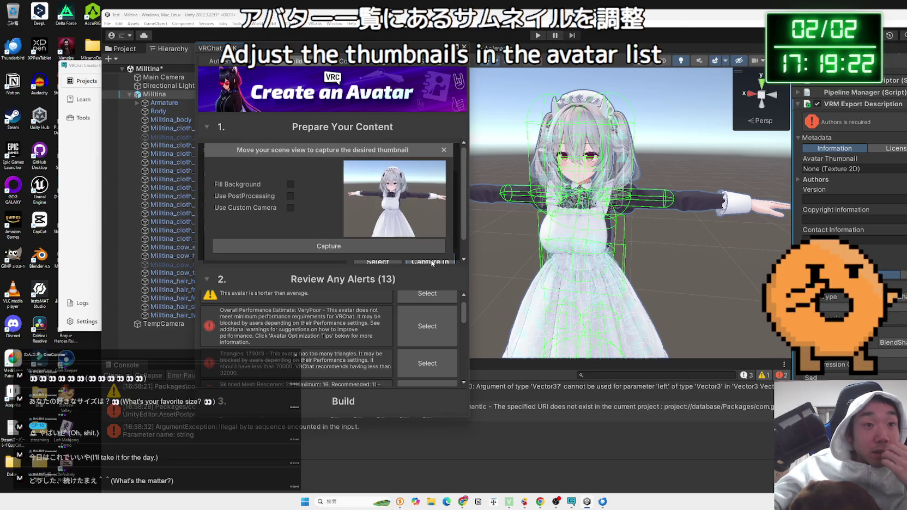
{"action": "left_click", "coordinate": [290, 184]}
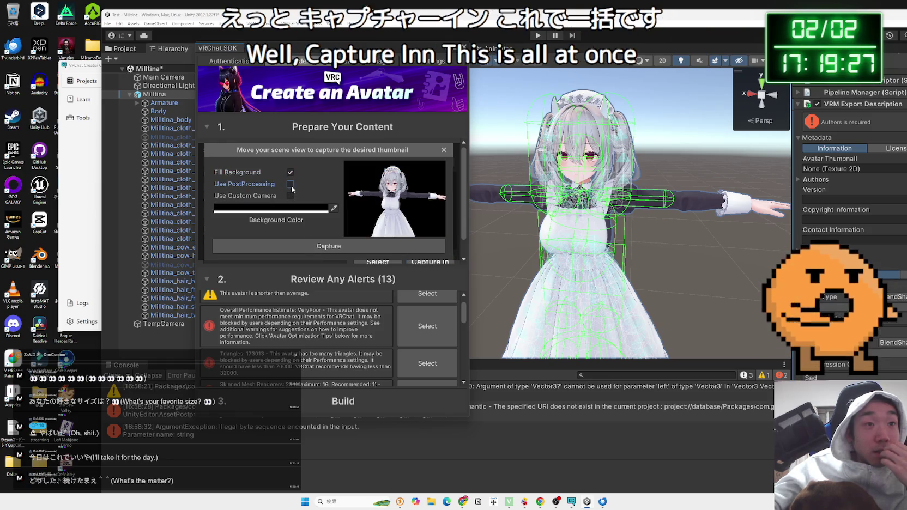
{"action": "left_click", "coordinate": [290, 172]}
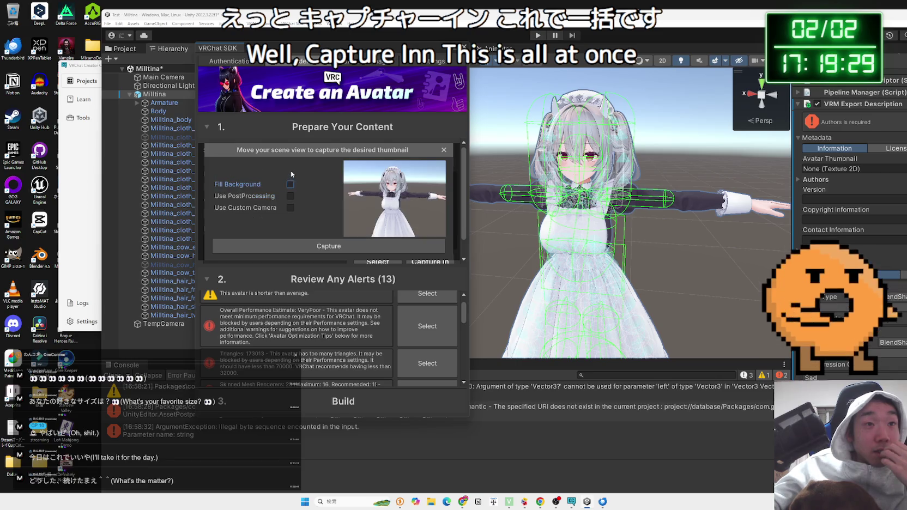
{"action": "left_click", "coordinate": [335, 245]}
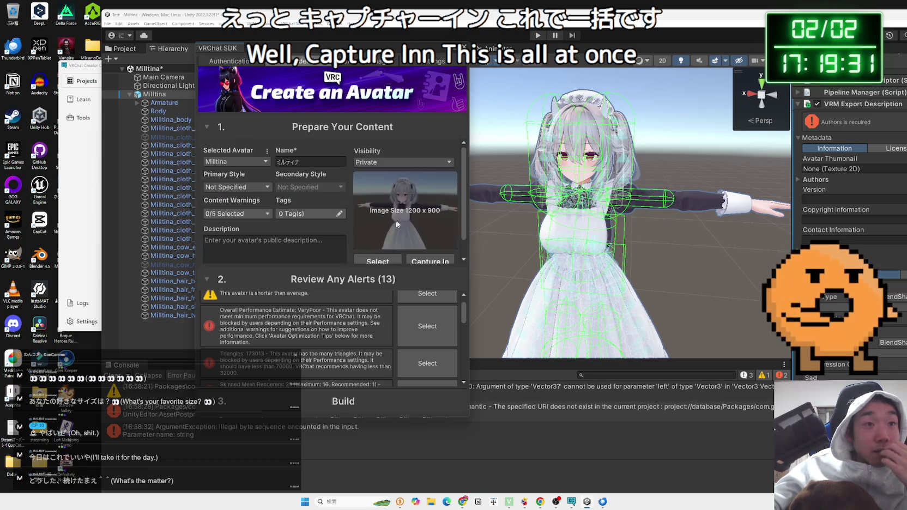
{"action": "left_click", "coordinate": [463, 502]}
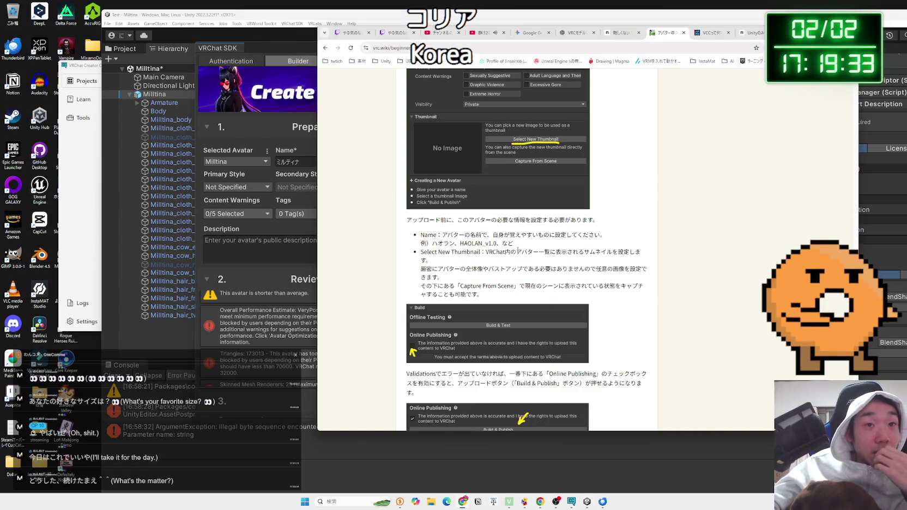
Step: Read the guide's note on ticking Online Publishing before Build & Publish, then collapse '2. Review Any Alerts'
{"action": "scroll", "coordinate": [500, 241], "scroll_direction": "down", "scroll_amount": 3}
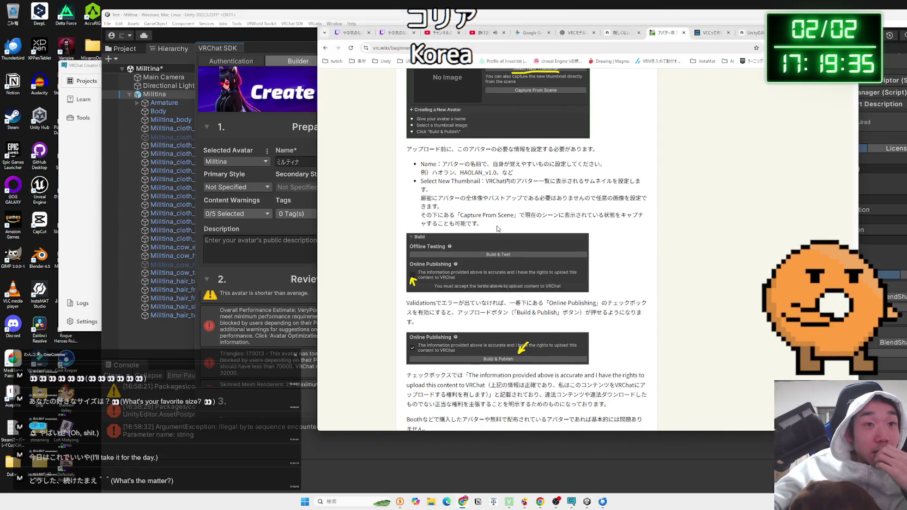
{"action": "scroll", "coordinate": [484, 224], "scroll_direction": "down", "scroll_amount": 2}
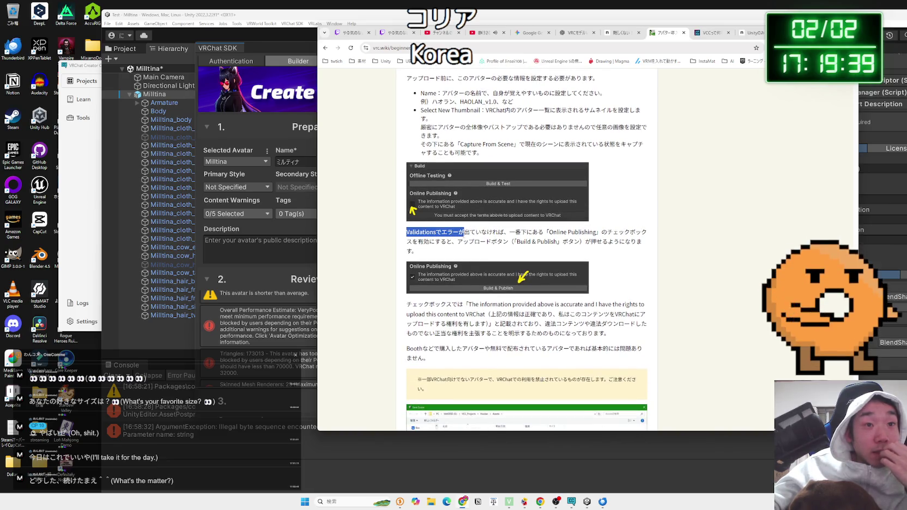
{"action": "mouse_move", "coordinate": [491, 238]}
{"action": "left_mouse_down"}
{"action": "mouse_move", "coordinate": [603, 241]}
{"action": "mouse_move", "coordinate": [510, 242]}
{"action": "left_mouse_up"}
{"action": "left_click", "coordinate": [509, 238]}
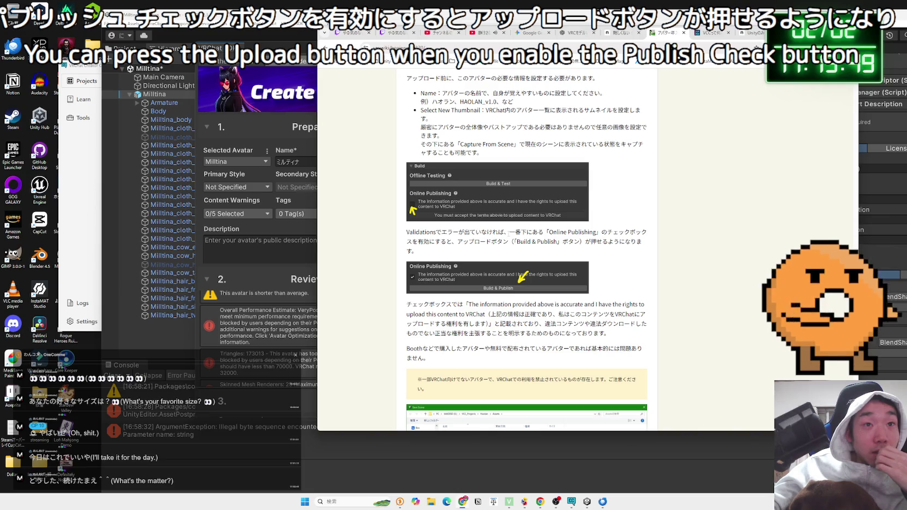
{"action": "left_click", "coordinate": [207, 280]}
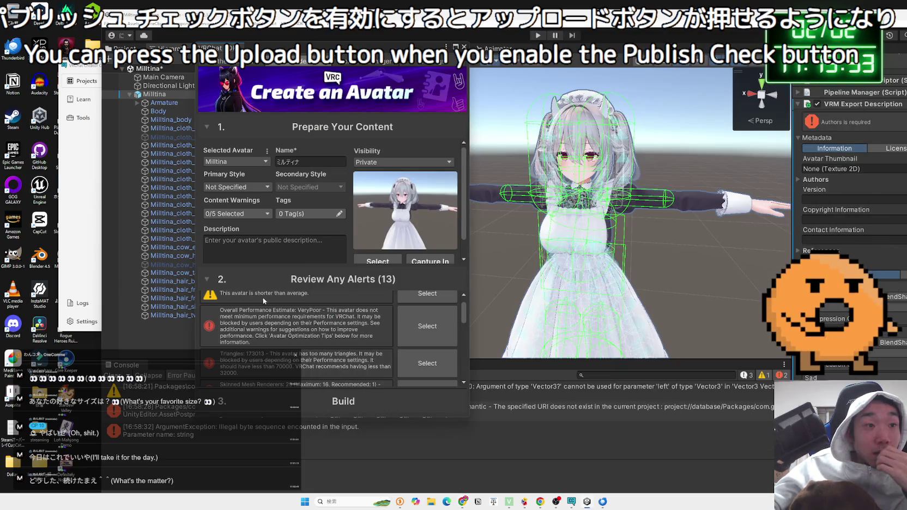
{"action": "left_click", "coordinate": [207, 281]}
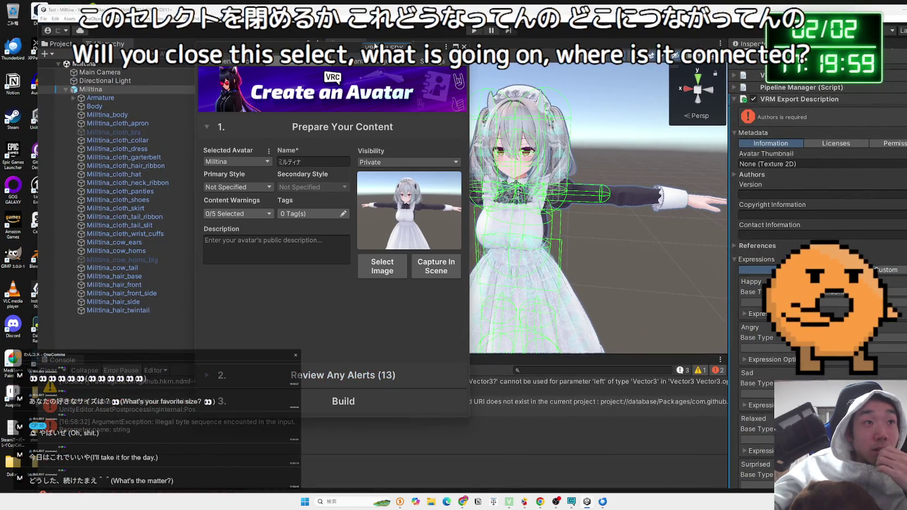
Step: Move the SDK builder right, scan the 13 alerts, and open the Avatar Optimization Tips link
{"action": "left_click_drag", "start_coordinate": [338, 50], "coordinate": [481, 31]}
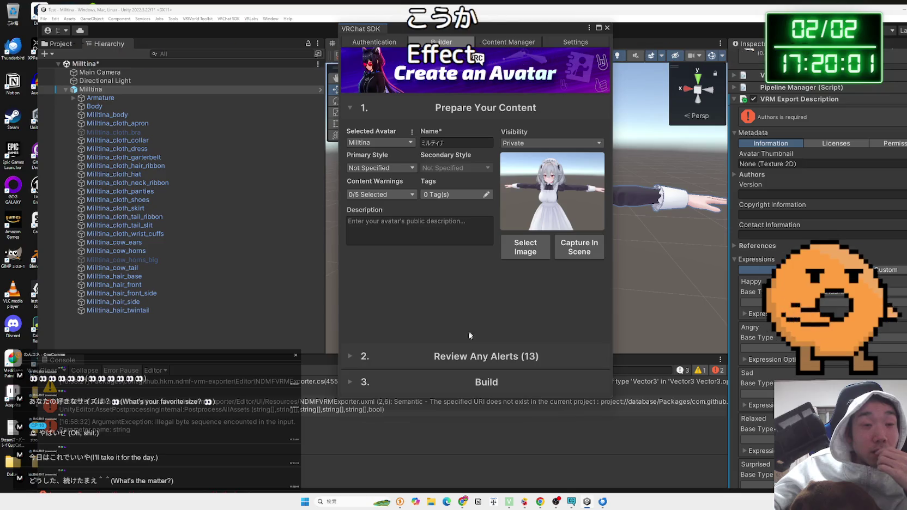
{"action": "left_click", "coordinate": [470, 355]}
{"action": "left_click", "coordinate": [558, 288]}
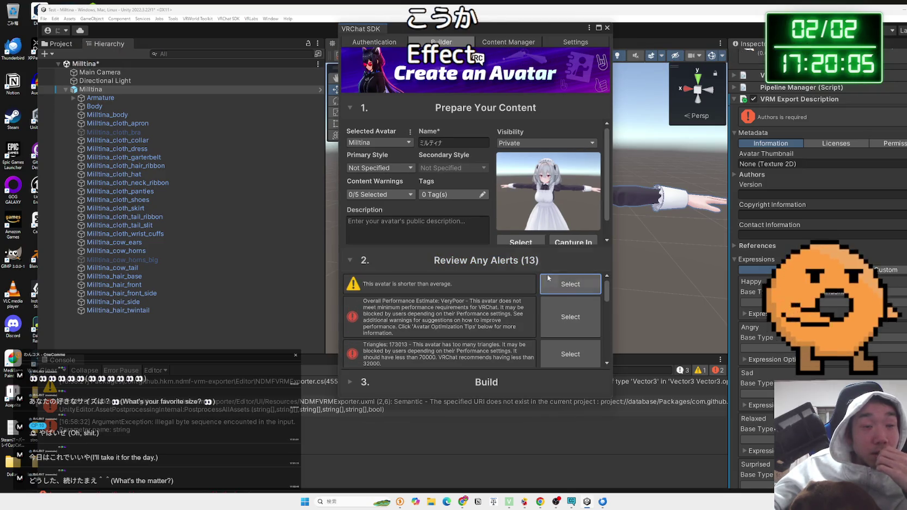
{"action": "scroll", "coordinate": [505, 292], "scroll_direction": "down", "scroll_amount": 2}
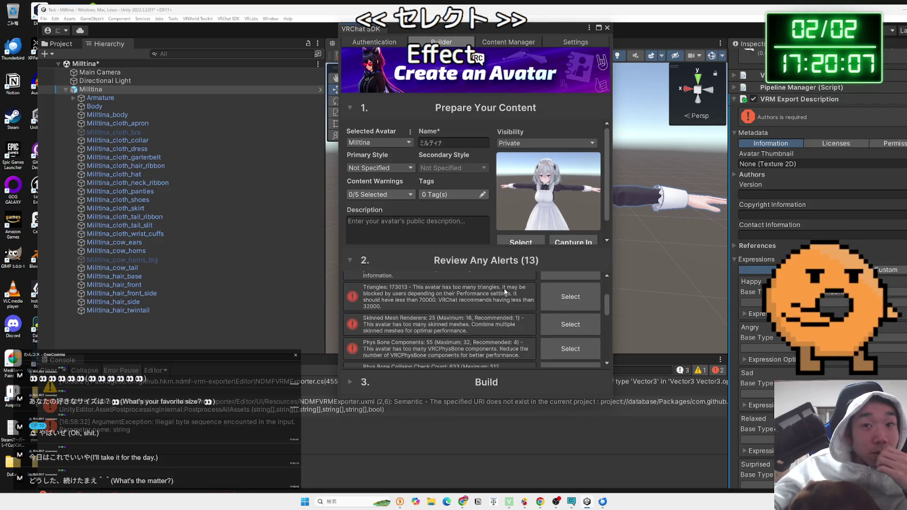
{"action": "scroll", "coordinate": [504, 290], "scroll_direction": "up", "scroll_amount": 2}
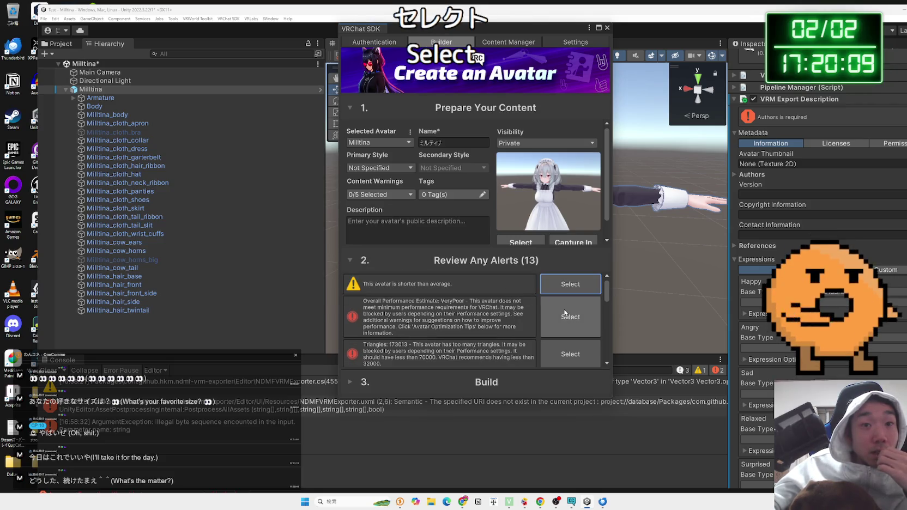
{"action": "scroll", "coordinate": [512, 310], "scroll_direction": "down", "scroll_amount": 5}
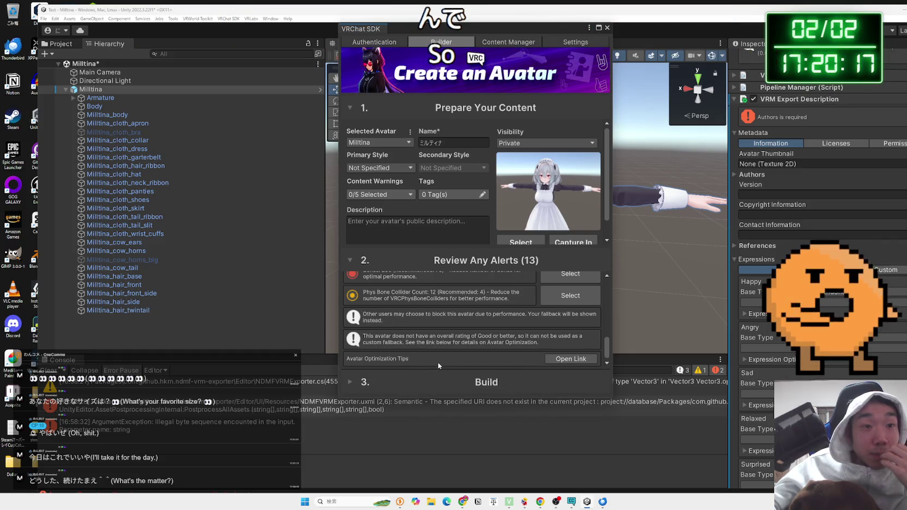
{"action": "left_click", "coordinate": [570, 358]}
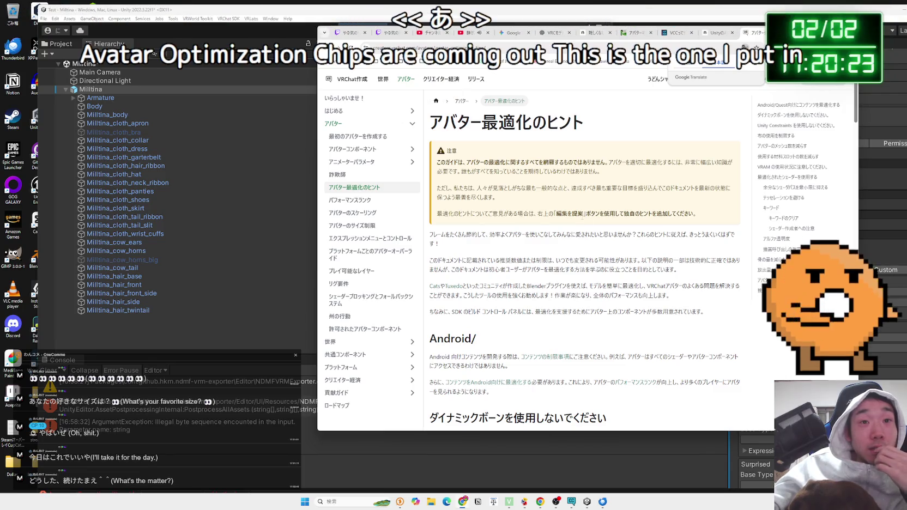
Step: Skim the tips on reducing meshes and material slots, then collapse the alerts section in Unity
{"action": "scroll", "coordinate": [580, 221], "scroll_direction": "down", "scroll_amount": 5}
{"action": "scroll", "coordinate": [580, 220], "scroll_direction": "down", "scroll_amount": 10}
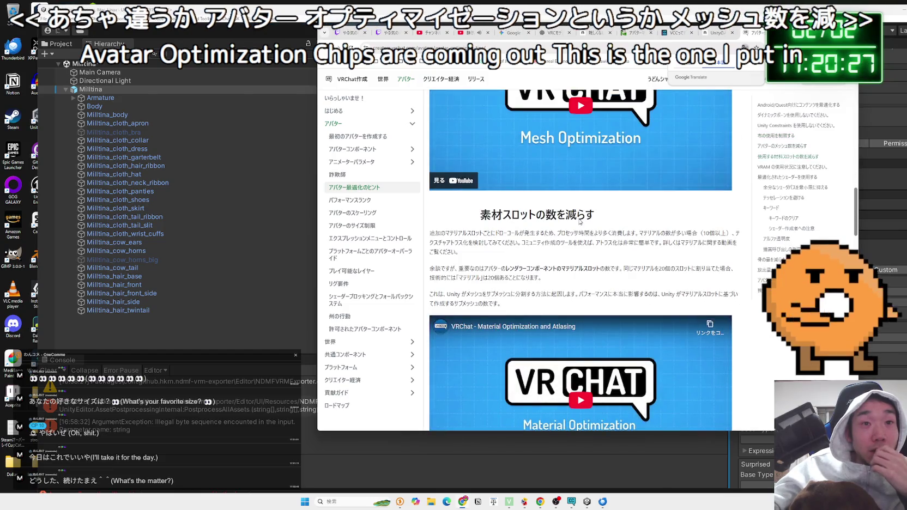
{"action": "scroll", "coordinate": [580, 222], "scroll_direction": "down", "scroll_amount": 10}
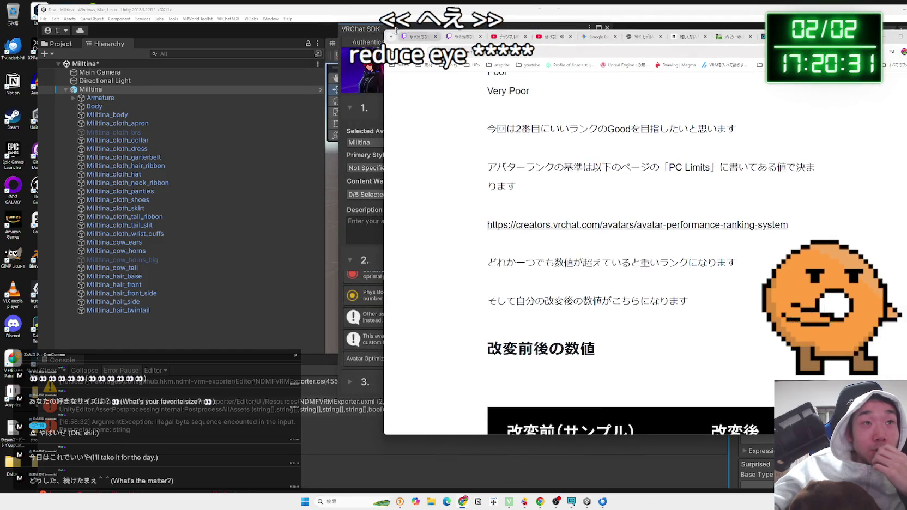
{"action": "left_click", "coordinate": [366, 36]}
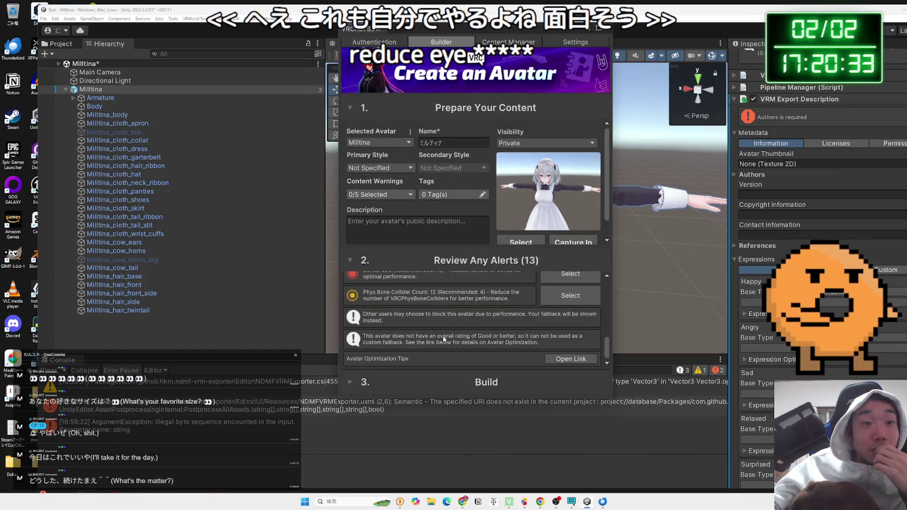
{"action": "left_click", "coordinate": [381, 260]}
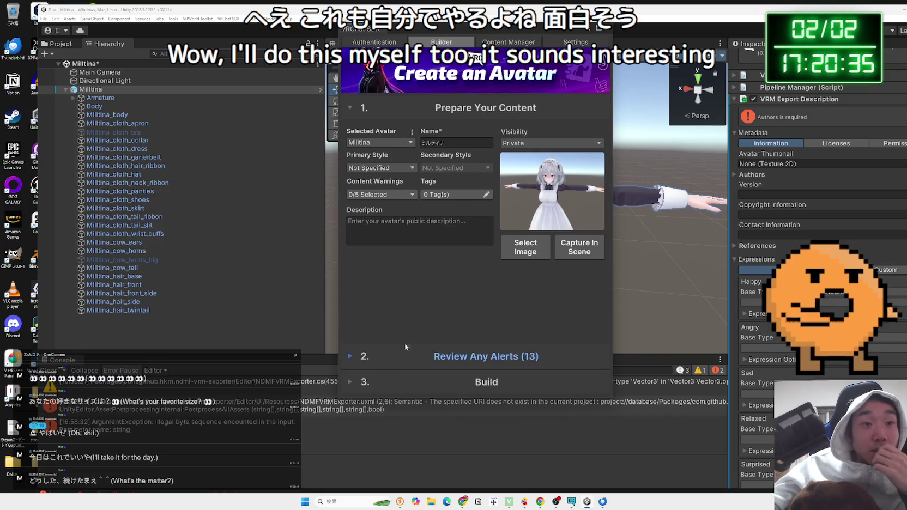
Step: Expand '3. Build' to view its Build & Publish and Build & Test options, then return to the Chrome note article
{"action": "left_click", "coordinate": [367, 381]}
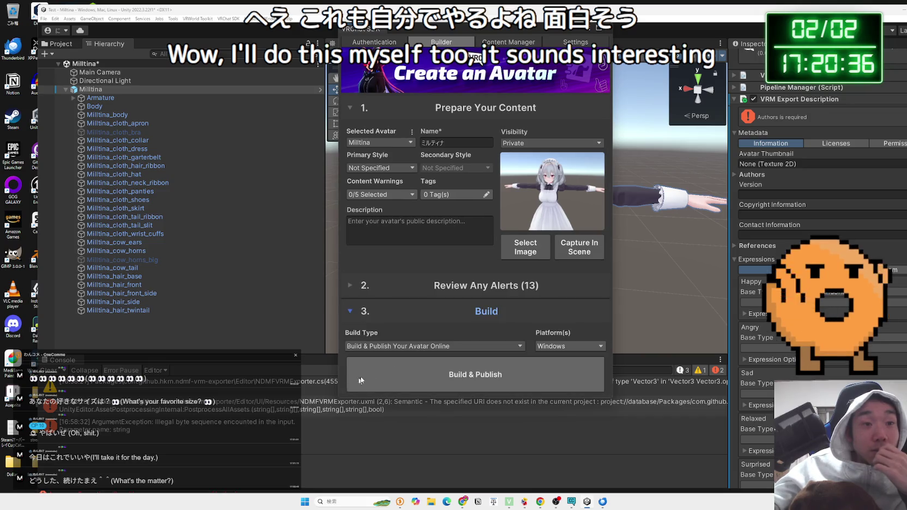
{"action": "left_click", "coordinate": [470, 348]}
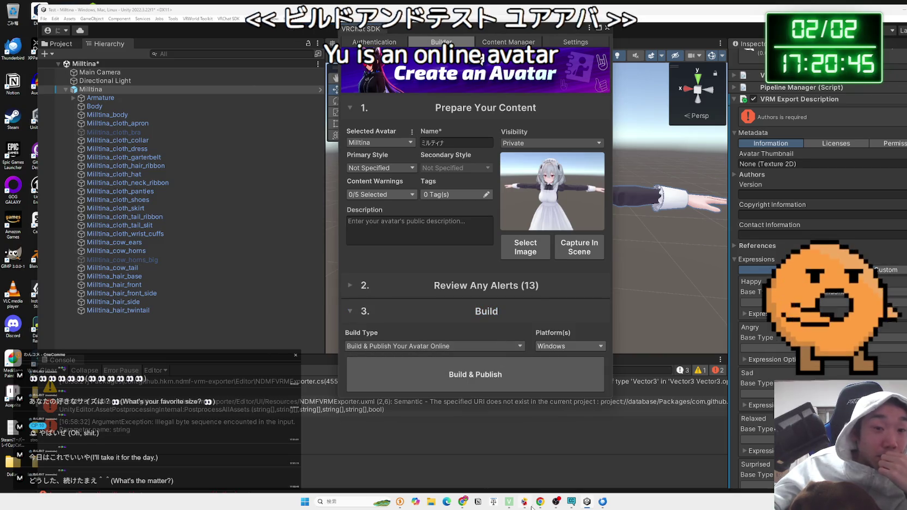
{"action": "left_click", "coordinate": [463, 502]}
{"action": "scroll", "coordinate": [573, 235], "scroll_direction": "up", "scroll_amount": 5}
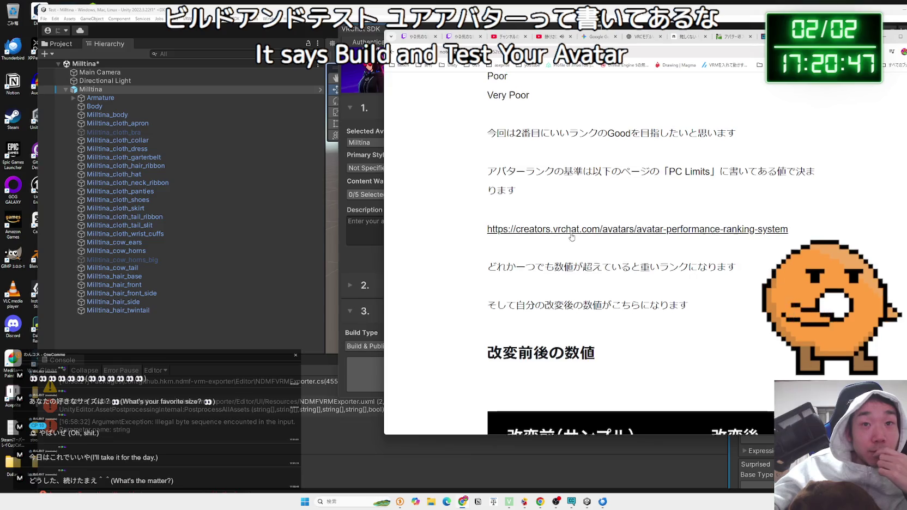
Step: Switch to the アバター upload guide tab and highlight its paragraph on the upload rights checkbox
{"action": "scroll", "coordinate": [573, 235], "scroll_direction": "up", "scroll_amount": 3}
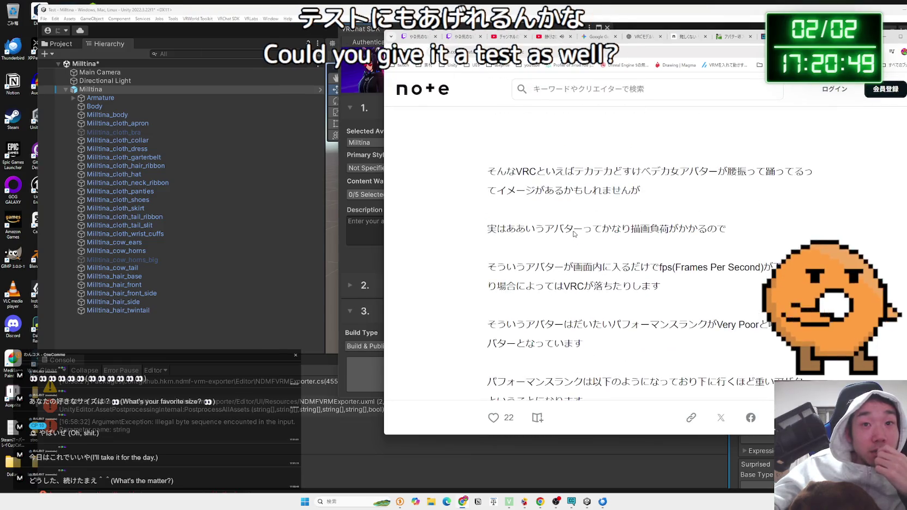
{"action": "left_click", "coordinate": [720, 38]}
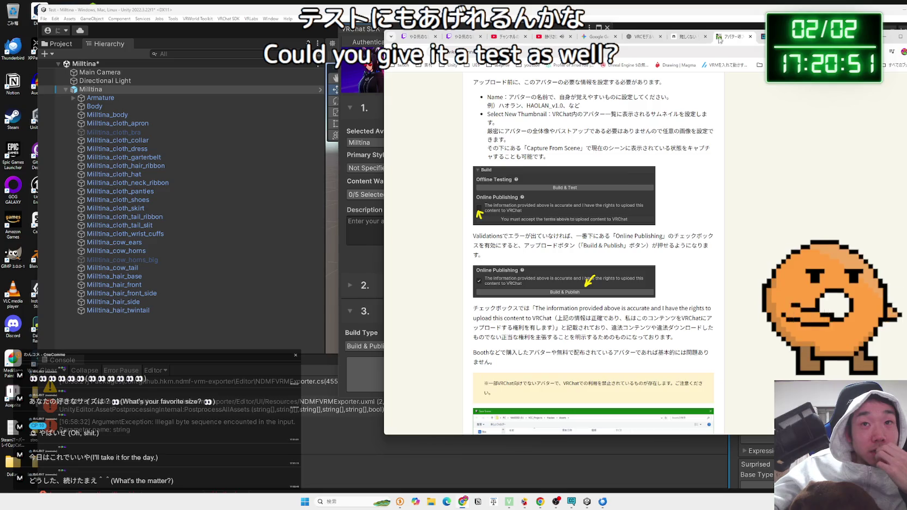
{"action": "scroll", "coordinate": [605, 203], "scroll_direction": "down", "scroll_amount": 3}
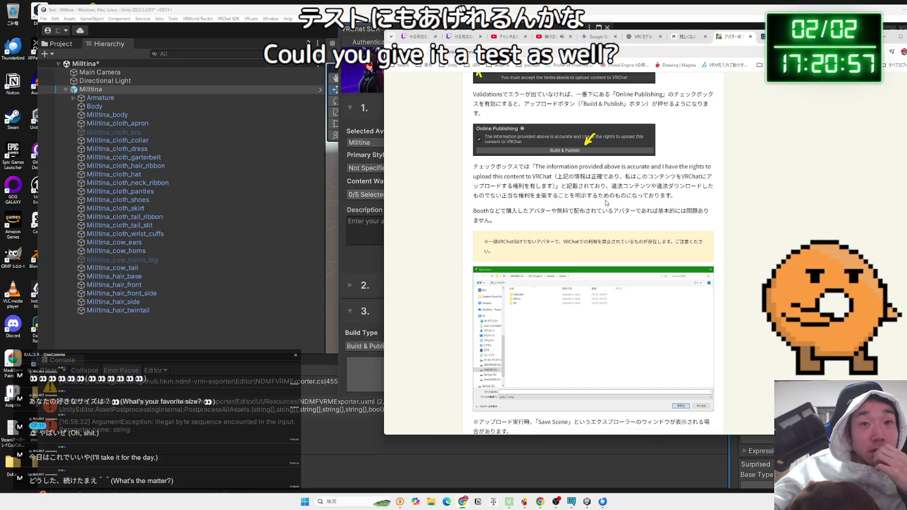
{"action": "mouse_move", "coordinate": [677, 196]}
{"action": "left_mouse_down"}
{"action": "mouse_move", "coordinate": [490, 188]}
{"action": "mouse_move", "coordinate": [505, 177]}
{"action": "mouse_move", "coordinate": [478, 174]}
{"action": "mouse_move", "coordinate": [493, 167]}
{"action": "mouse_move", "coordinate": [499, 233]}
{"action": "left_mouse_up"}
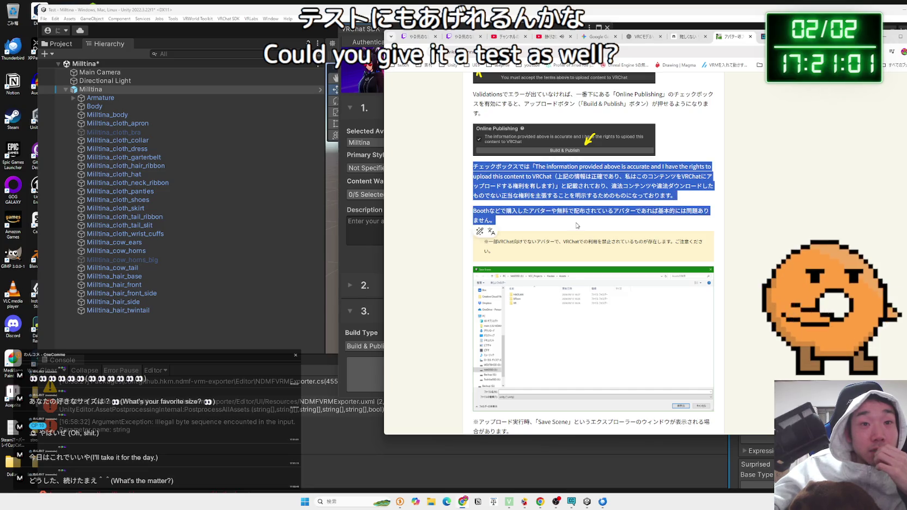
{"action": "left_click", "coordinate": [499, 233]}
Step: Read down to the Save Scene, upload progress and Upload Succeeded steps, then return to Unity
{"action": "scroll", "coordinate": [576, 224], "scroll_direction": "down", "scroll_amount": 4}
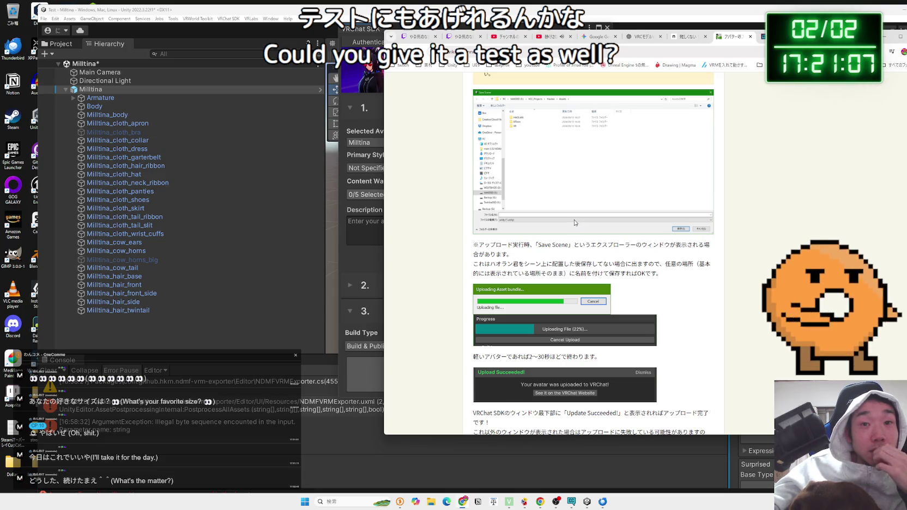
{"action": "scroll", "coordinate": [575, 222], "scroll_direction": "down", "scroll_amount": 2}
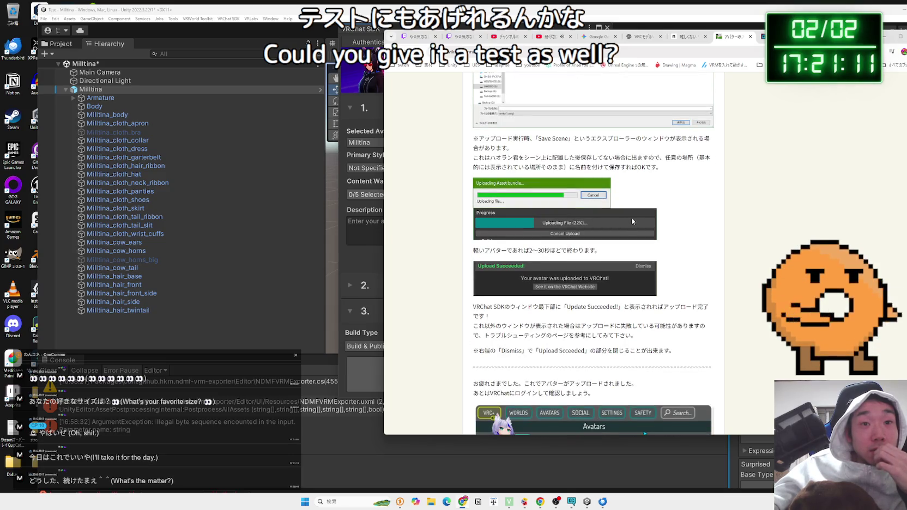
{"action": "scroll", "coordinate": [631, 221], "scroll_direction": "down", "scroll_amount": 5}
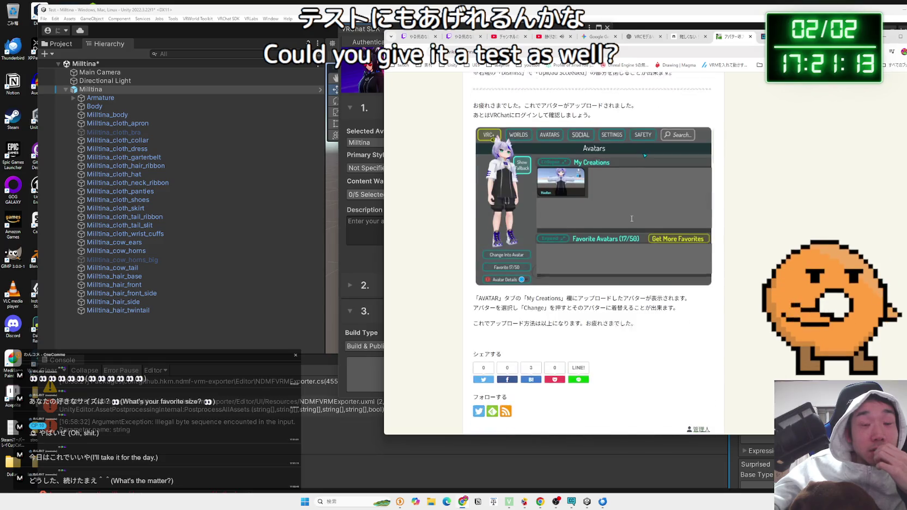
{"action": "scroll", "coordinate": [630, 217], "scroll_direction": "up", "scroll_amount": 5}
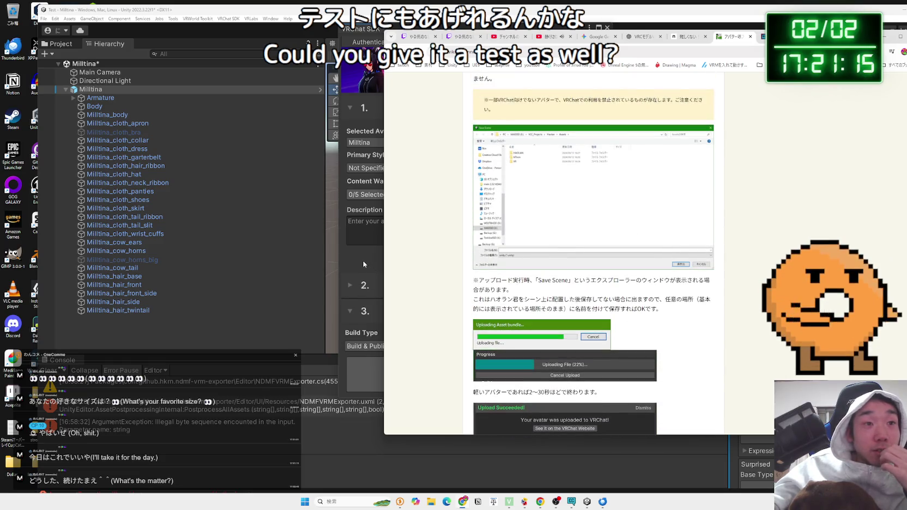
{"action": "left_click", "coordinate": [376, 271]}
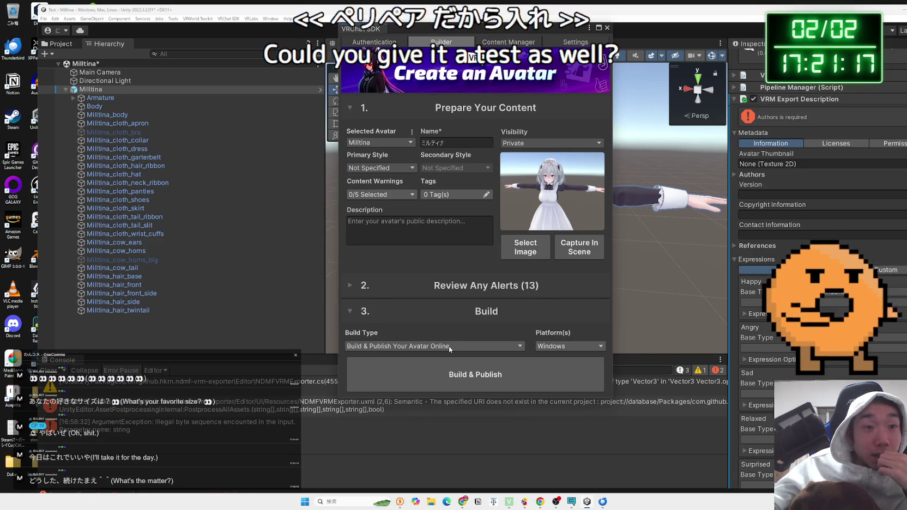
Step: Try both Build Type options and settle on Build & Test Your Avatar
{"action": "left_click", "coordinate": [403, 348]}
{"action": "left_click", "coordinate": [398, 364]}
{"action": "left_click", "coordinate": [410, 347]}
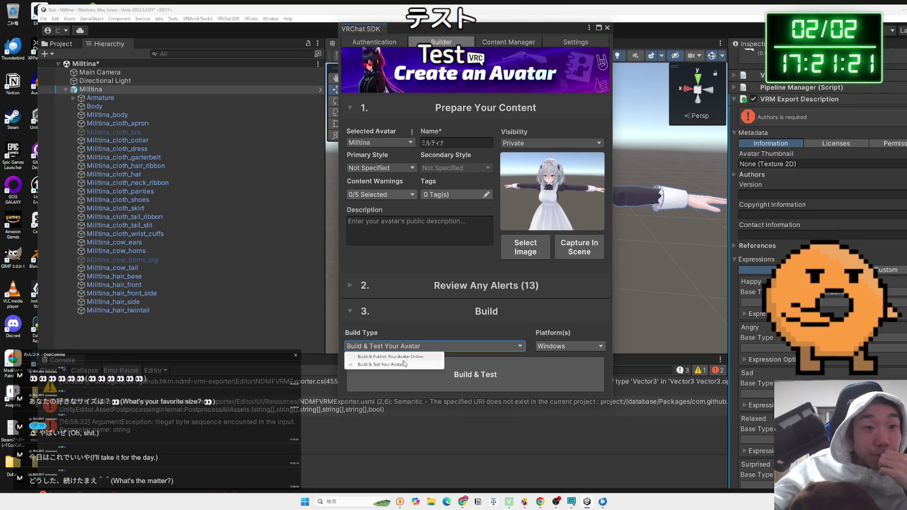
{"action": "left_click", "coordinate": [401, 357]}
{"action": "left_click", "coordinate": [397, 364]}
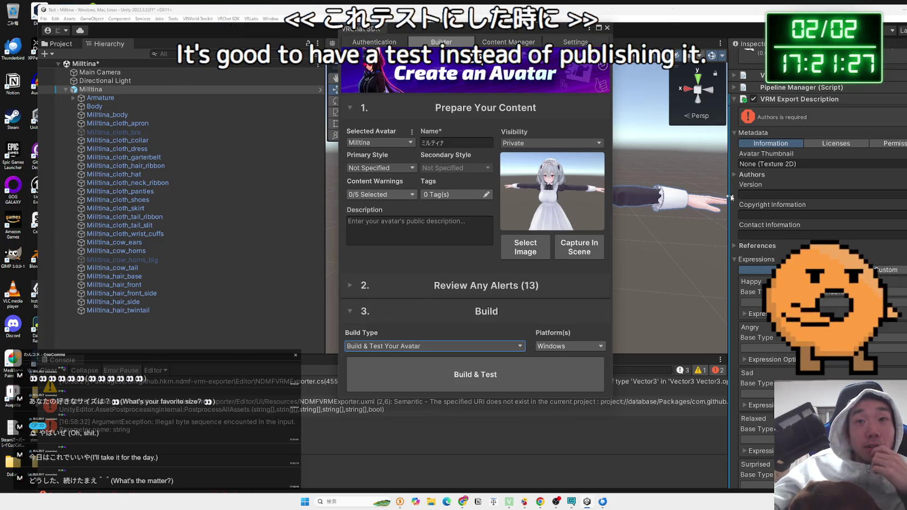
{"action": "left_click", "coordinate": [463, 502]}
Step: Read the Retrieve Metadata via VRChat API explanation, highlighting key lines, and scroll into the expression-setup section
{"action": "mouse_move", "coordinate": [641, 238]}
{"action": "left_mouse_down"}
{"action": "mouse_move", "coordinate": [488, 238]}
{"action": "mouse_move", "coordinate": [634, 236]}
{"action": "mouse_move", "coordinate": [480, 226]}
{"action": "left_mouse_up"}
{"action": "left_click", "coordinate": [480, 227]}
{"action": "scroll", "coordinate": [648, 255], "scroll_direction": "down", "scroll_amount": 1}
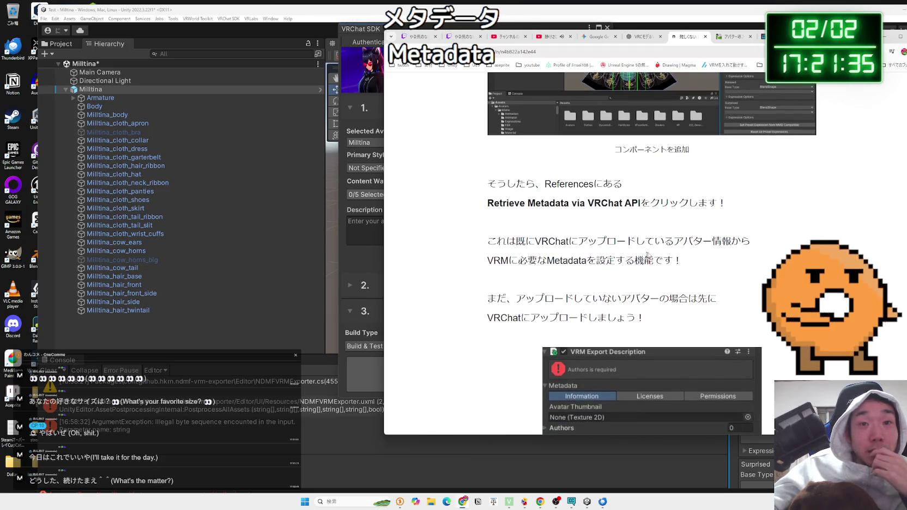
{"action": "triple_click", "coordinate": [648, 256]}
{"action": "mouse_move", "coordinate": [496, 241]}
{"action": "left_mouse_down"}
{"action": "mouse_move", "coordinate": [633, 242]}
{"action": "mouse_move", "coordinate": [677, 258]}
{"action": "mouse_move", "coordinate": [587, 241]}
{"action": "mouse_move", "coordinate": [488, 241]}
{"action": "left_mouse_up"}
{"action": "left_click", "coordinate": [556, 237]}
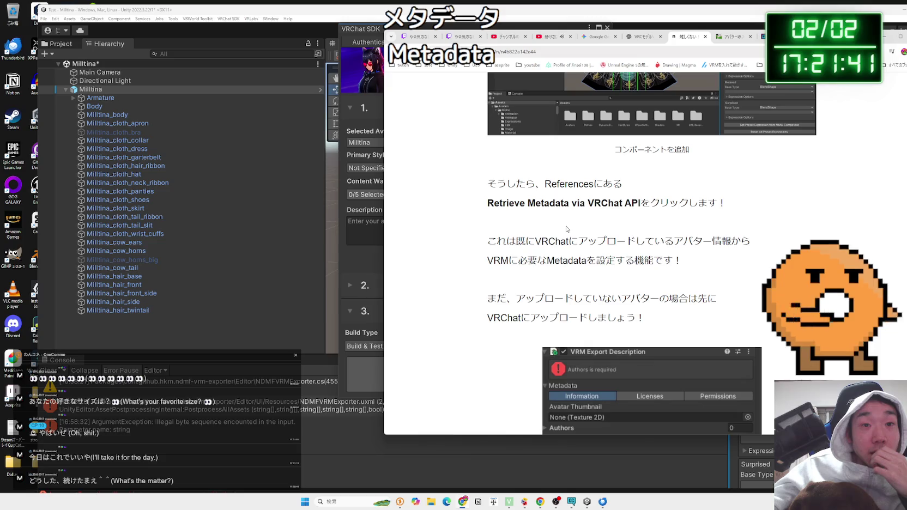
{"action": "scroll", "coordinate": [567, 229], "scroll_direction": "down", "scroll_amount": 2}
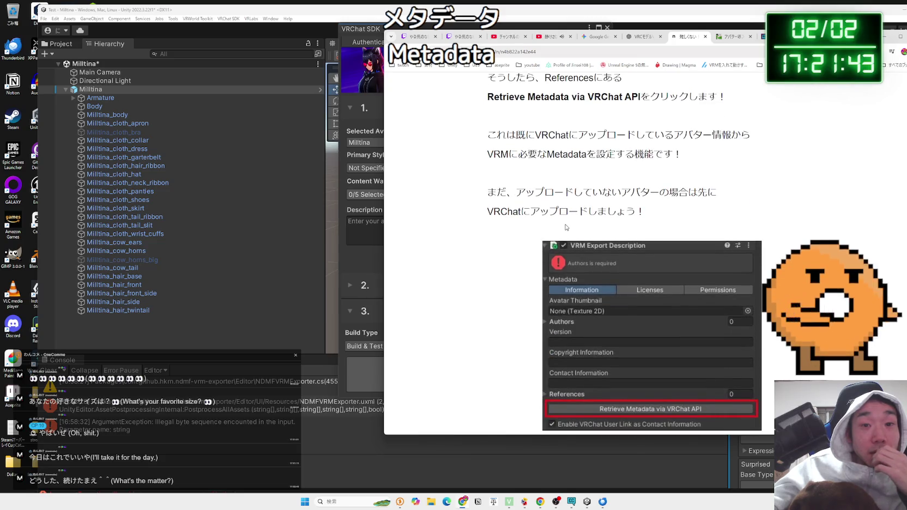
{"action": "scroll", "coordinate": [566, 228], "scroll_direction": "down", "scroll_amount": 6}
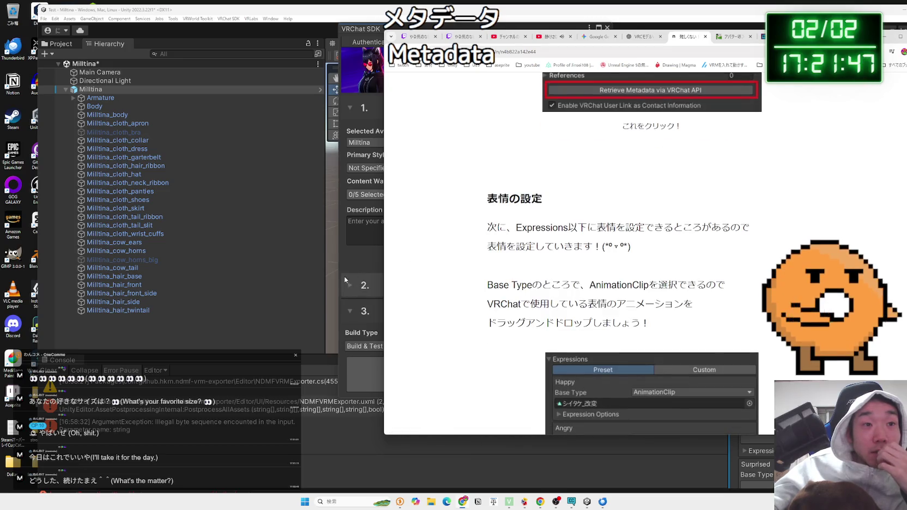
{"action": "left_click", "coordinate": [345, 270]}
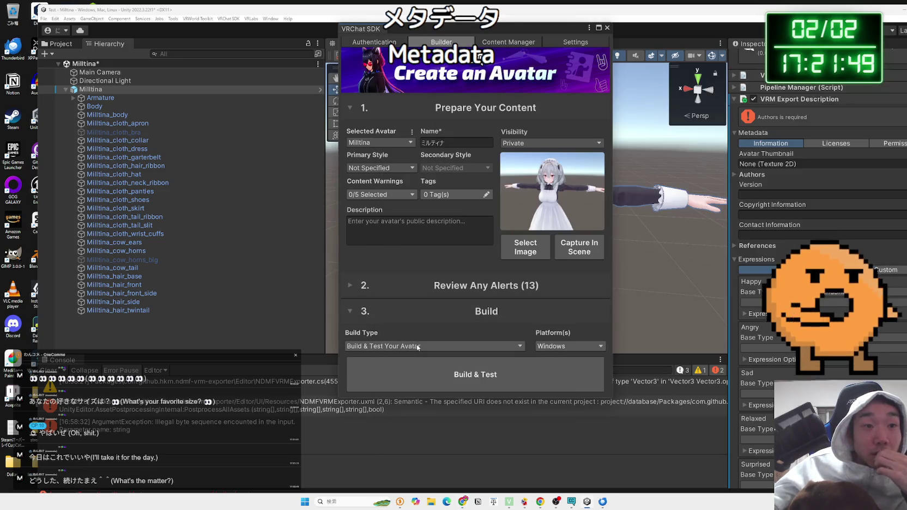
Step: Set Build Type back to Build & Publish Your Avatar Online, keep Platform as Windows, and start Build & Publish
{"action": "left_click", "coordinate": [390, 348]}
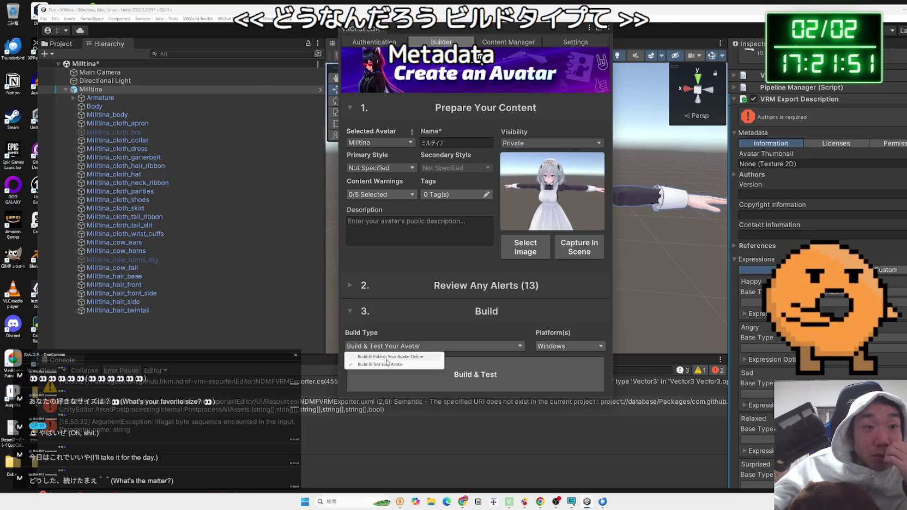
{"action": "left_click", "coordinate": [382, 357]}
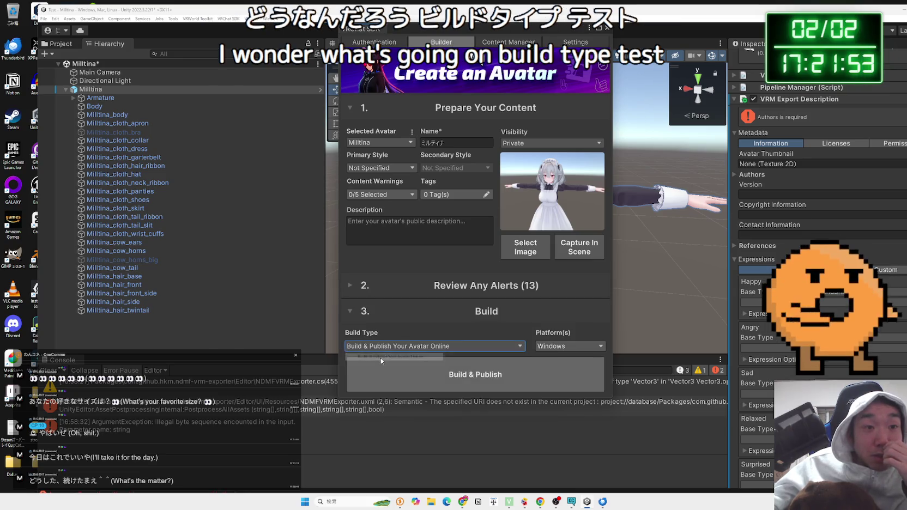
{"action": "left_click", "coordinate": [406, 346]}
{"action": "left_click", "coordinate": [401, 365]}
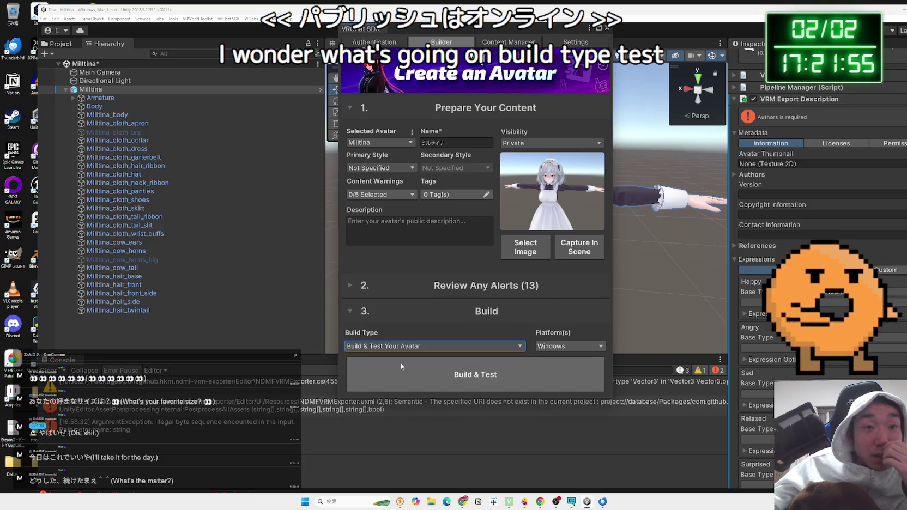
{"action": "left_click", "coordinate": [407, 346]}
{"action": "left_click", "coordinate": [392, 357]}
{"action": "left_click", "coordinate": [561, 346]}
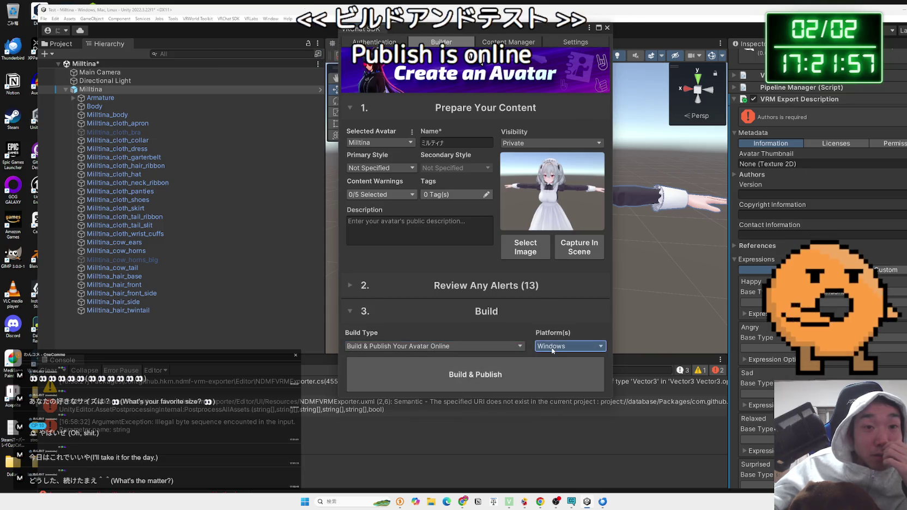
{"action": "left_click", "coordinate": [518, 334]}
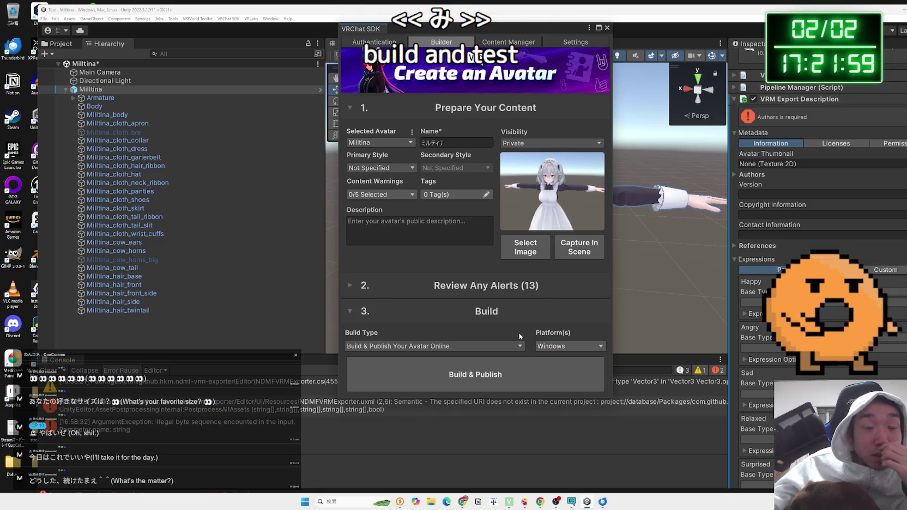
{"action": "left_click", "coordinate": [503, 374]}
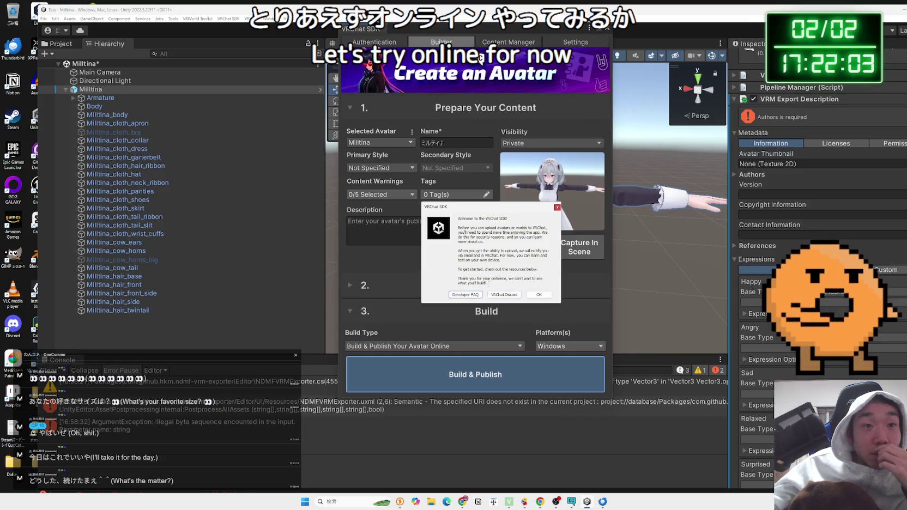
Step: Dismiss the Welcome to the VRChat SDK notice, then close the Build Failed upload-permission error
{"action": "left_click", "coordinate": [539, 295]}
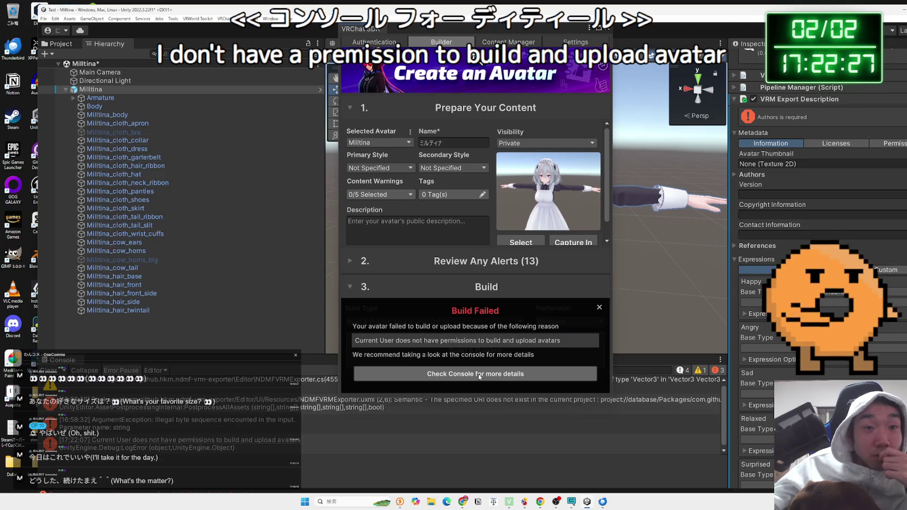
{"action": "left_click", "coordinate": [599, 309]}
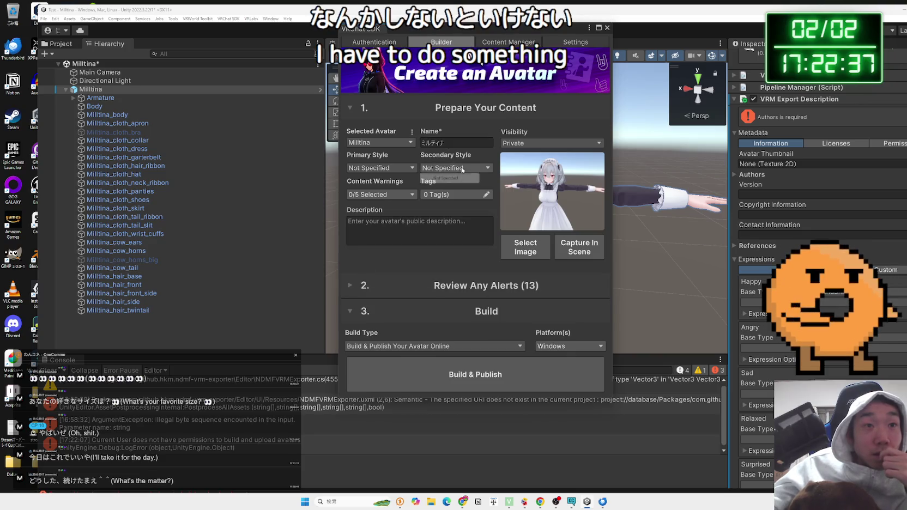
Step: Leave visibility Private and check the Content Manager, Settings and Authentication tabs for avatar creator status
{"action": "left_click", "coordinate": [531, 144]}
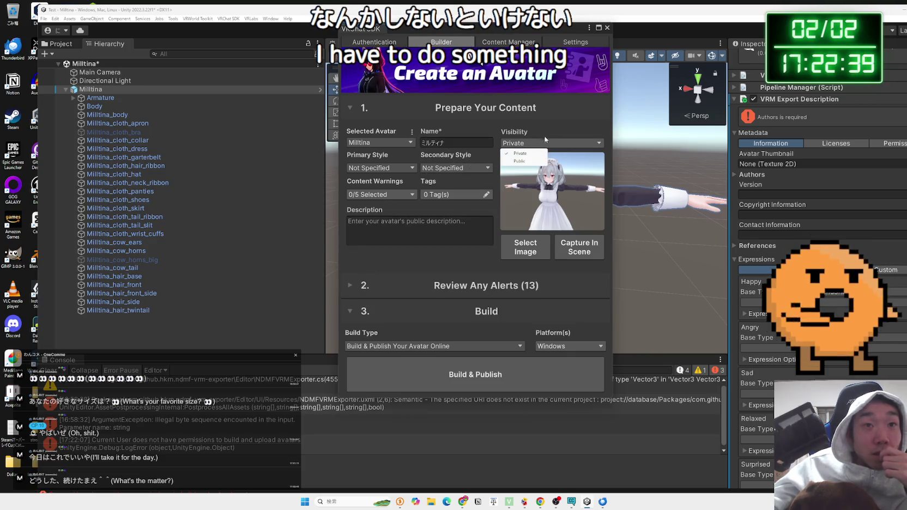
{"action": "left_click", "coordinate": [546, 140]}
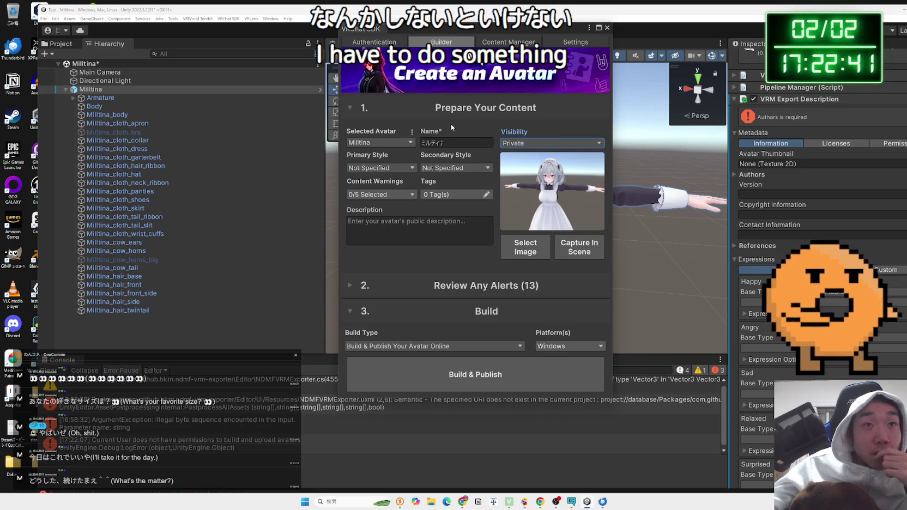
{"action": "left_click", "coordinate": [498, 46]}
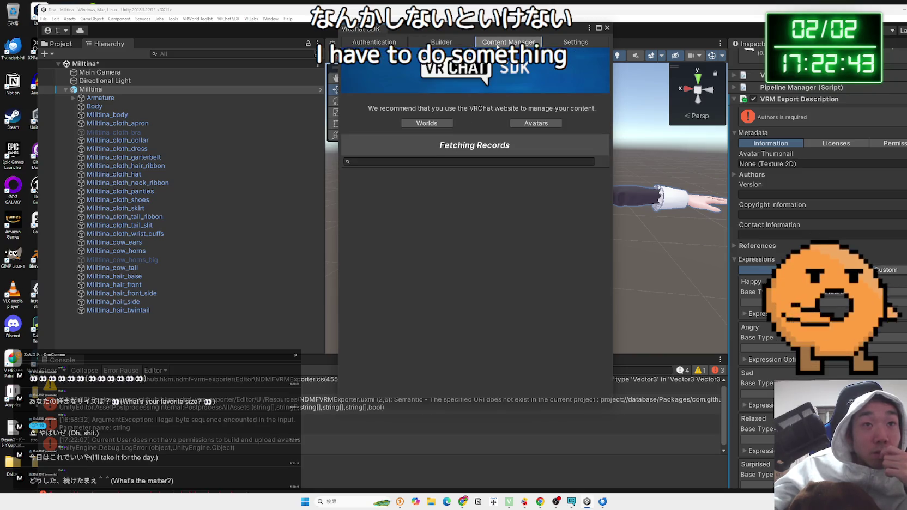
{"action": "left_click", "coordinate": [576, 43]}
{"action": "left_click", "coordinate": [374, 42]}
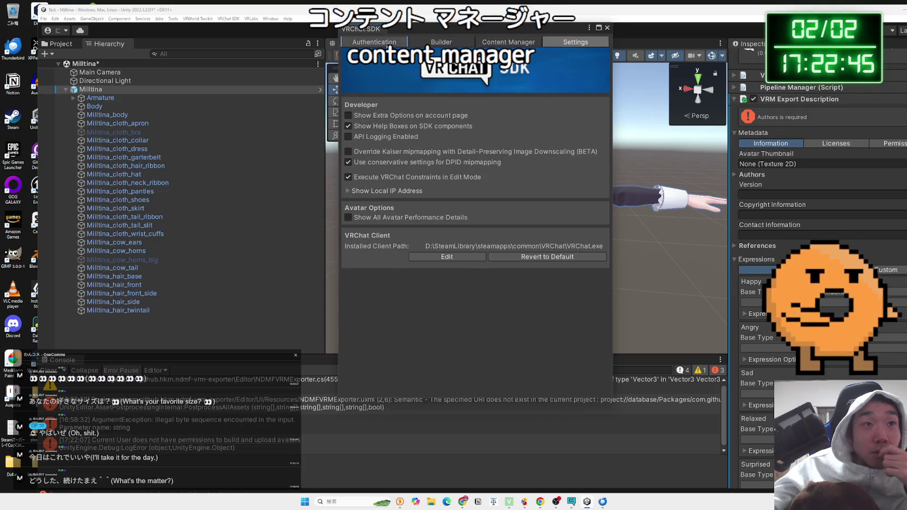
{"action": "left_click", "coordinate": [440, 43]}
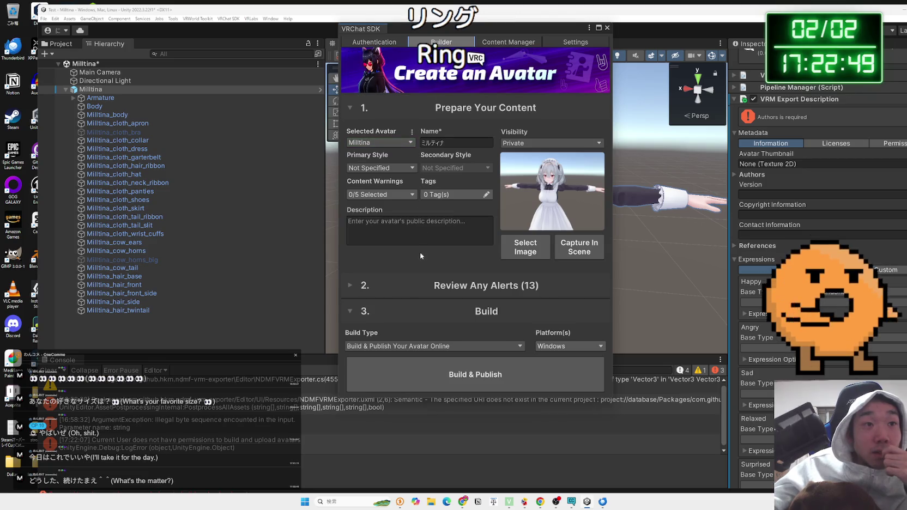
Step: Collapse the Build section and expand Review Any Alerts to look through the 13 alerts
{"action": "left_click", "coordinate": [375, 310]}
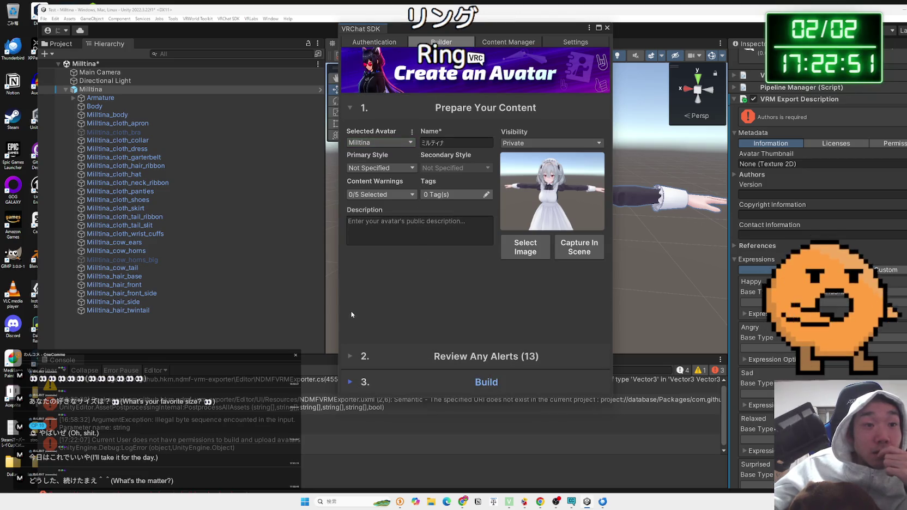
{"action": "left_click", "coordinate": [360, 356]}
{"action": "scroll", "coordinate": [398, 313], "scroll_direction": "down", "scroll_amount": 10}
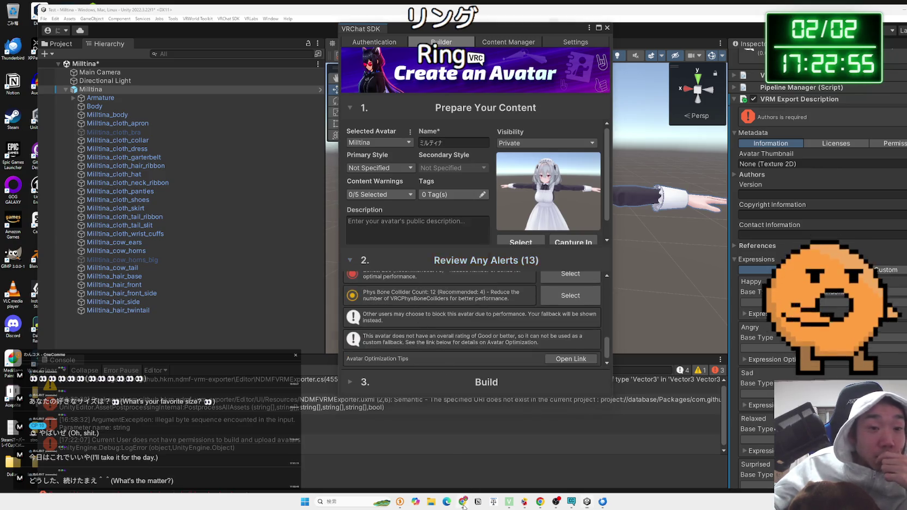
{"action": "key", "text": "alt+Tab"}
{"action": "scroll", "coordinate": [617, 262], "scroll_direction": "up", "scroll_amount": 1}
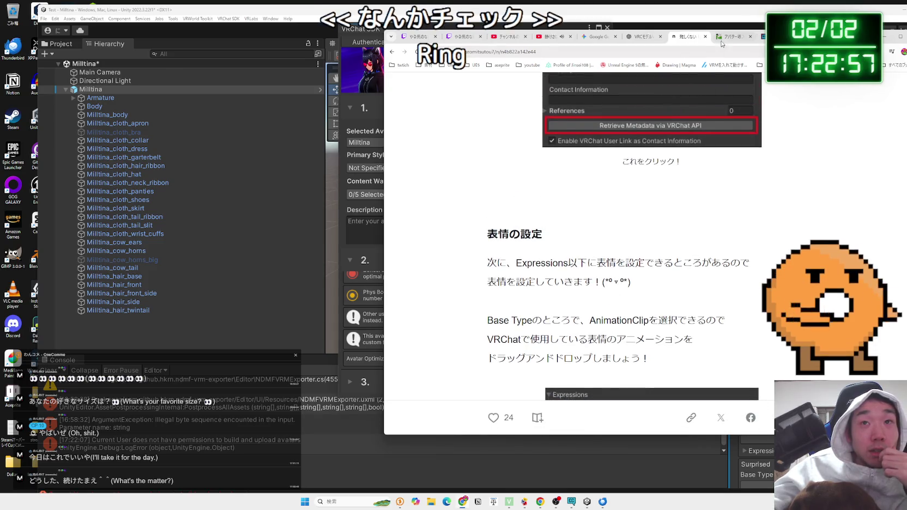
Step: Move to the upload guide tab and scroll back to the Online Publishing checkbox screenshots
{"action": "key", "text": "ctrl+Tab"}
{"action": "scroll", "coordinate": [648, 261], "scroll_direction": "up", "scroll_amount": 3}
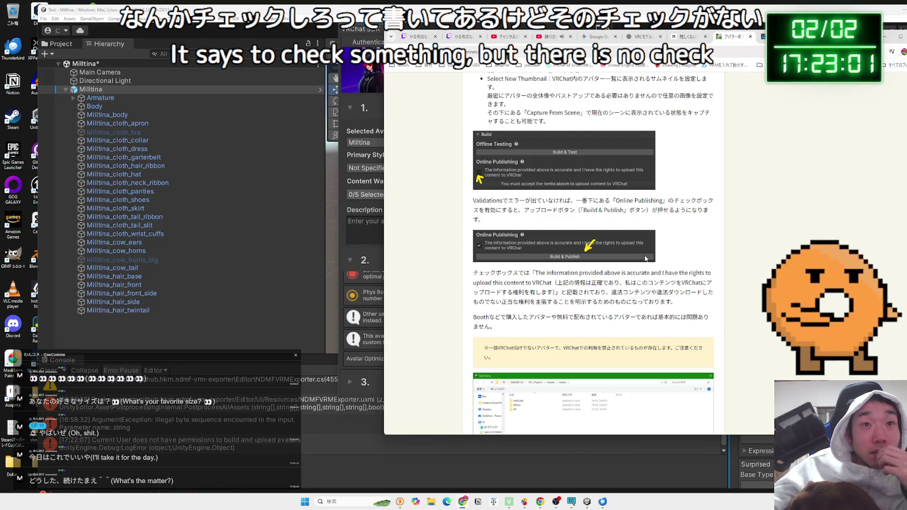
{"action": "scroll", "coordinate": [646, 259], "scroll_direction": "up", "scroll_amount": 1}
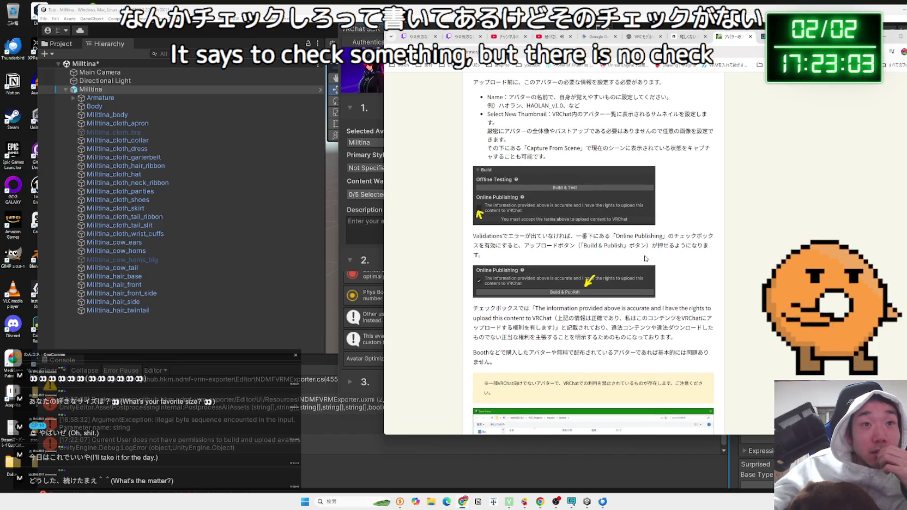
{"action": "scroll", "coordinate": [645, 258], "scroll_direction": "up", "scroll_amount": 2}
{"action": "scroll", "coordinate": [645, 258], "scroll_direction": "down", "scroll_amount": 2}
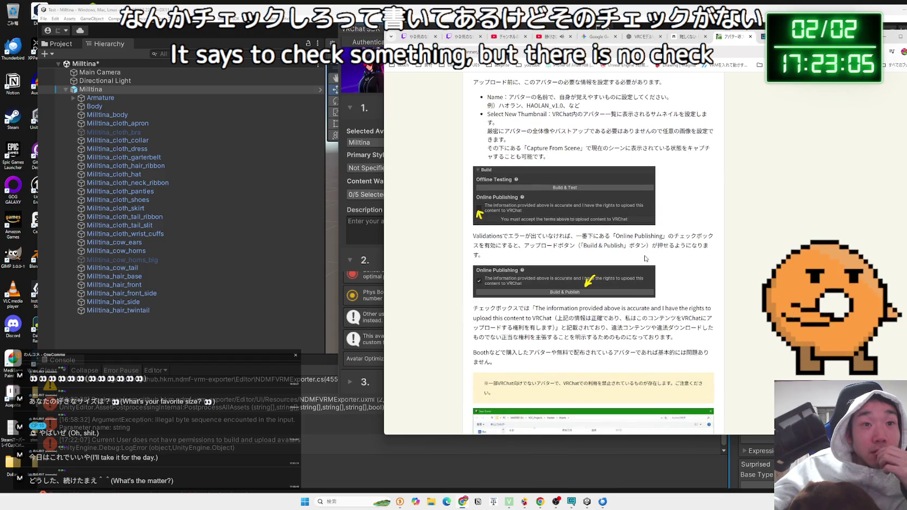